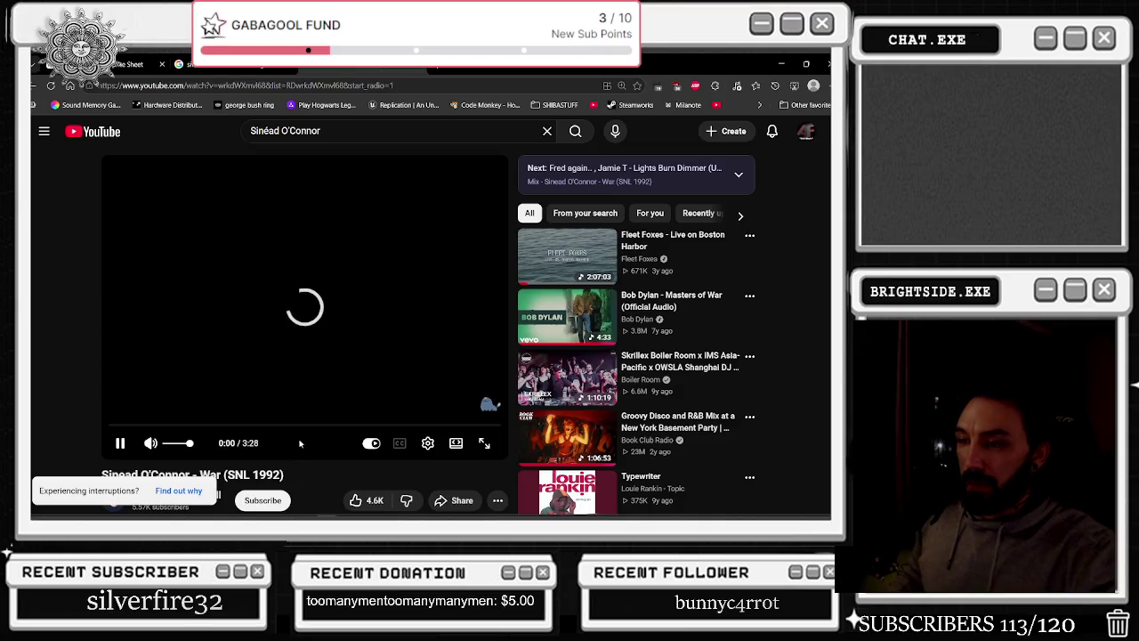
Restart the War video from 0:00 and show it in theater mode, then full screen
mouse_move(235, 428)
mouse_down()
mouse_move(245, 426)
mouse_move(111, 426)
mouse_up()
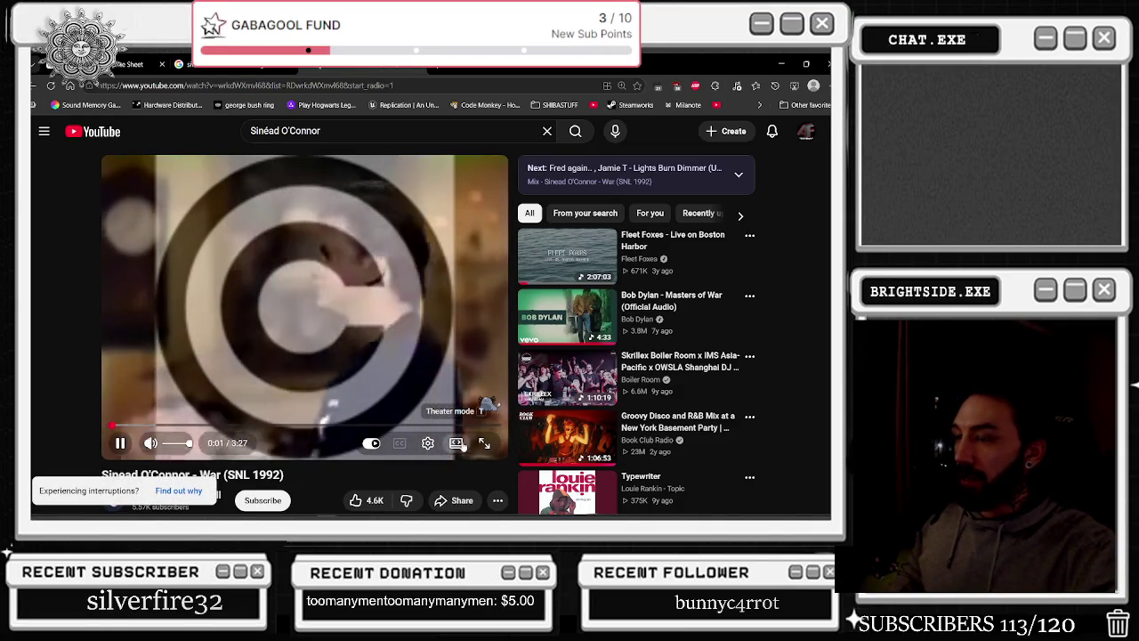
click(455, 441)
click(179, 354)
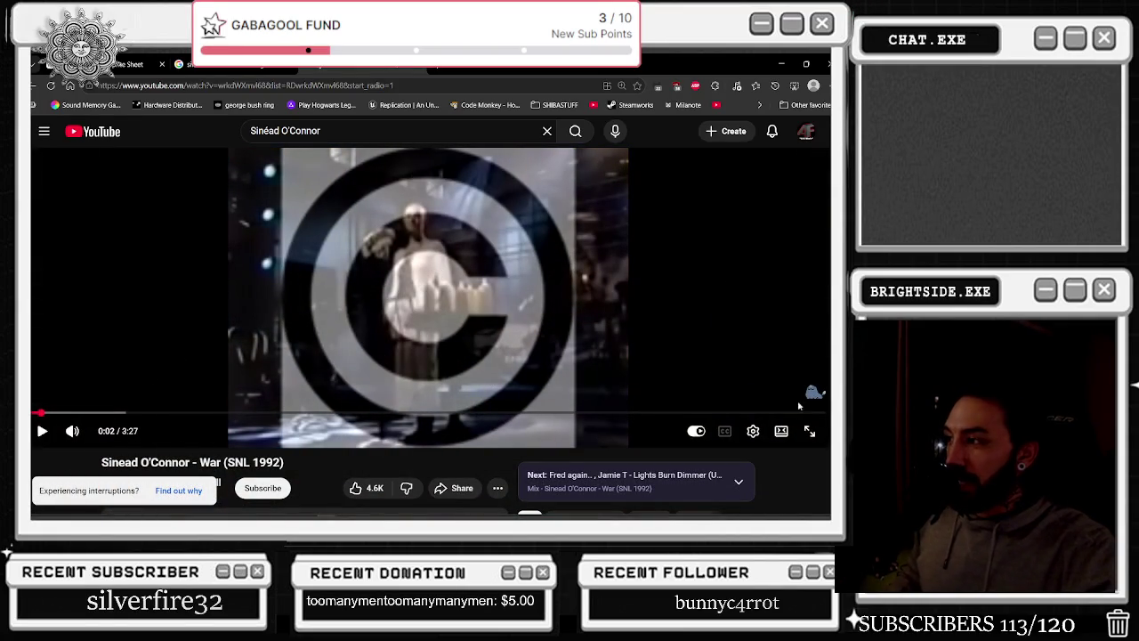
click(810, 433)
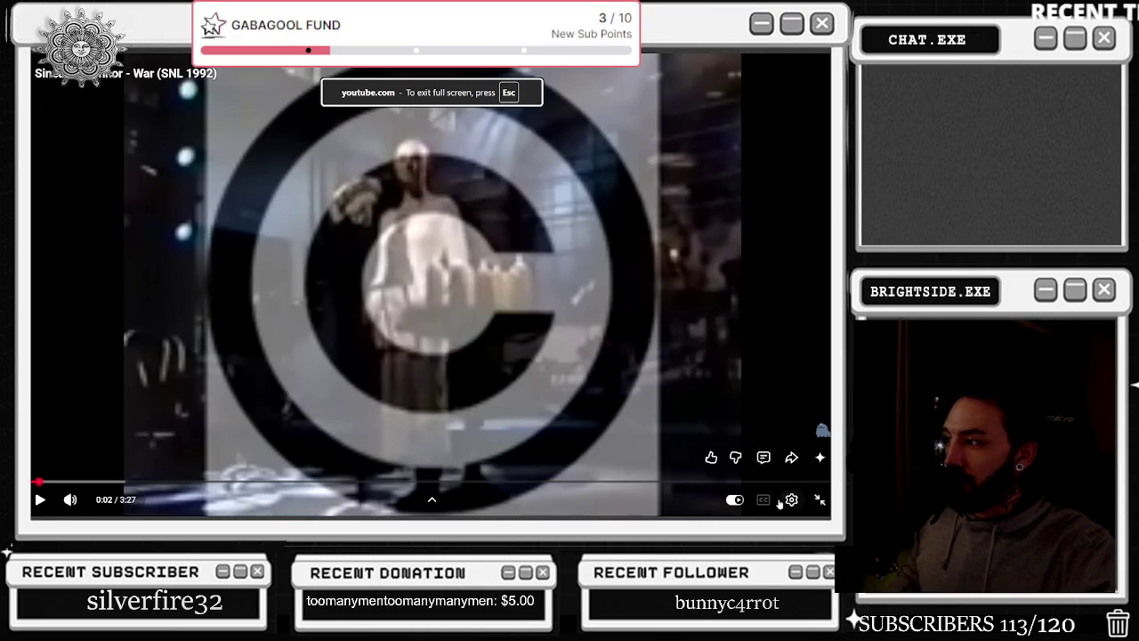
Switch the video's quality to a lower resolution and resume playback from about 0:03
click(791, 499)
click(740, 462)
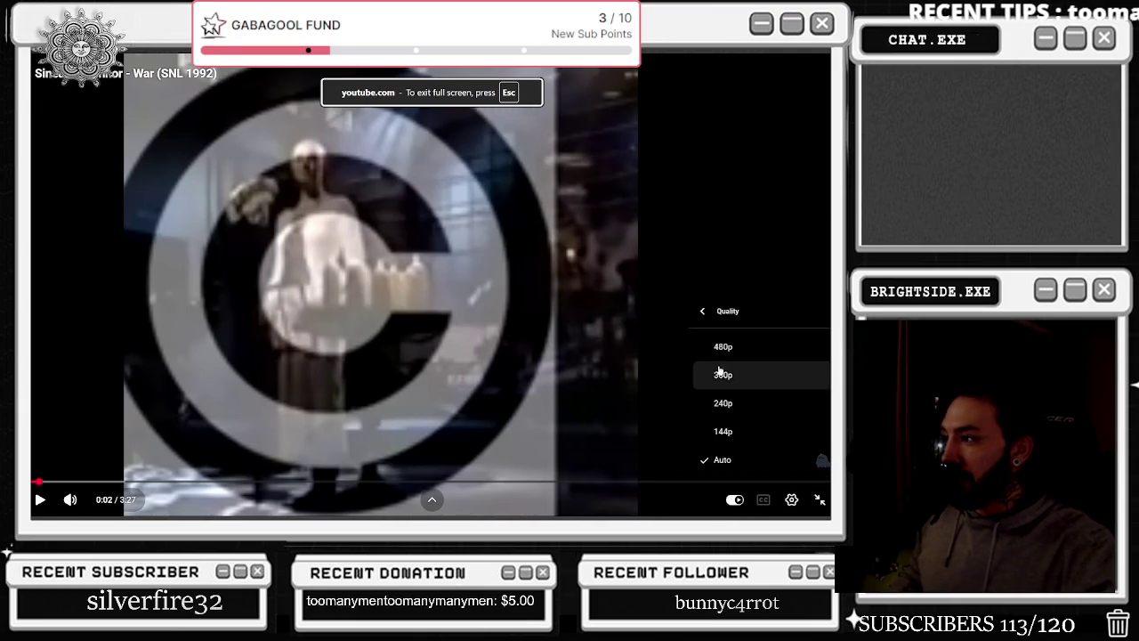
click(722, 347)
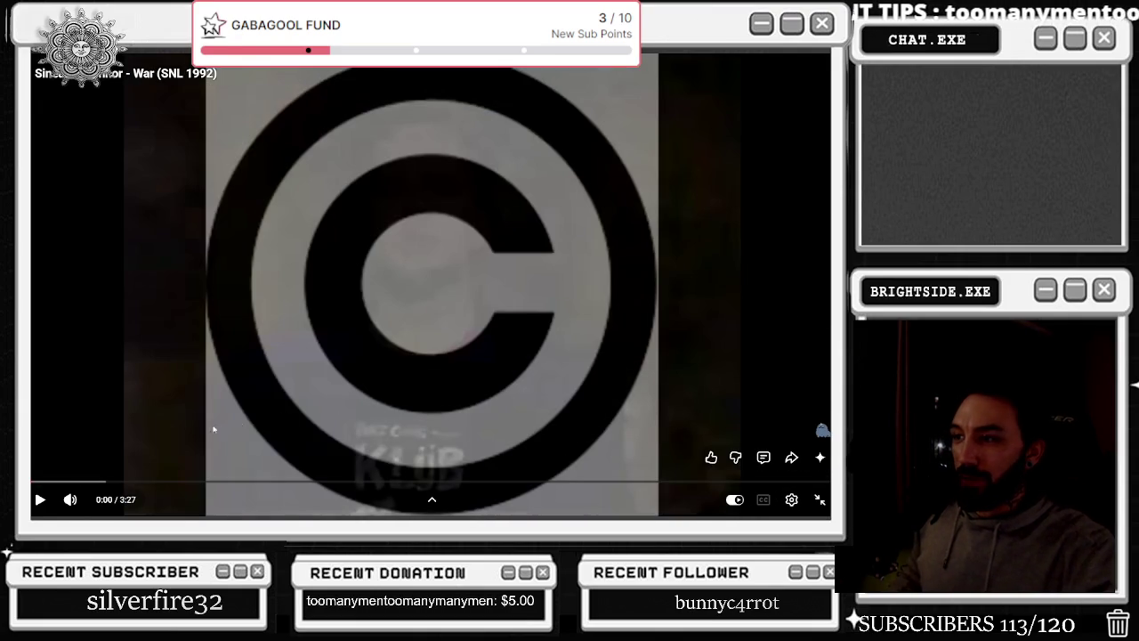
click(42, 482)
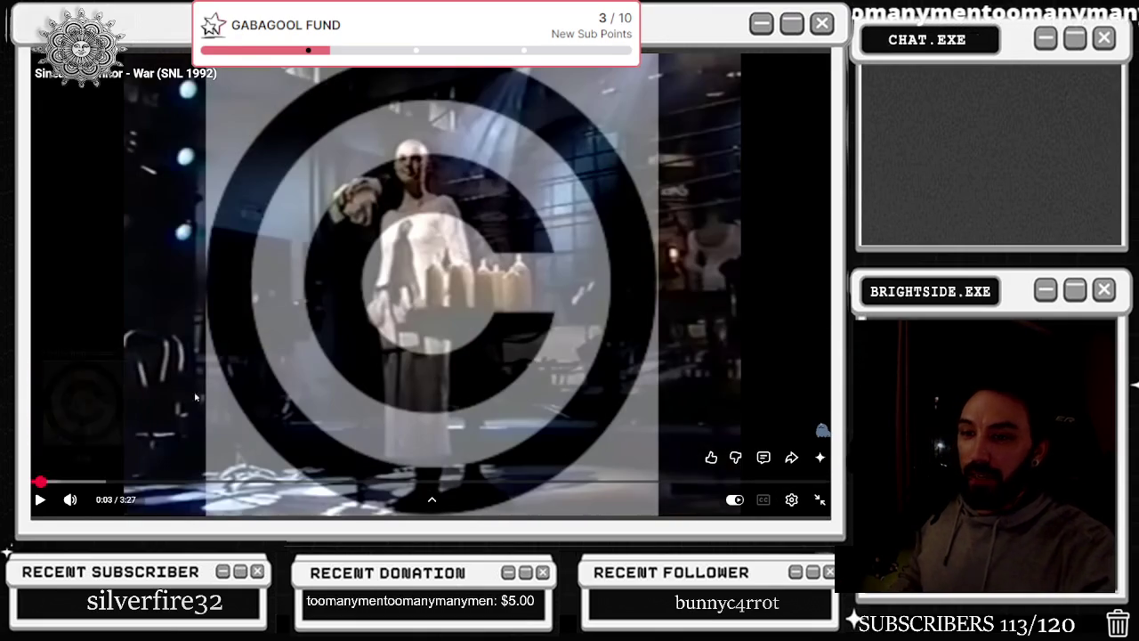
click(61, 351)
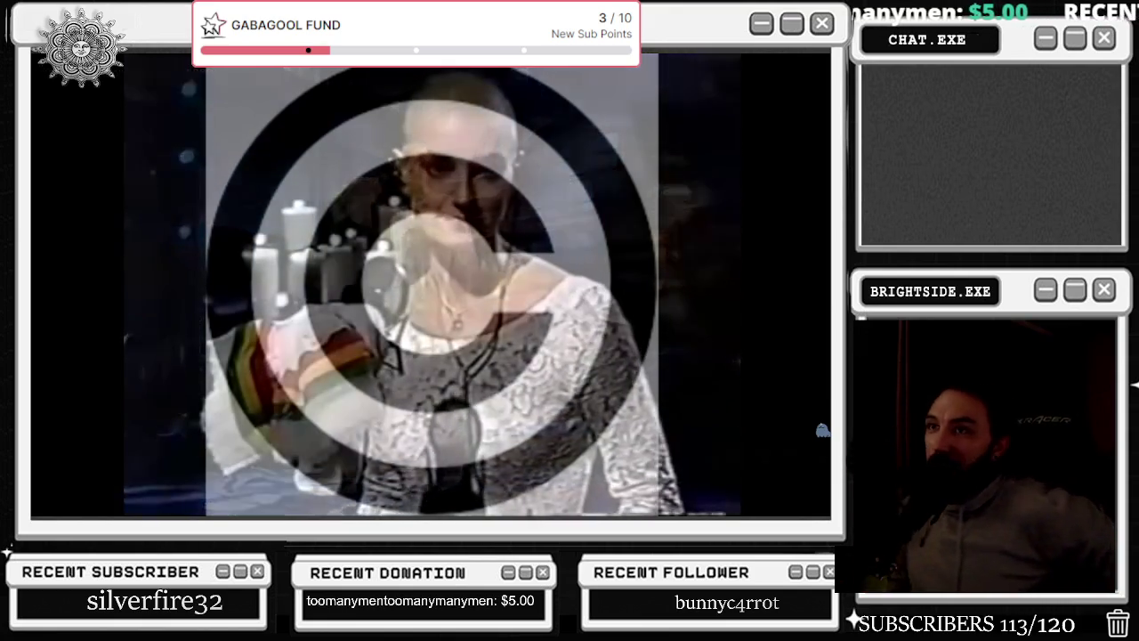
Skip the War video ahead past 2:30 to about 2:56, then pause it near 3:08
mouse_move(88, 364)
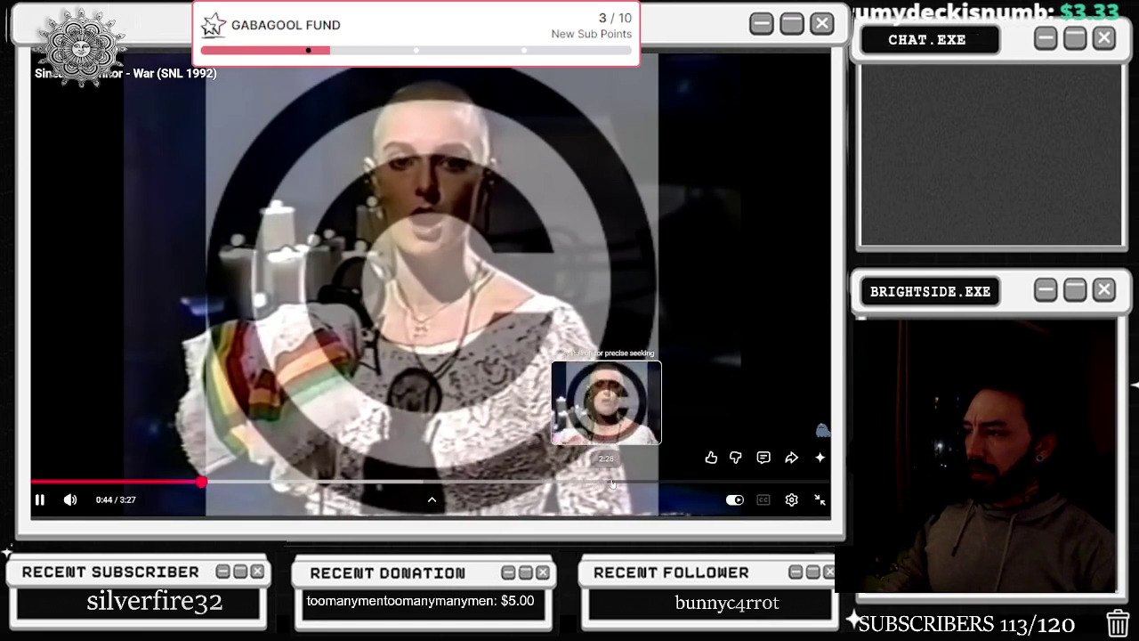
click(612, 483)
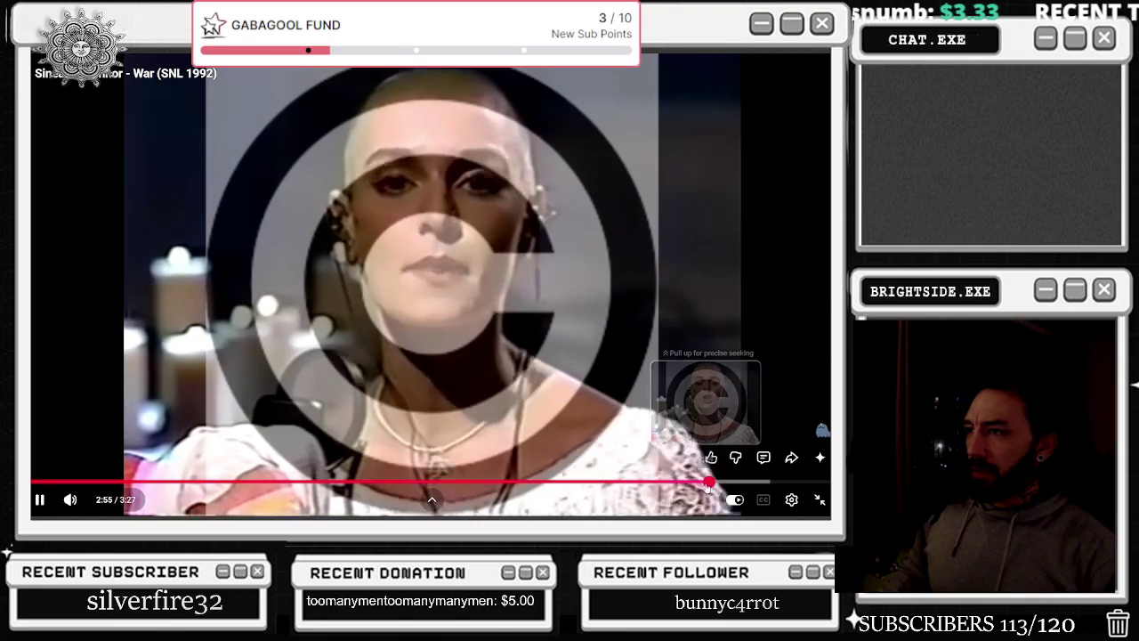
drag(700, 484, 708, 483)
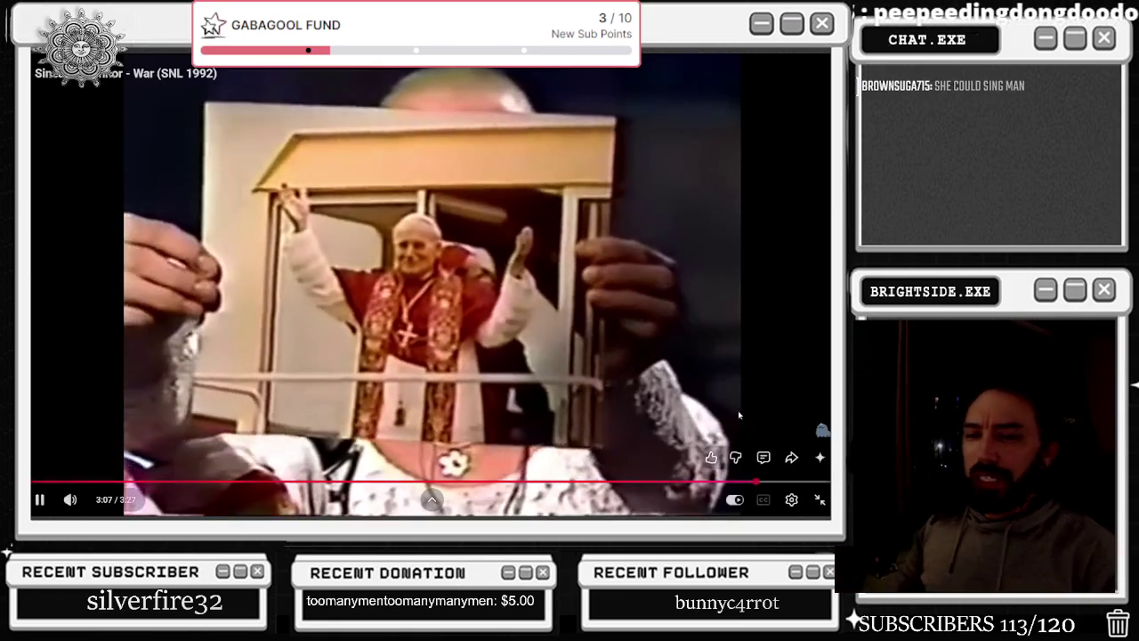
click(758, 432)
Exit full screen and search YouTube for 'Sinéad O'Connor famine'
click(820, 500)
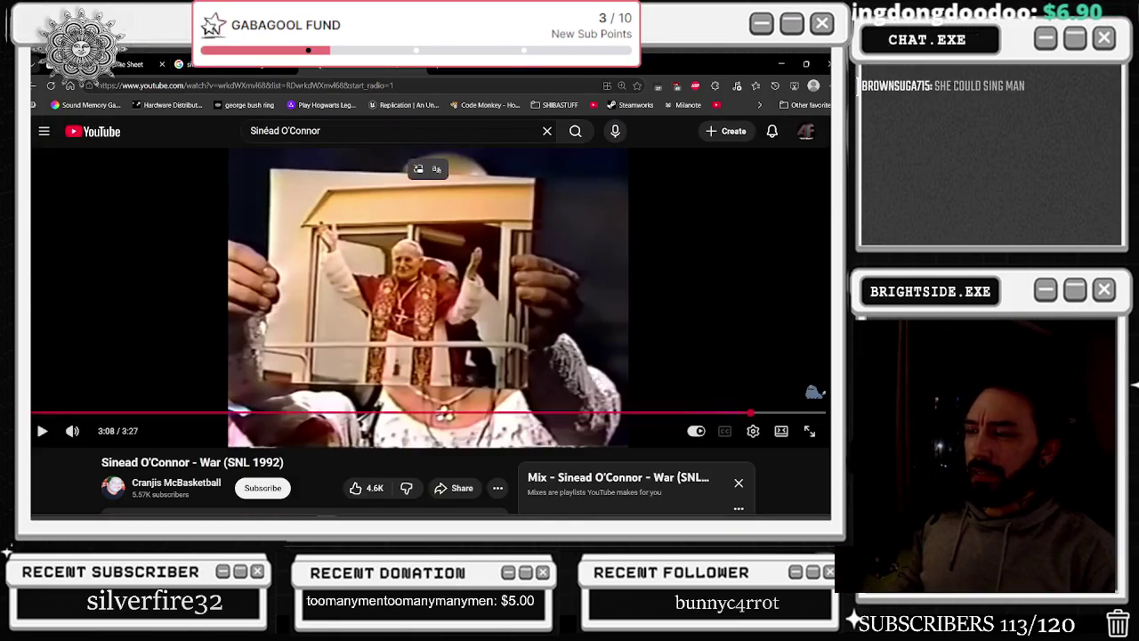
scroll(621, 353, down, 2)
scroll(418, 200, up, 1)
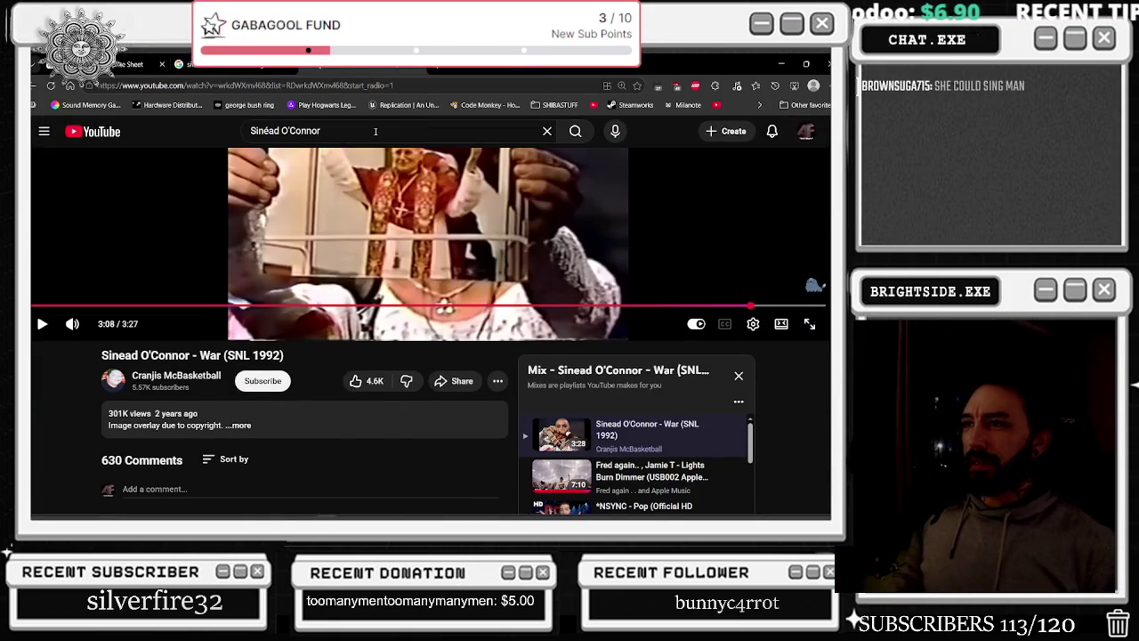
click(376, 131)
text(famine)
key(Return)
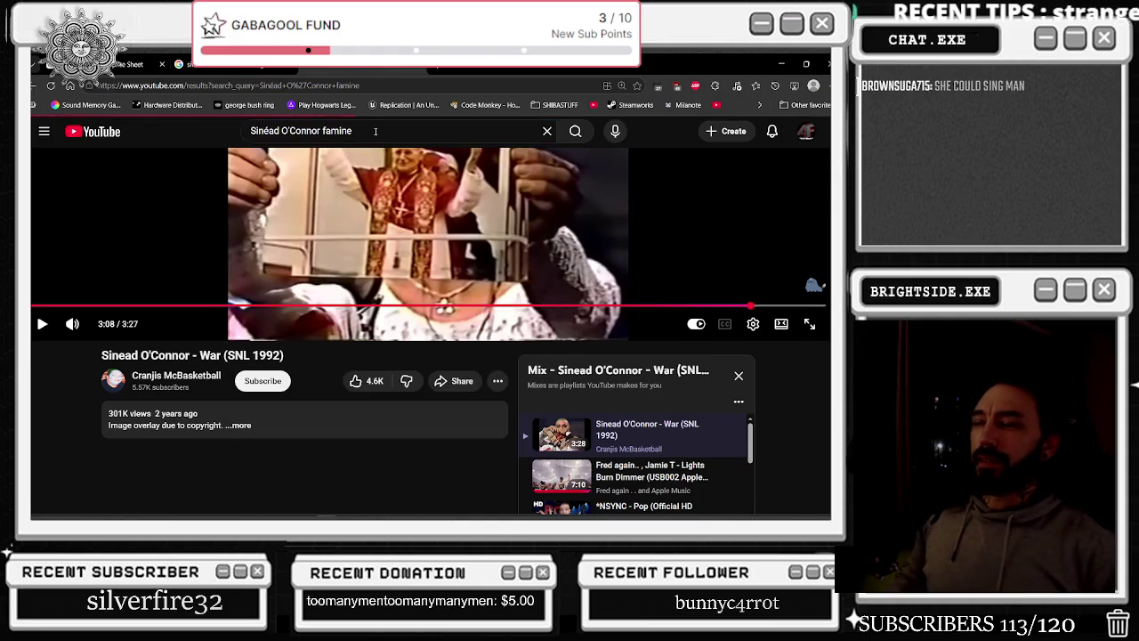
Open the first 'Sinead O' Connor - Famine' result from the search list
scroll(401, 320, down, 2)
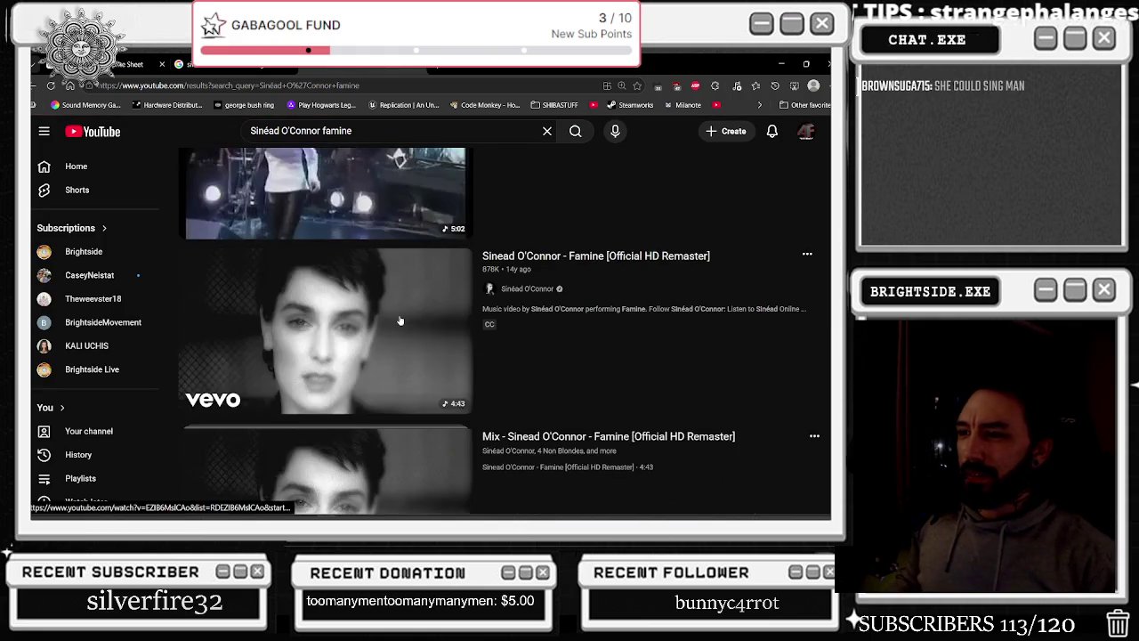
scroll(401, 320, down, 7)
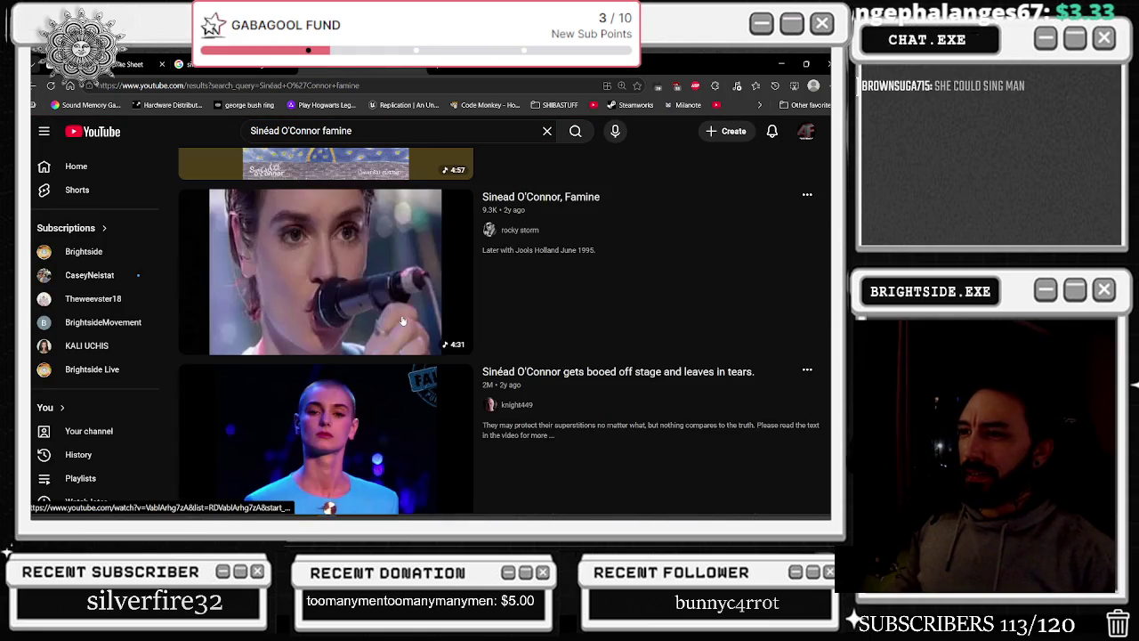
scroll(402, 321, down, 3)
scroll(403, 322, up, 10)
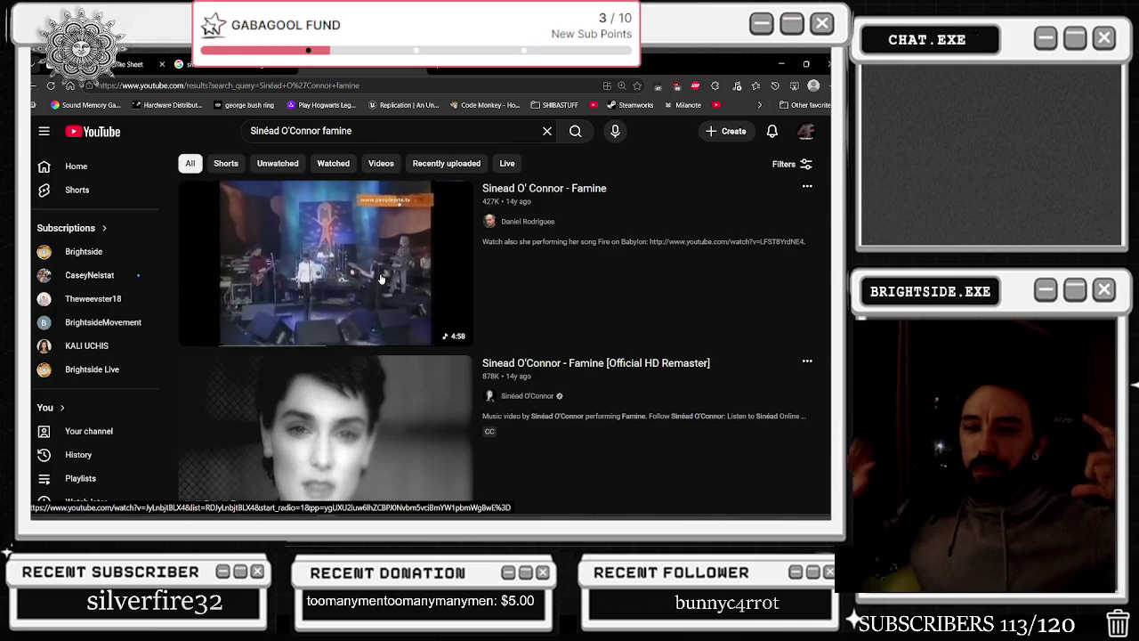
click(381, 279)
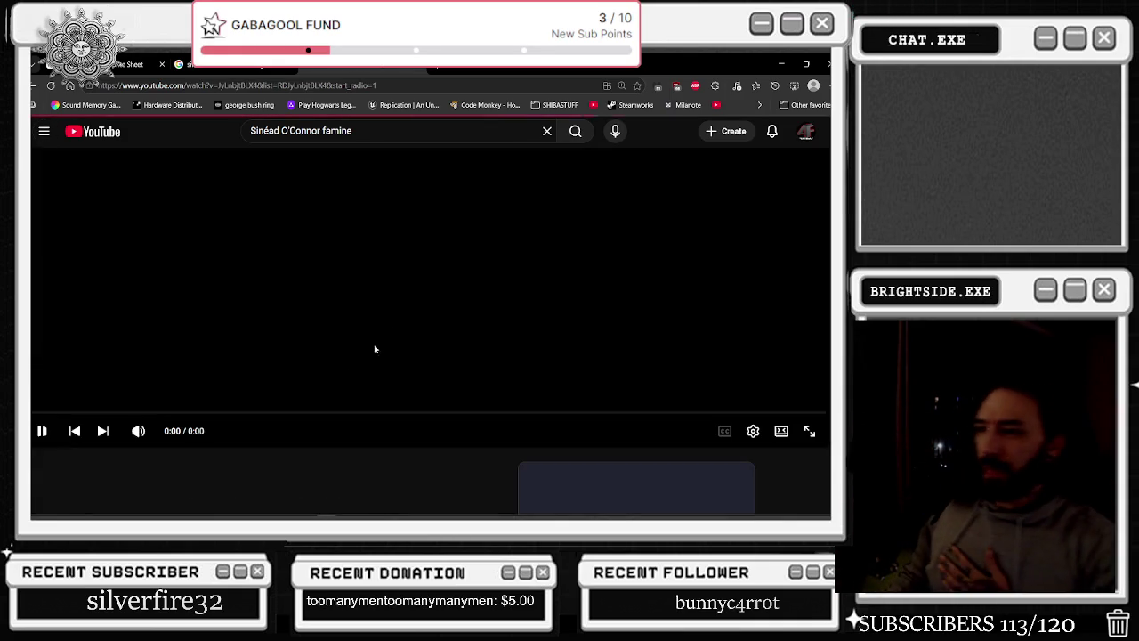
scroll(317, 357, down, 1)
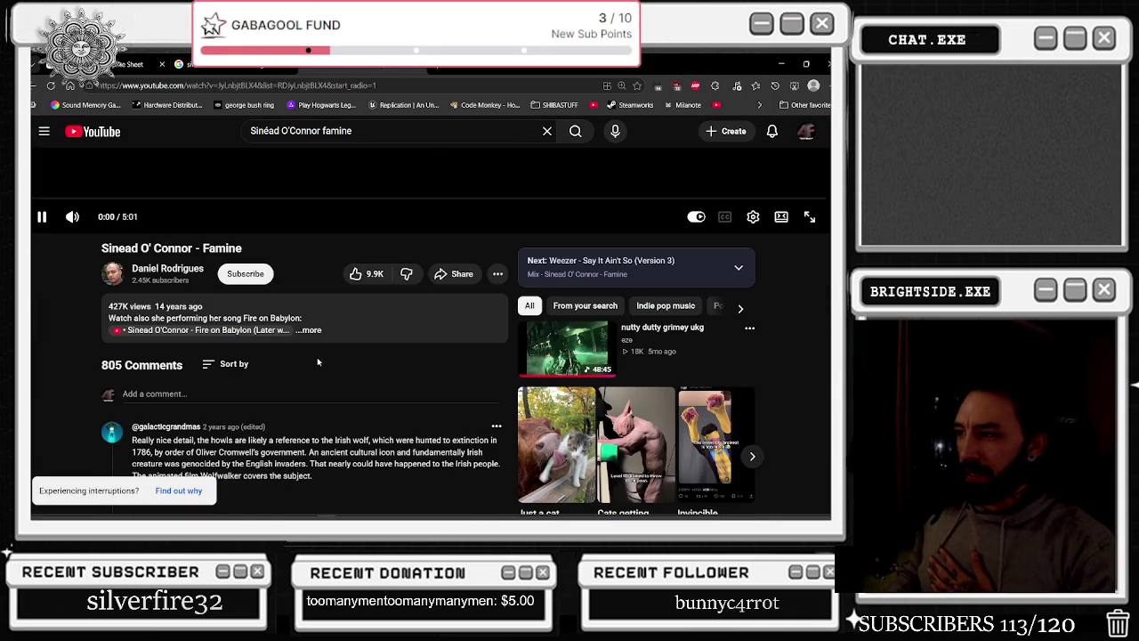
scroll(317, 357, up, 4)
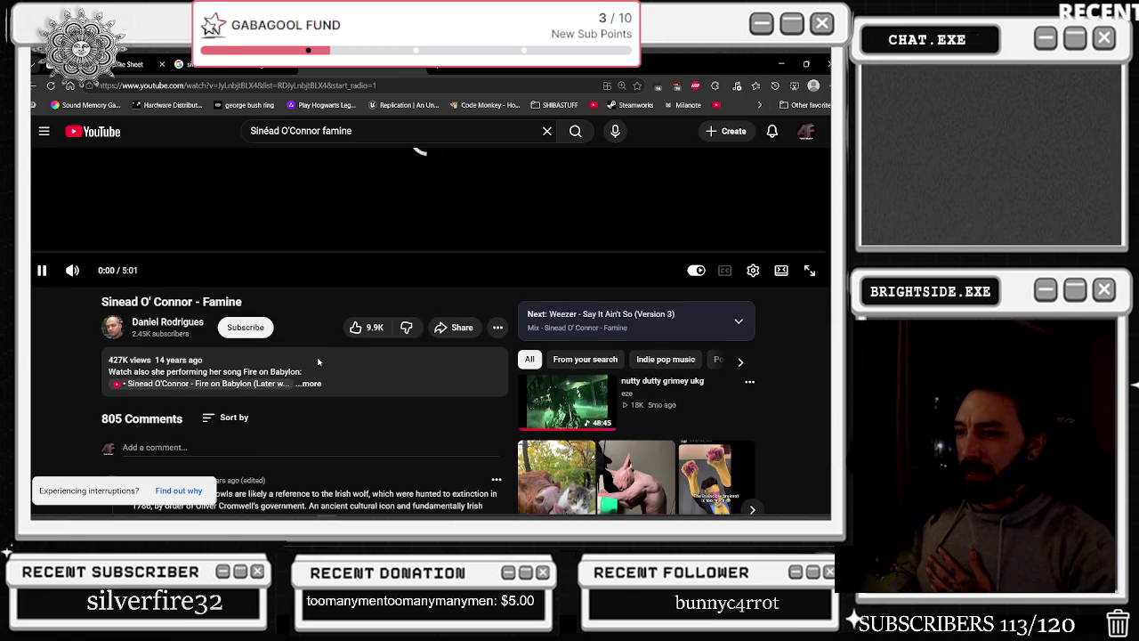
Jump the Famine video to about 0:29, pause and resume it repeatedly, then rewind five seconds
click(106, 412)
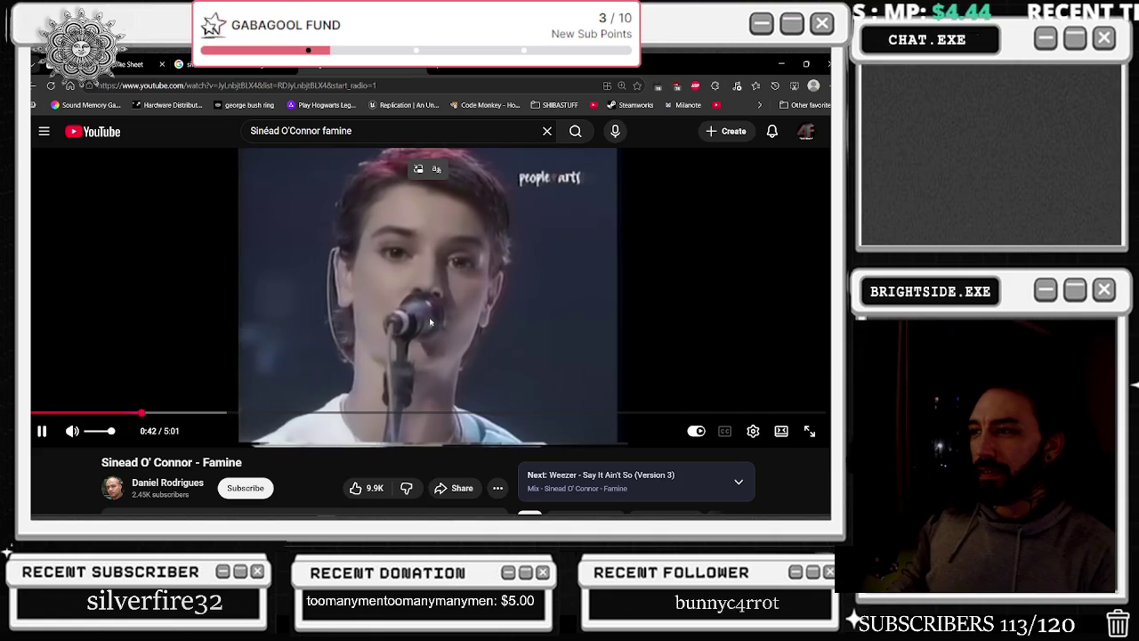
click(430, 324)
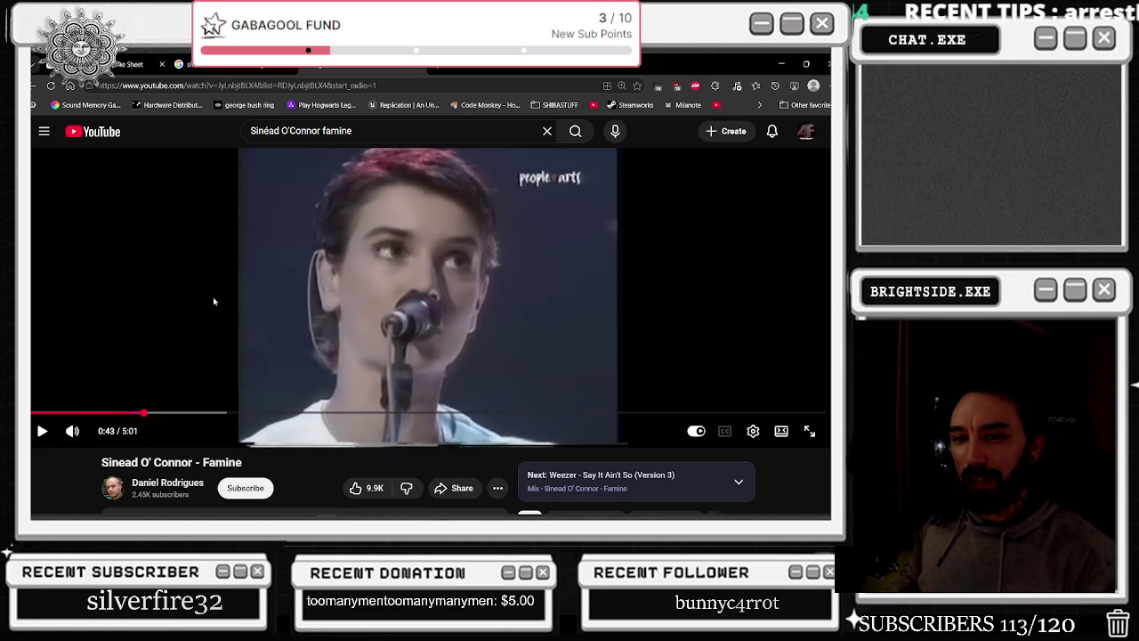
click(235, 303)
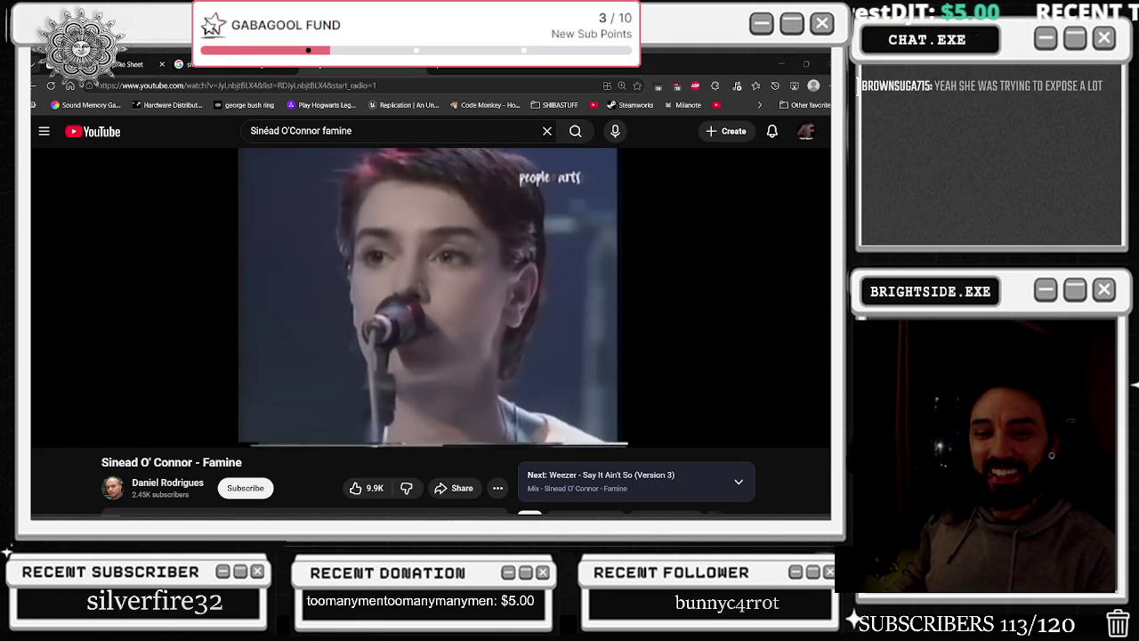
click(189, 248)
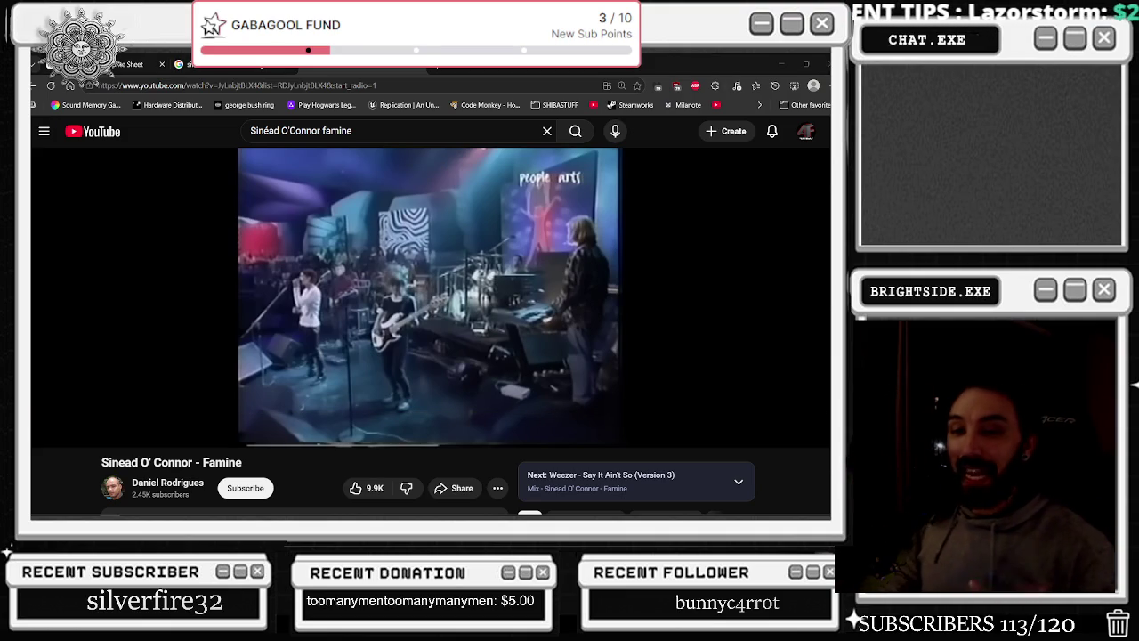
click(321, 237)
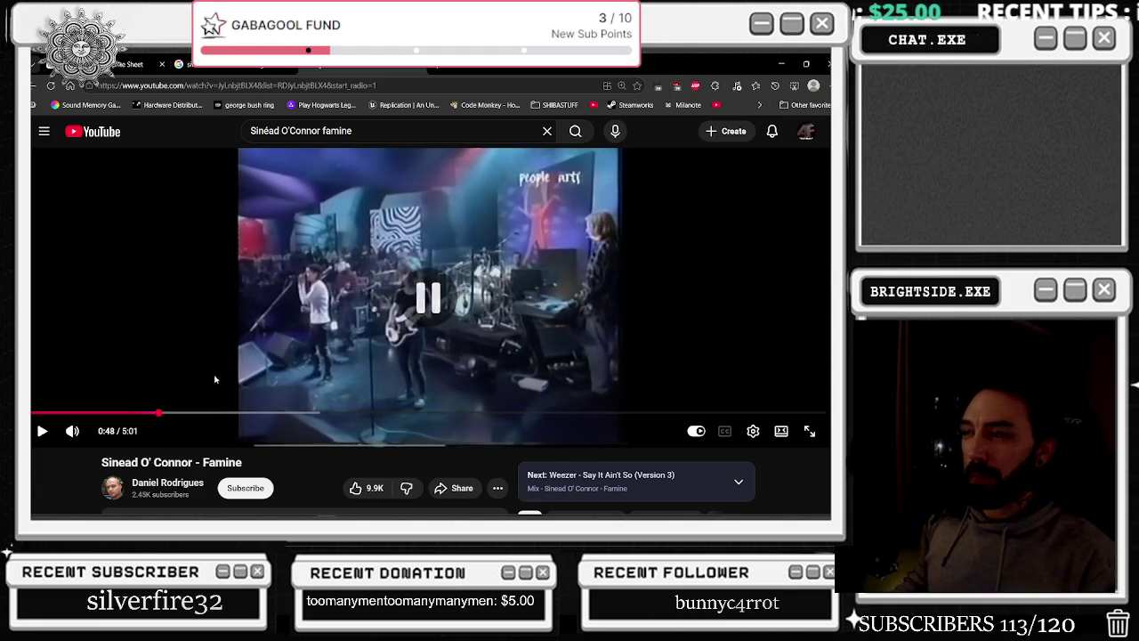
click(44, 433)
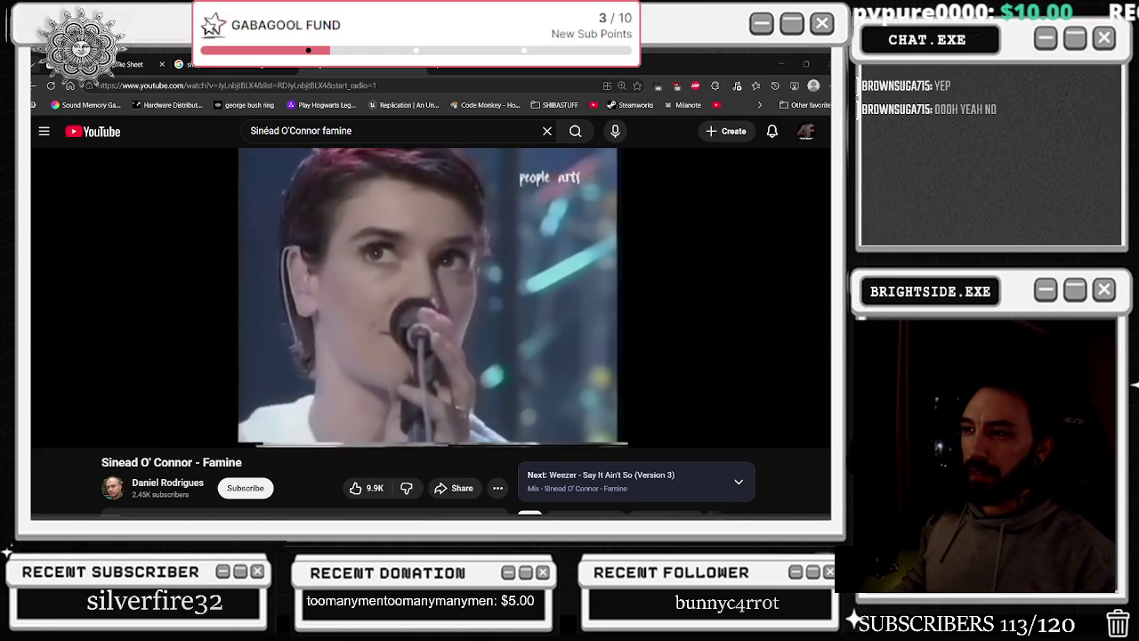
click(211, 311)
key(Left)
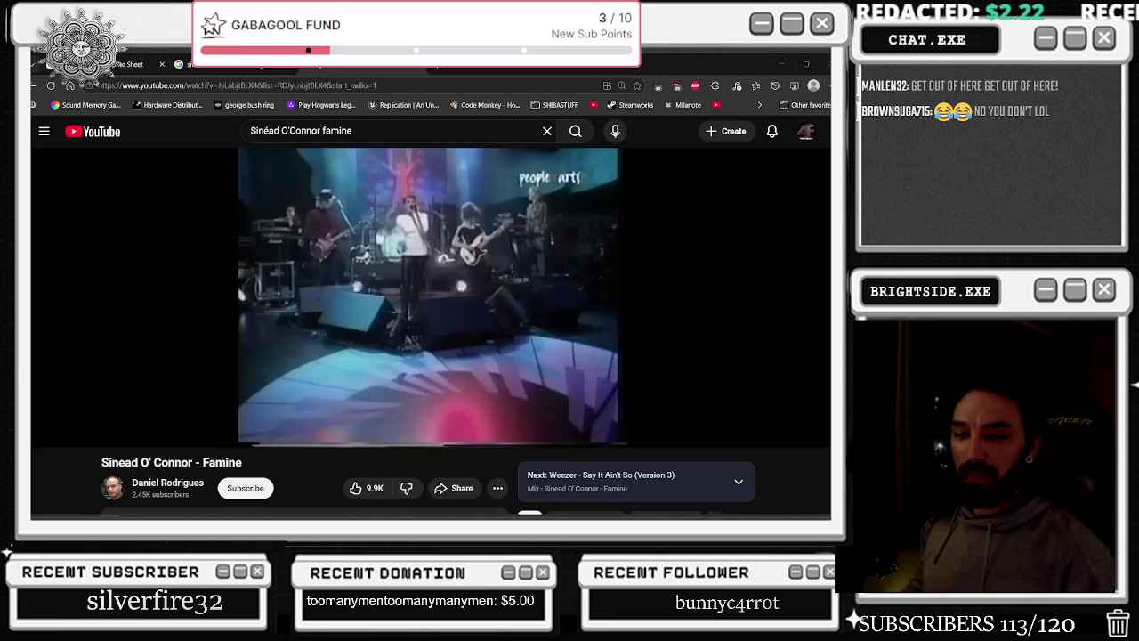
Let the Famine video keep playing until it reaches about 2:21
mouse_move(112, 249)
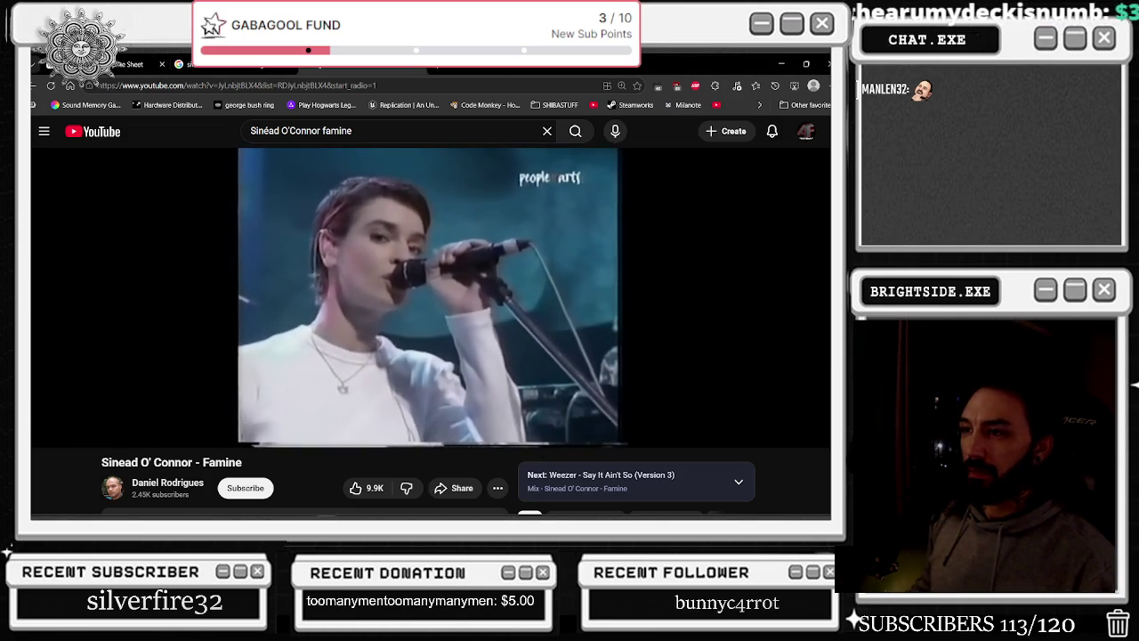
mouse_move(196, 439)
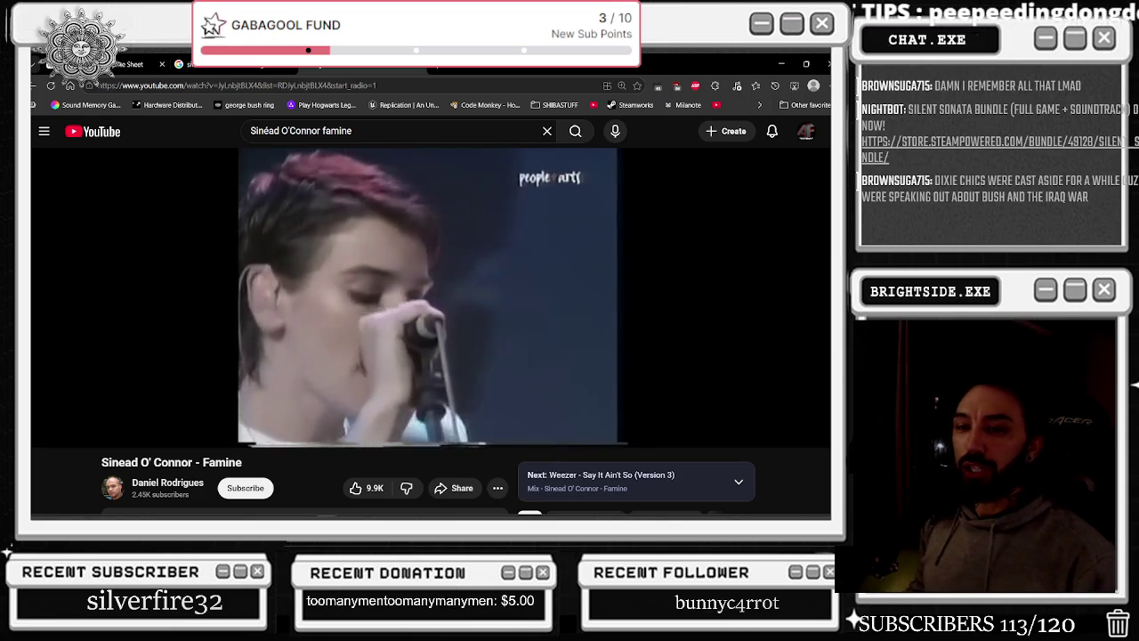
Resume and mute the Famine video, then minimize the browser to reveal Unreal Editor
mouse_move(322, 204)
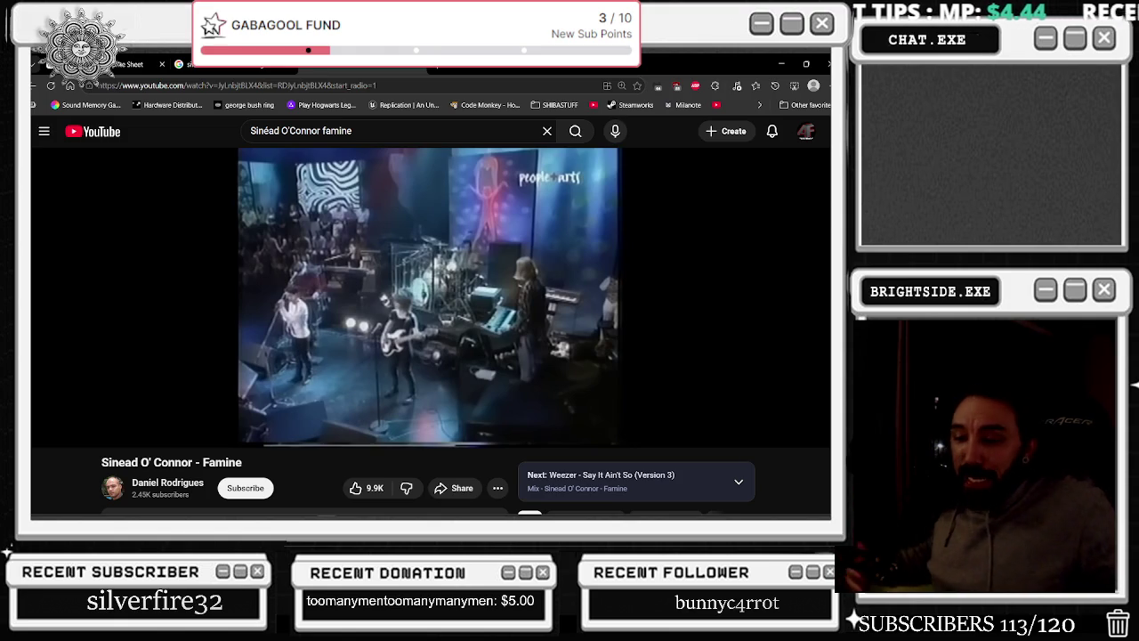
mouse_move(424, 270)
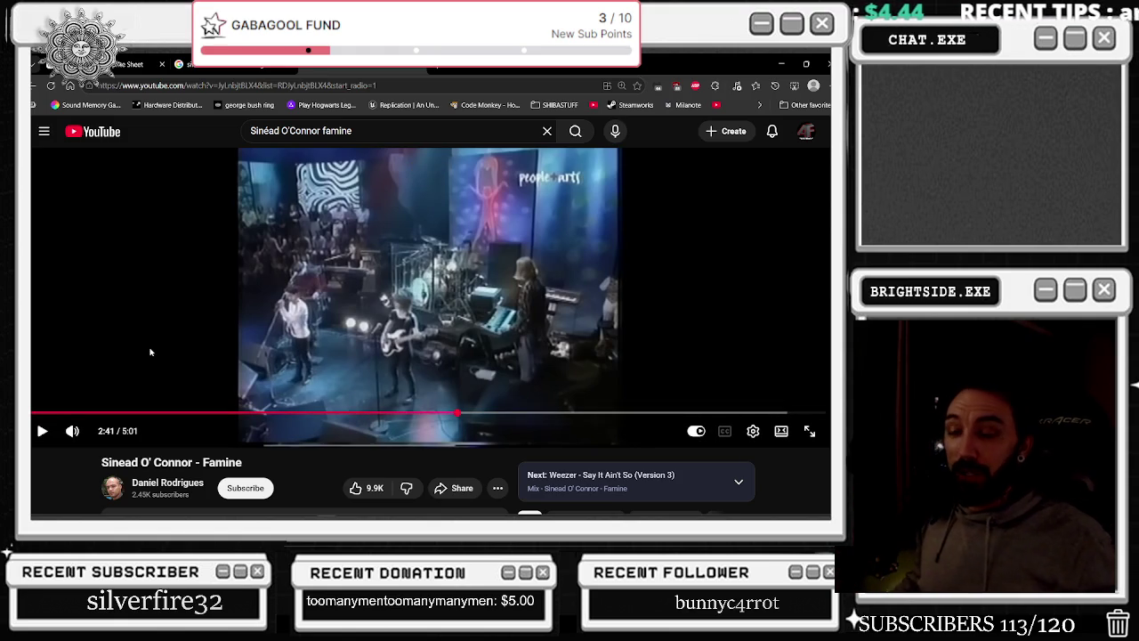
click(197, 279)
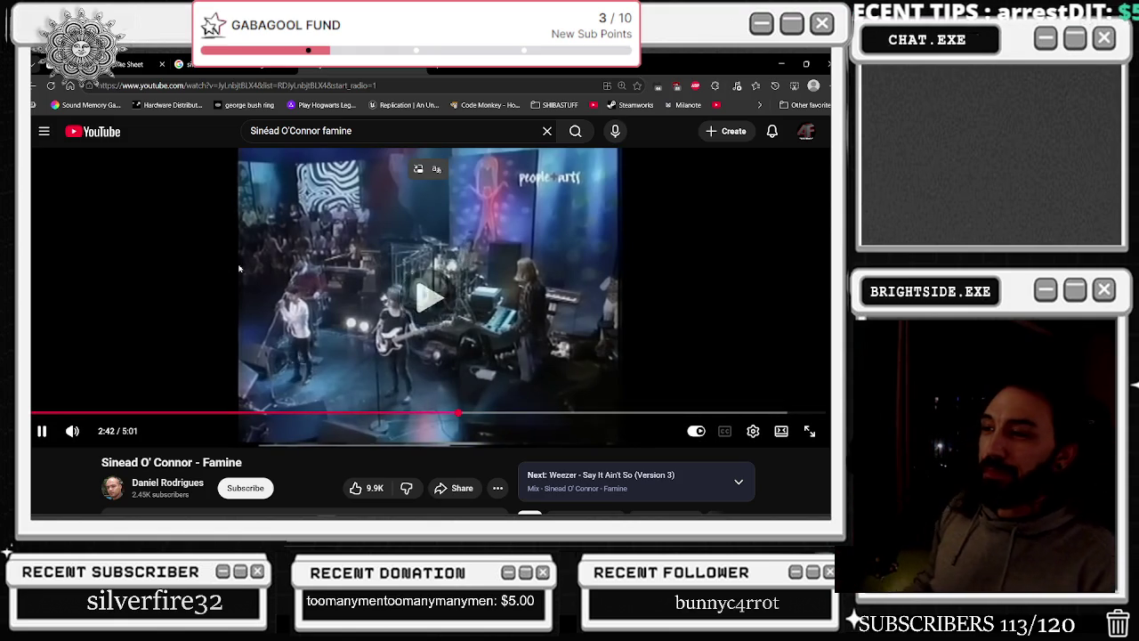
click(71, 431)
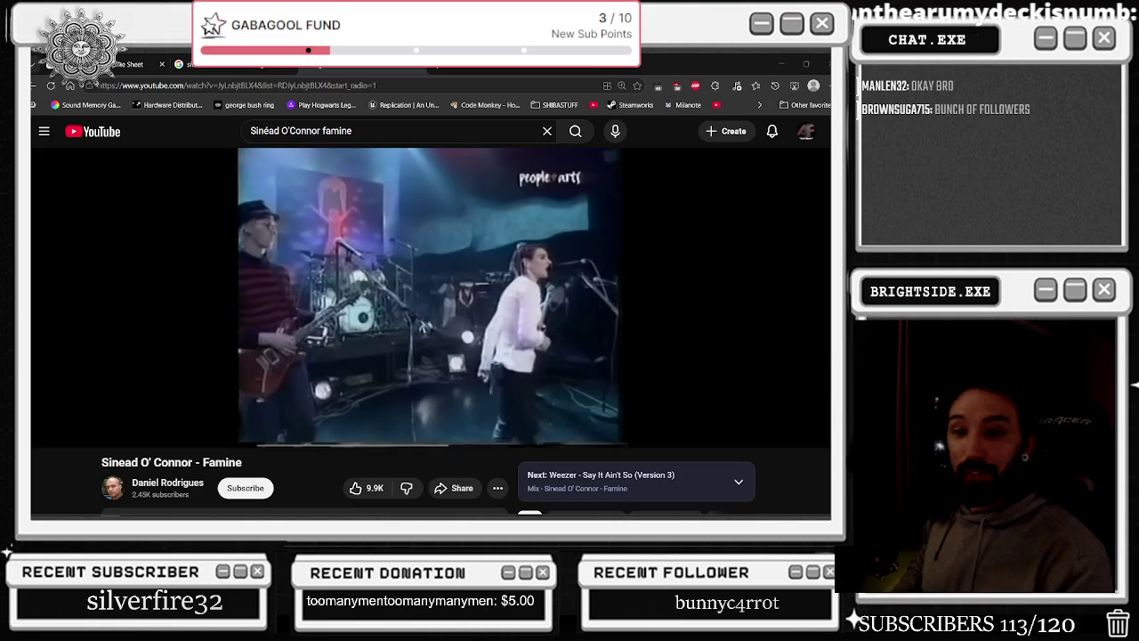
click(777, 61)
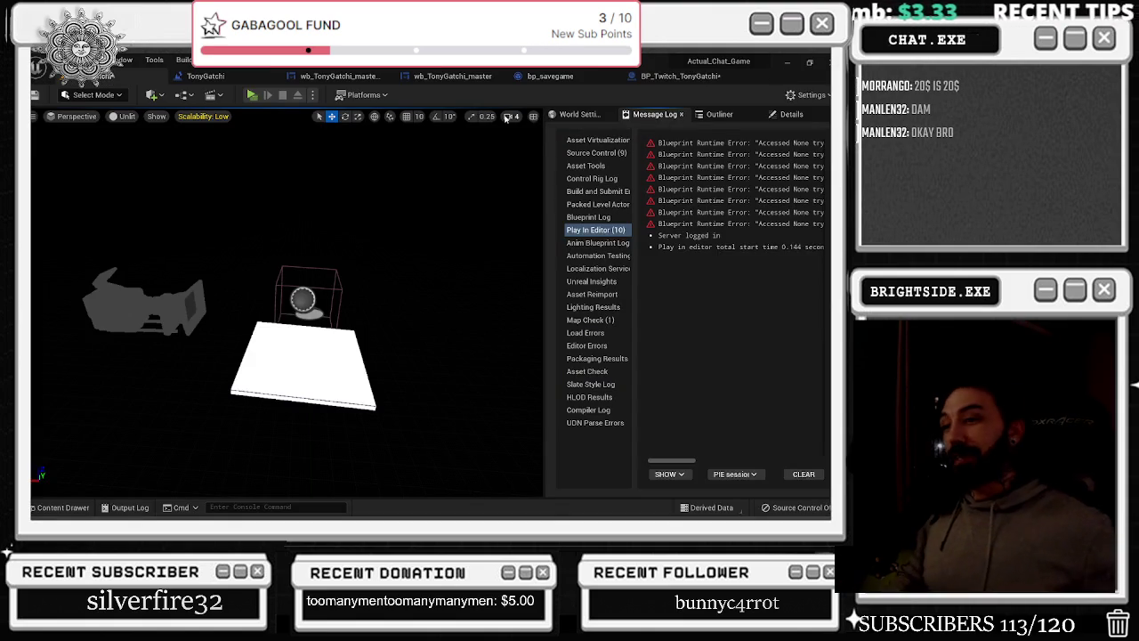
In the TonyGatchi level blueprint, move the Create Widget and Set nodes slightly right
click(214, 76)
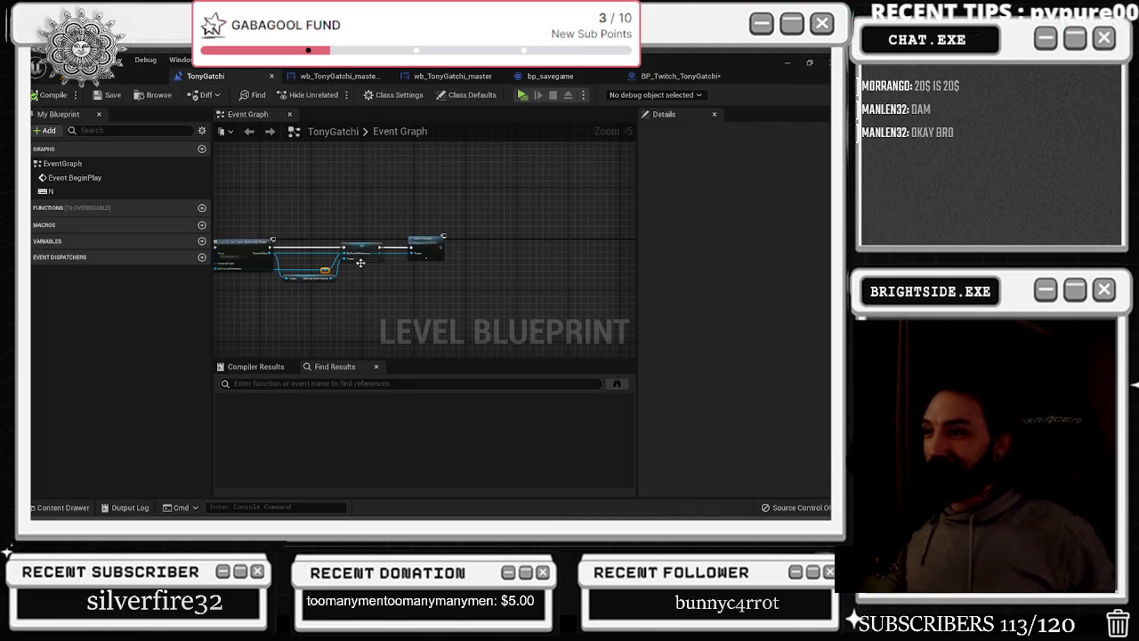
drag(410, 293, 448, 294)
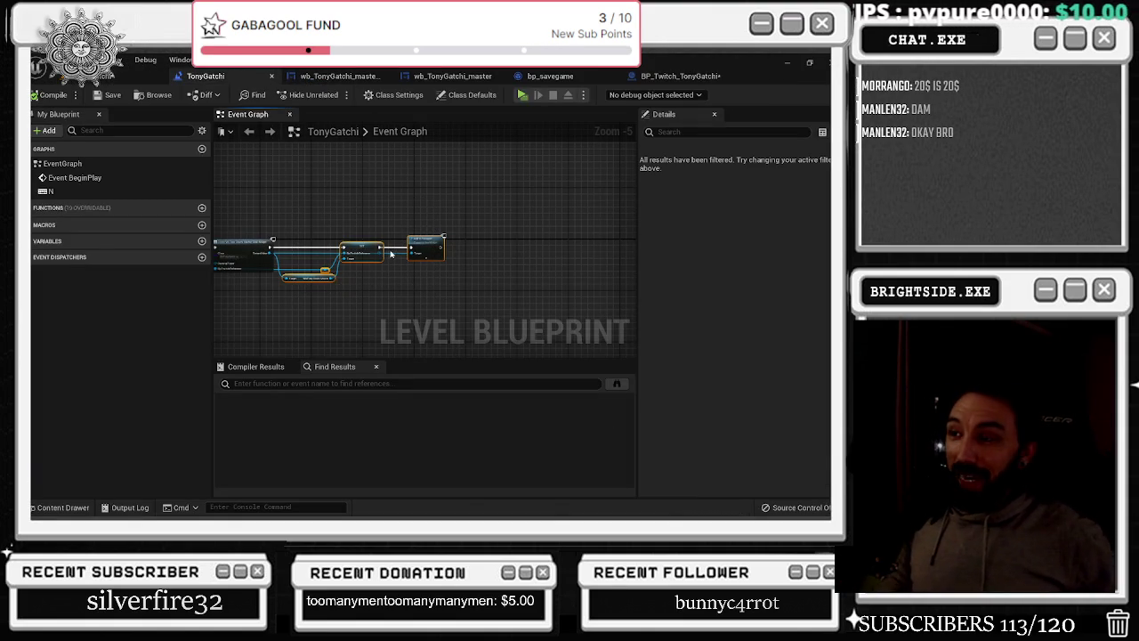
drag(371, 253, 385, 254)
scroll(370, 251, up, 5)
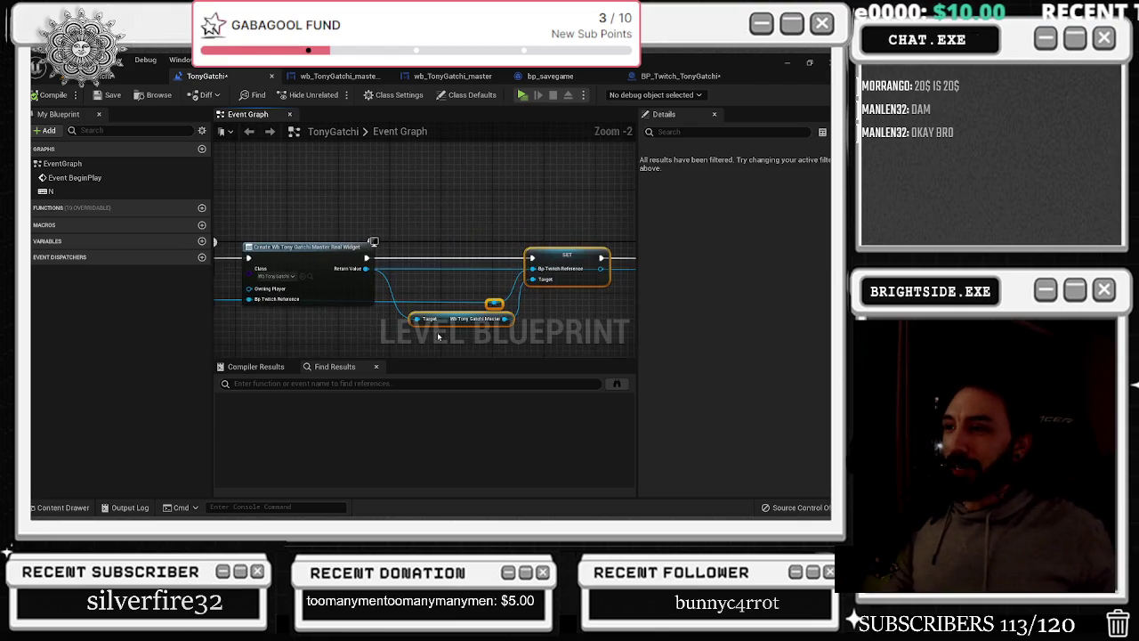
scroll(432, 294, down, 2)
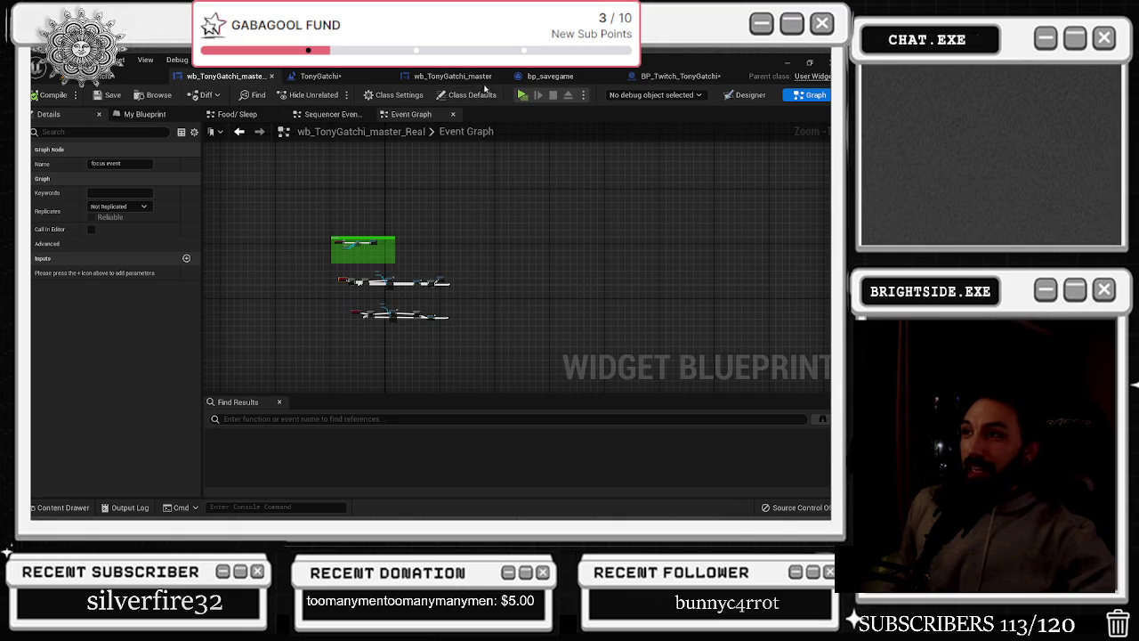
Review the TonyGatchi, wb_TonyGatchi_master, bp_savegame and BP_Twitch_TonyGatchi tabs, then save all blueprints
click(320, 76)
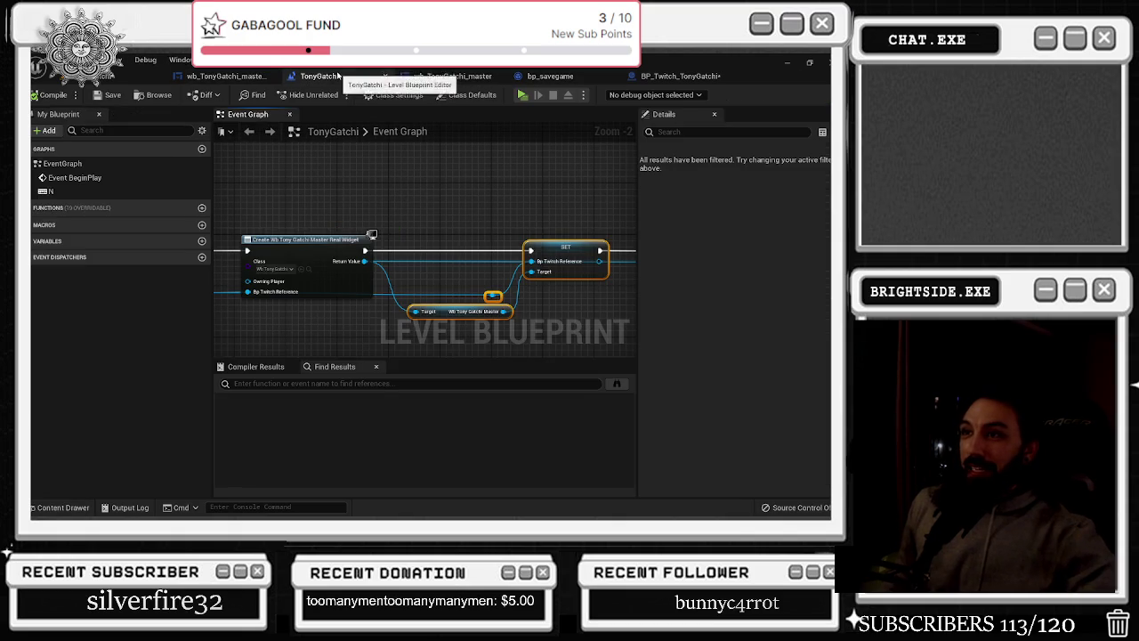
click(456, 316)
drag(589, 231, 370, 212)
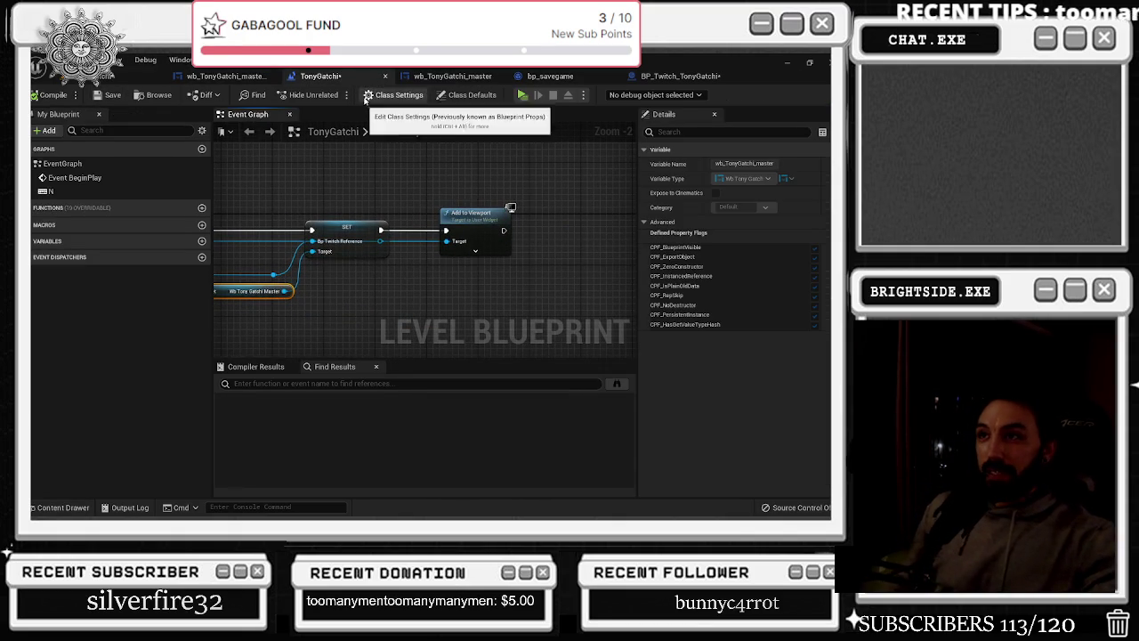
click(453, 76)
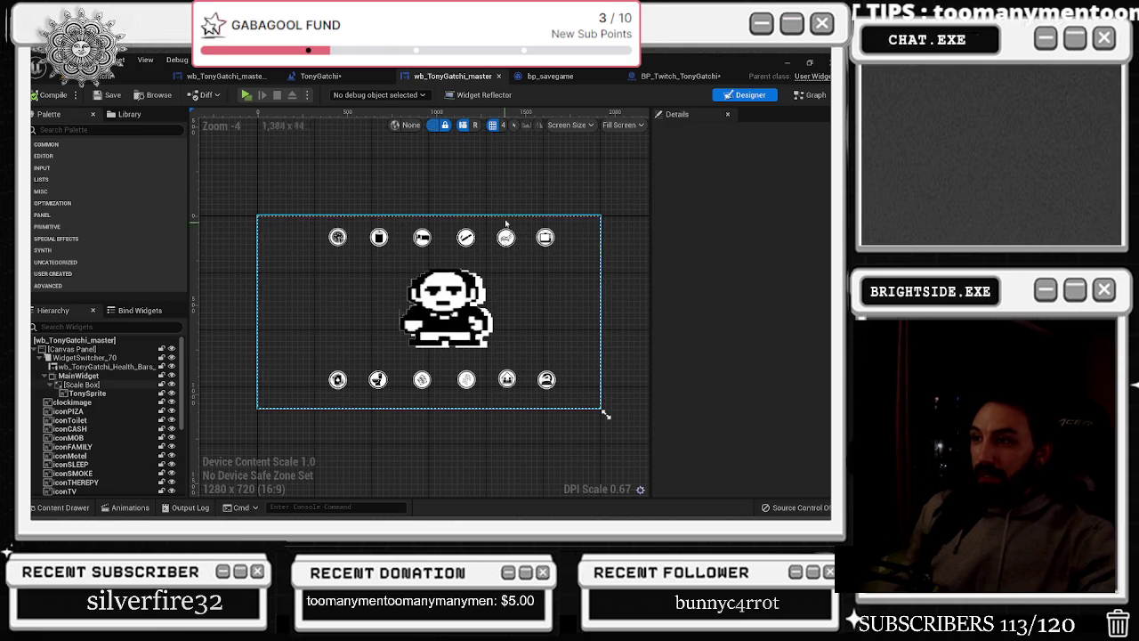
click(565, 75)
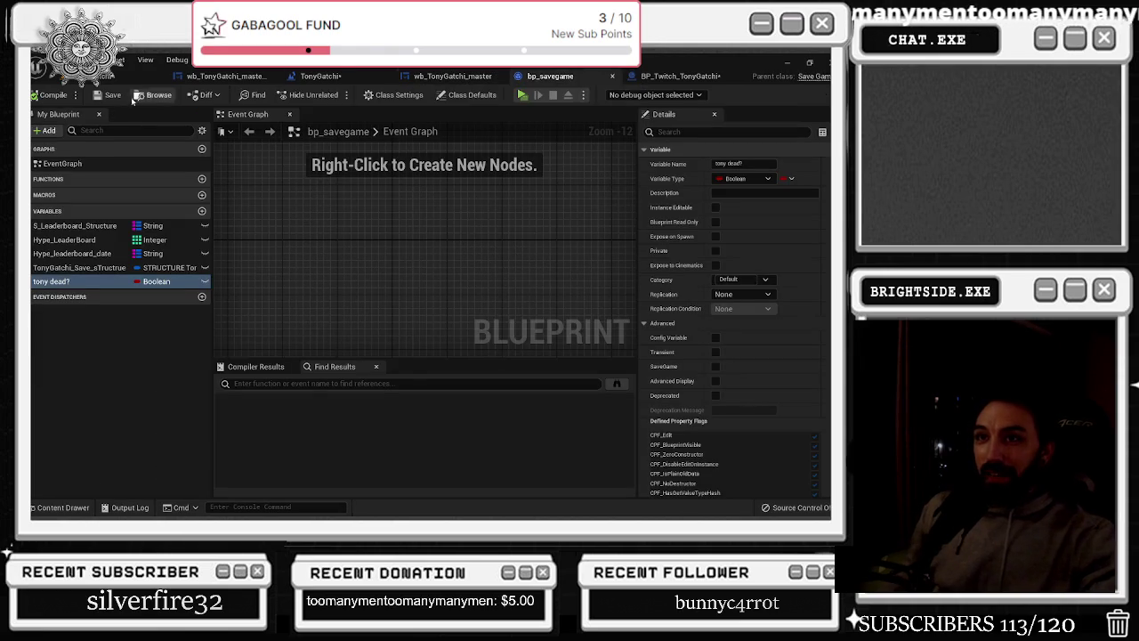
click(668, 77)
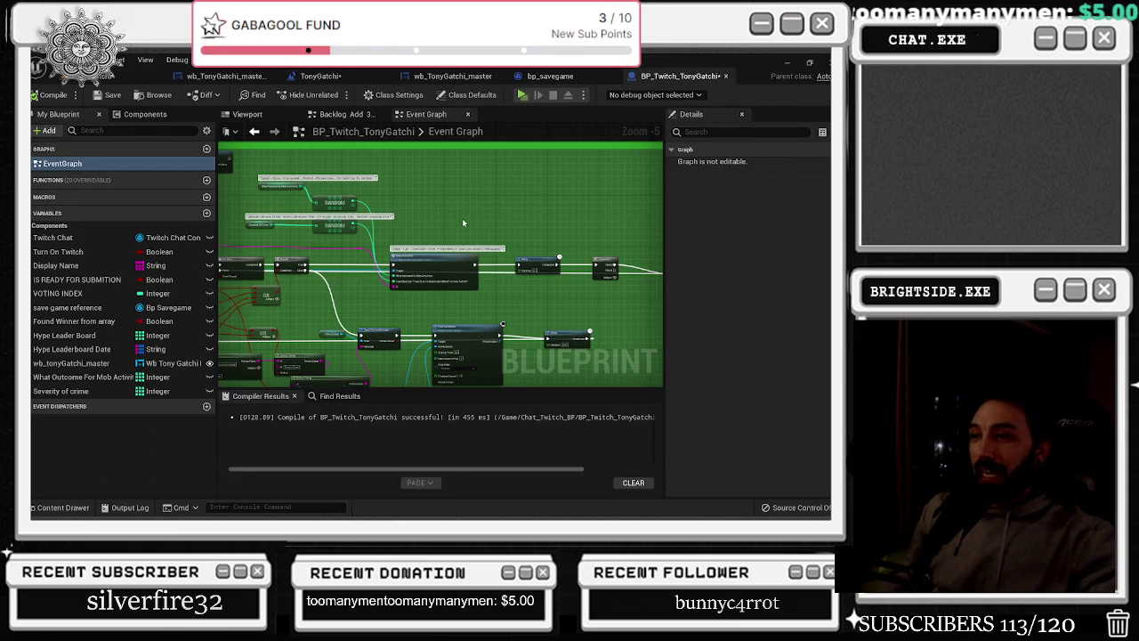
drag(397, 195, 387, 247)
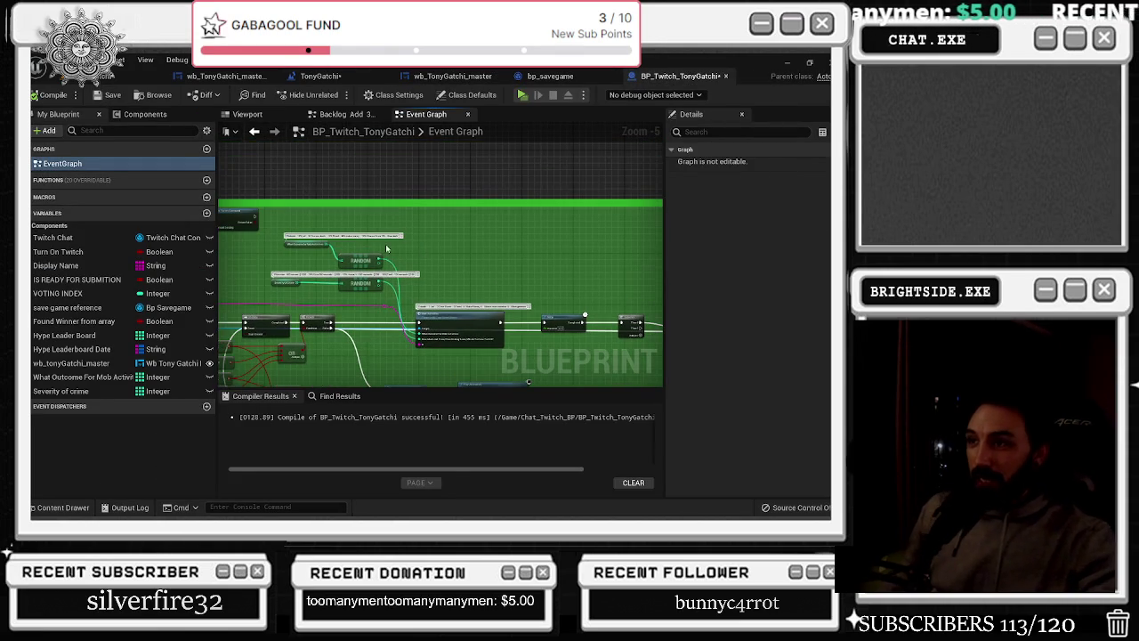
click(113, 94)
Open the 3 - Fined graph of wb_TonyGatchi_master and nudge its two Select nodes left
click(133, 77)
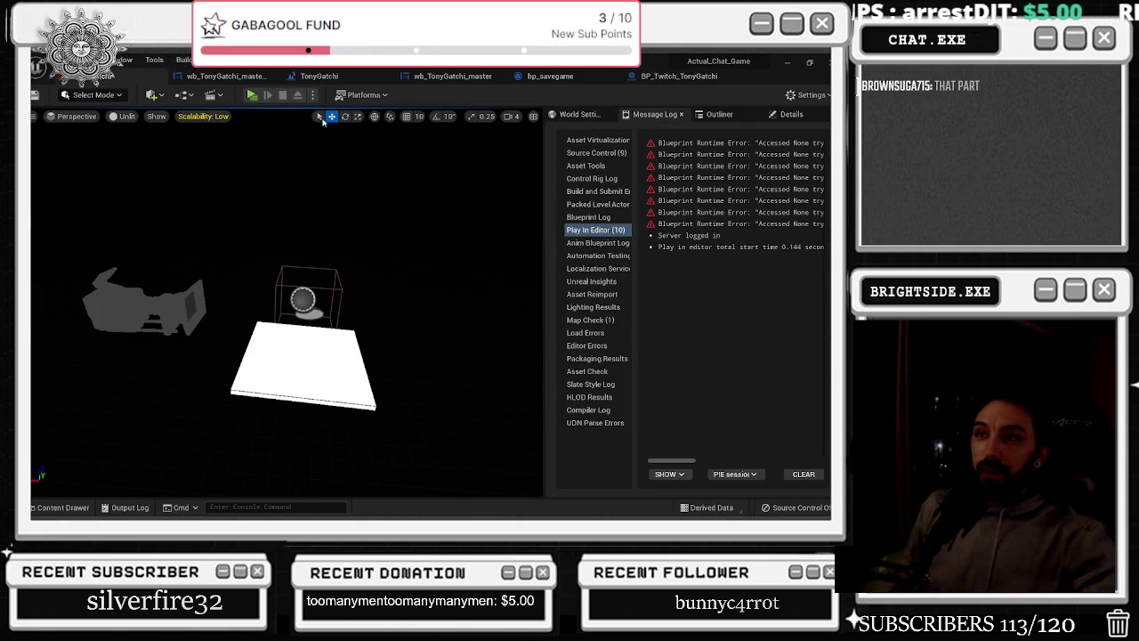
click(214, 75)
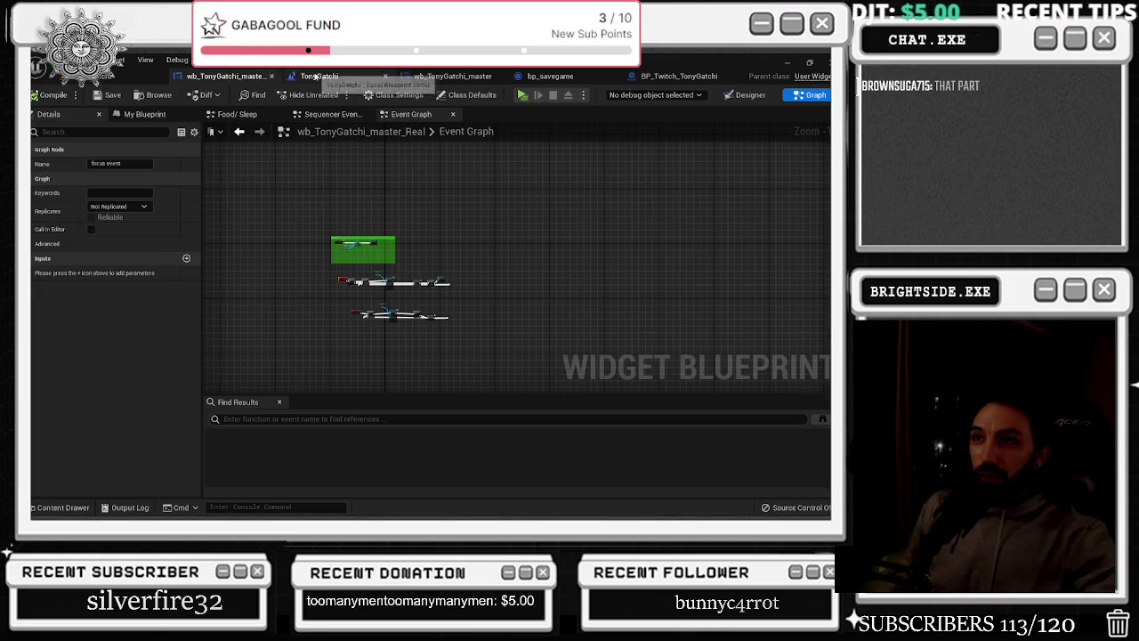
click(319, 76)
click(453, 76)
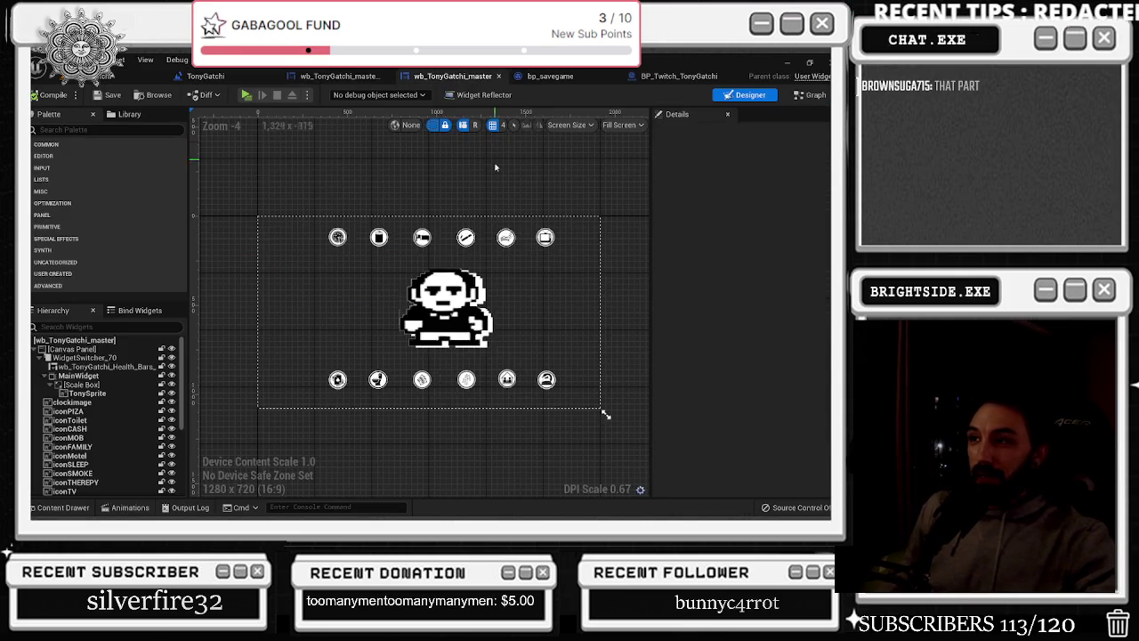
click(814, 96)
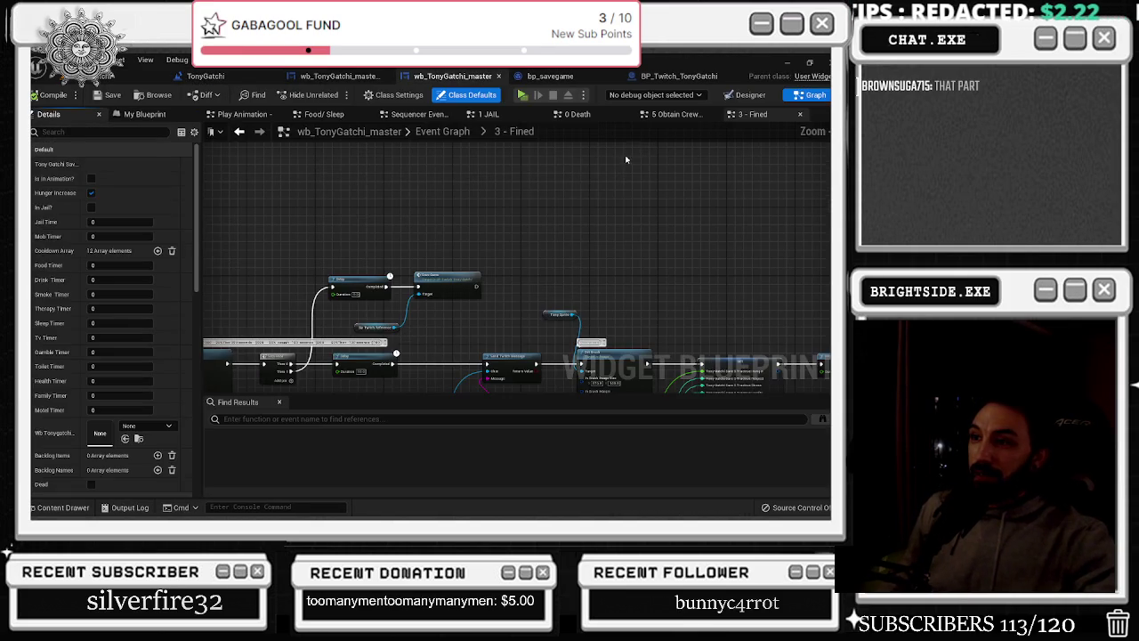
drag(505, 390, 590, 229)
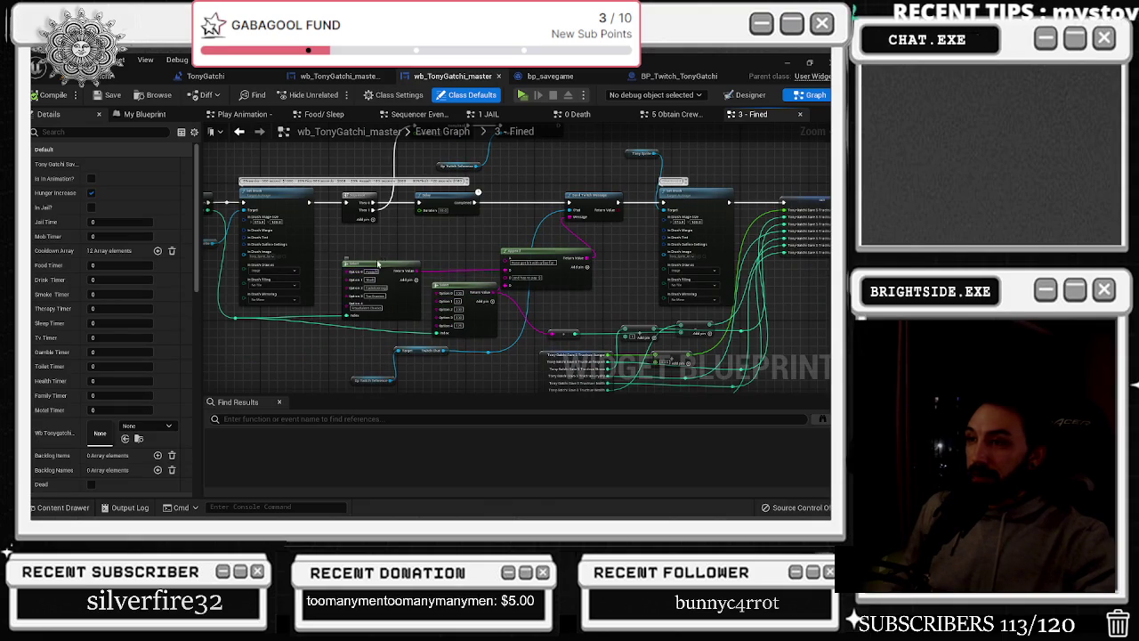
drag(368, 264, 351, 265)
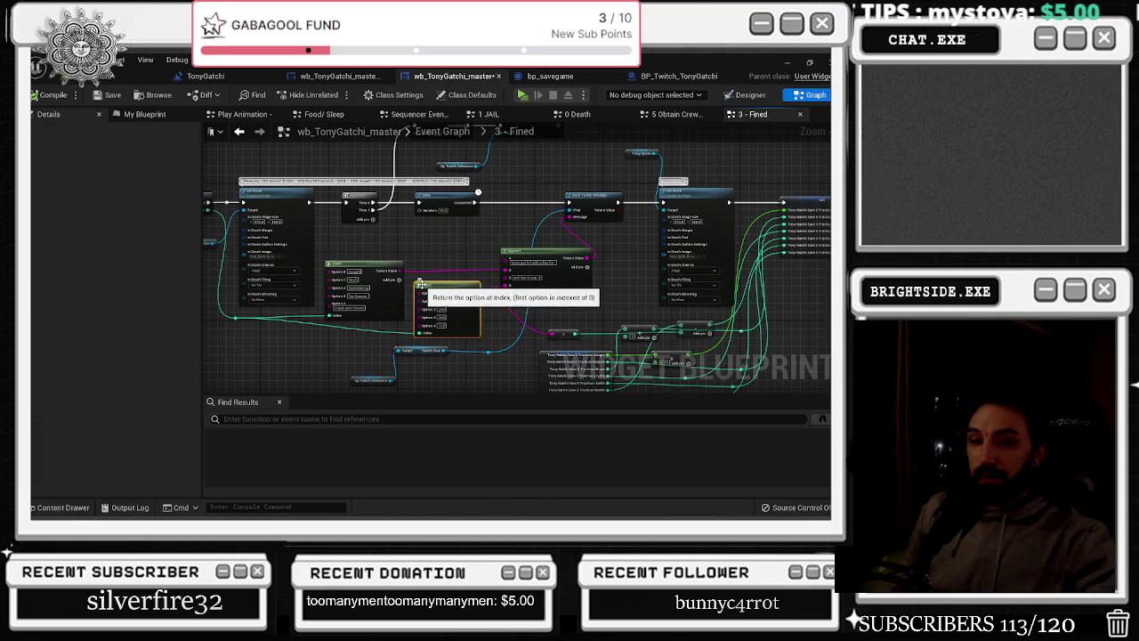
key(alt+Tab)
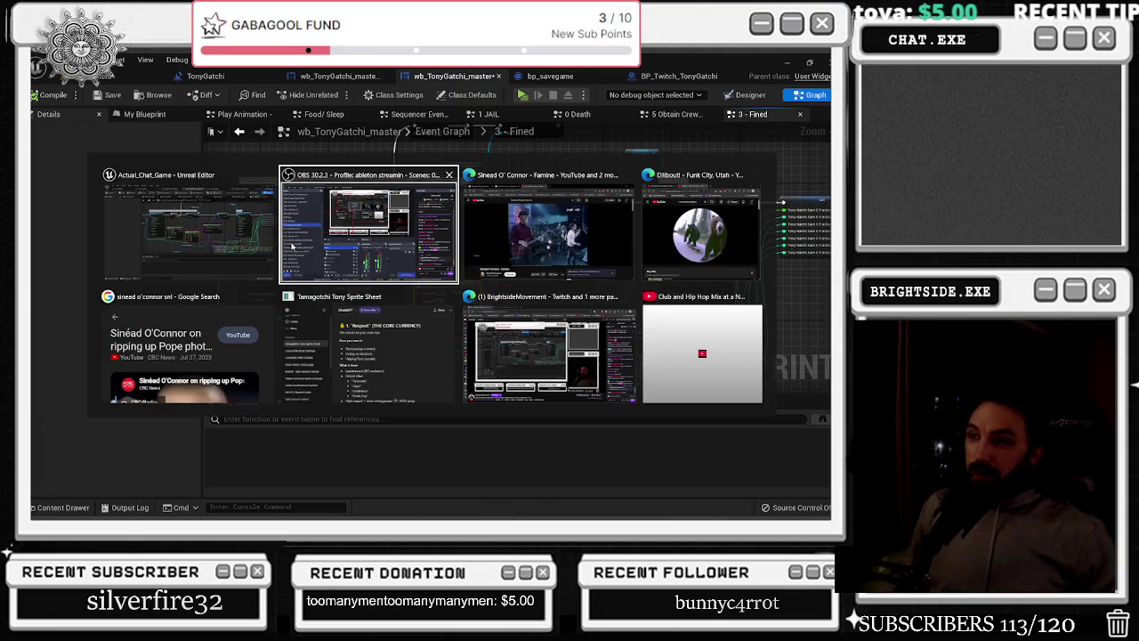
Bring the browser forward and start the recommended 'nutty dutty grimey ukg' mix
click(499, 251)
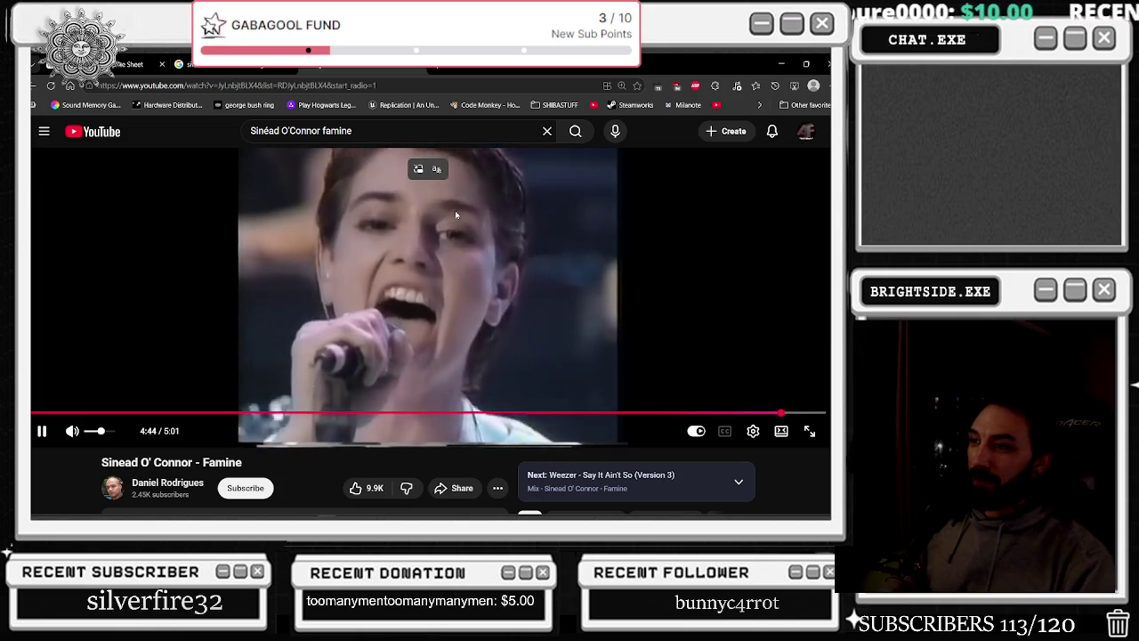
scroll(455, 214, down, 3)
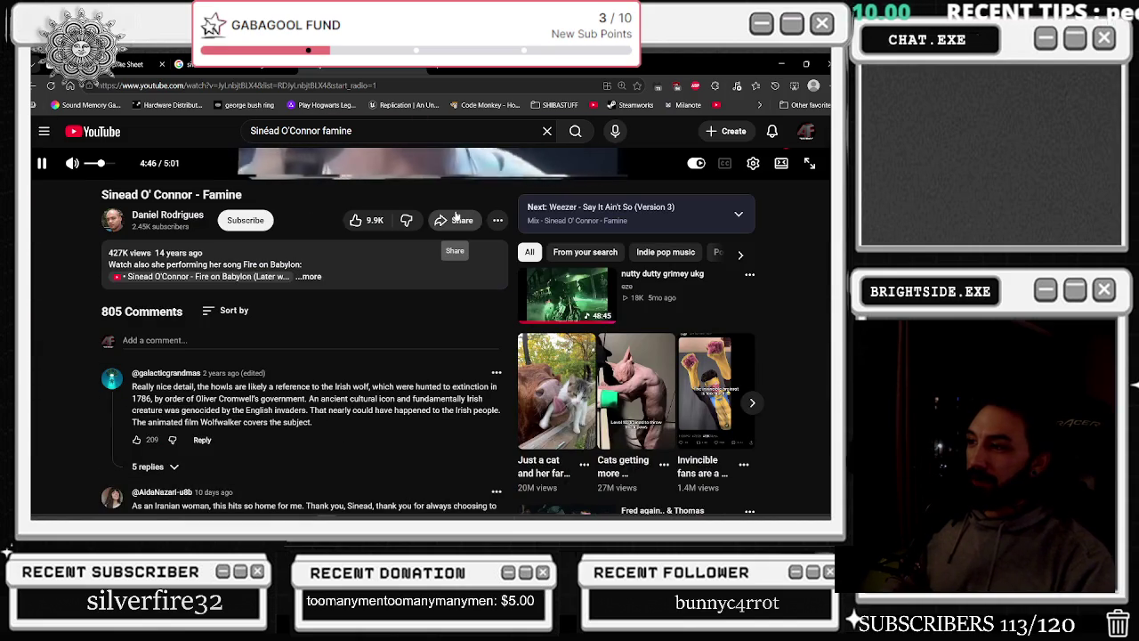
scroll(455, 214, down, 1)
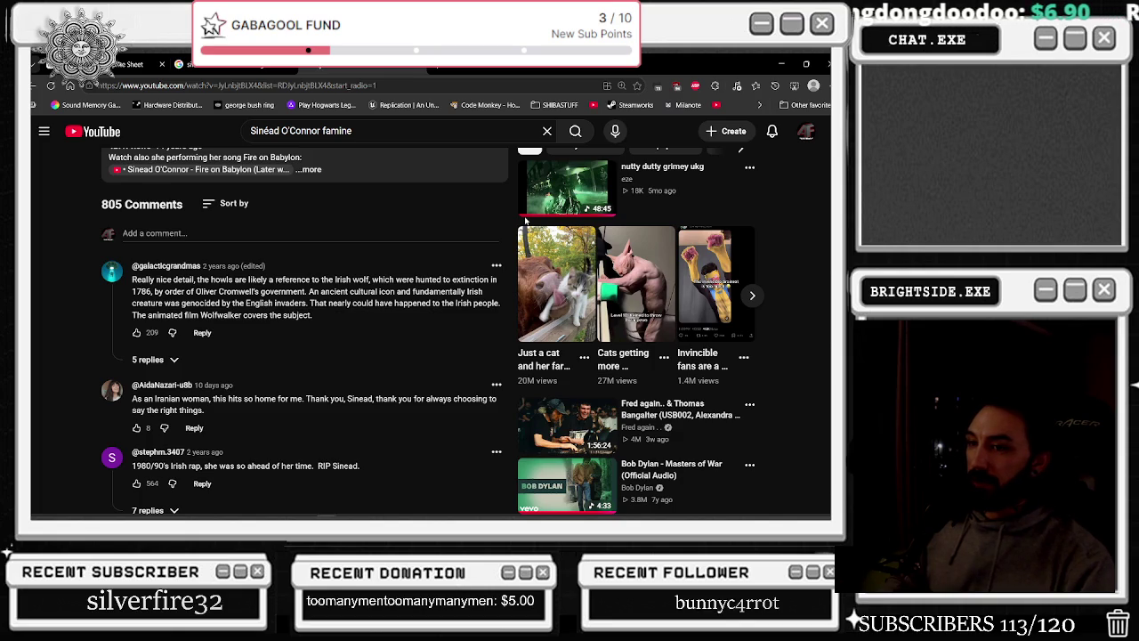
scroll(525, 220, up, 2)
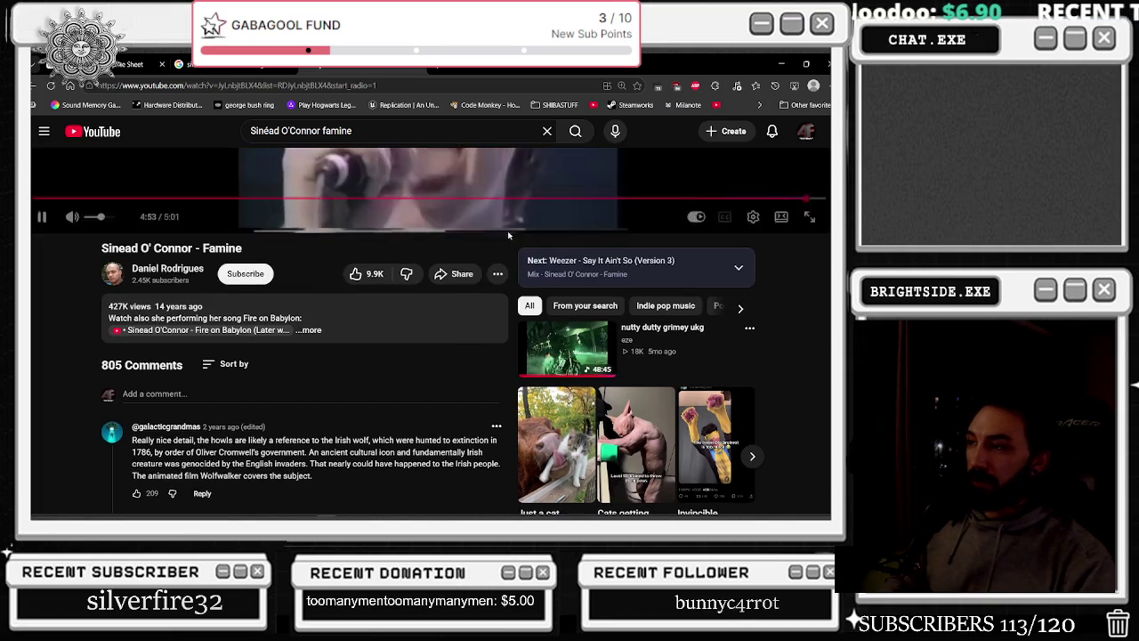
click(563, 339)
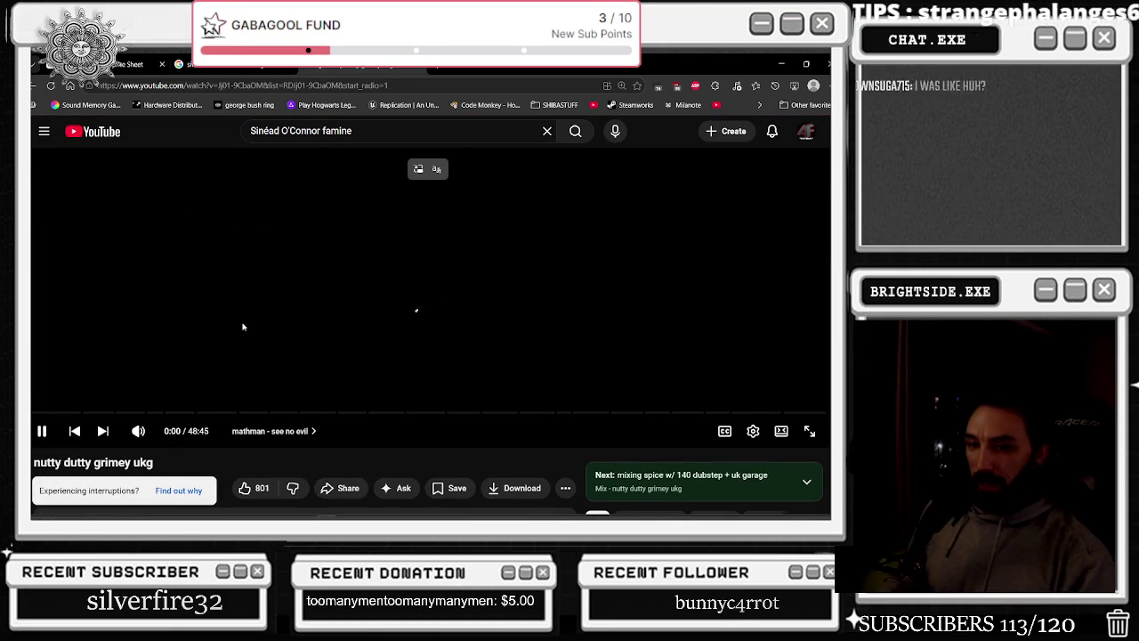
Check the mix's quality options without changing them, then return to Unreal Editor
mouse_move(177, 434)
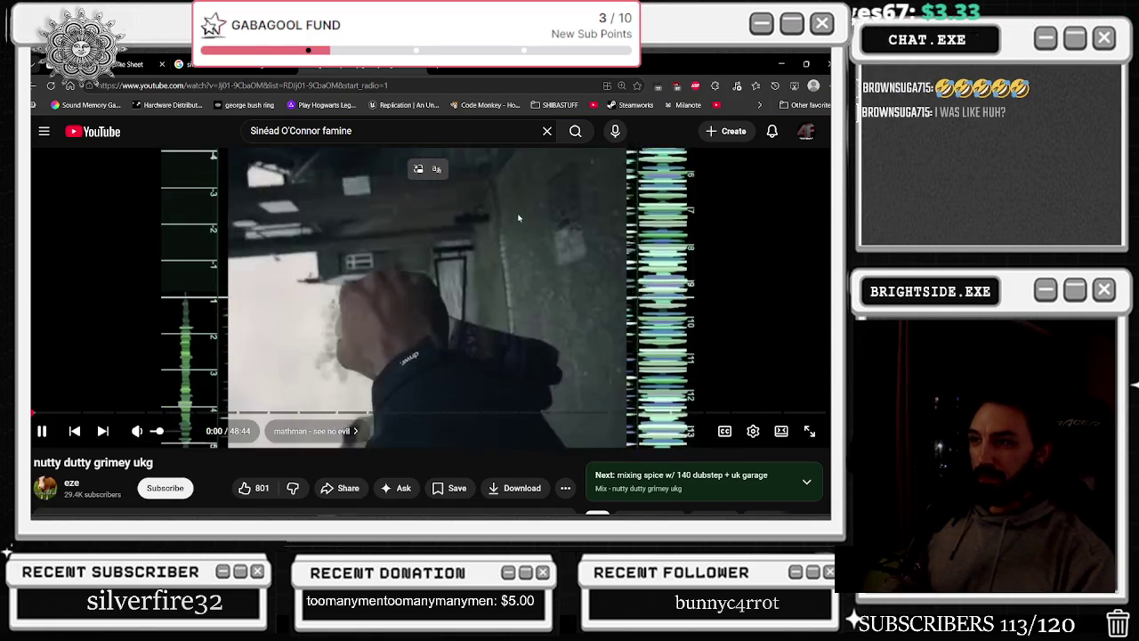
click(753, 431)
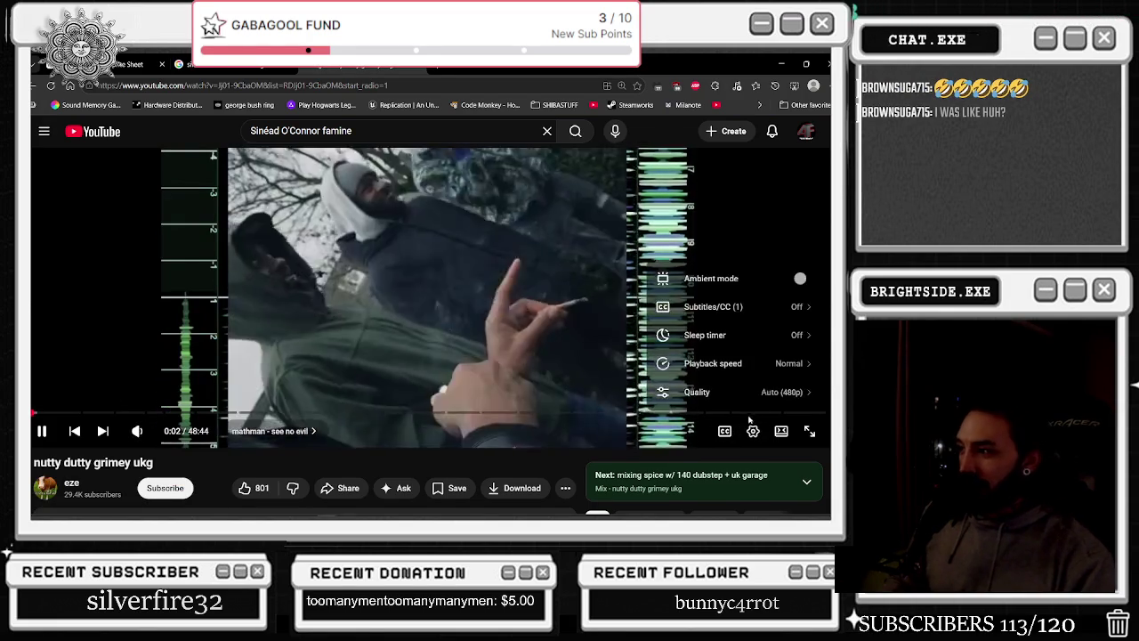
click(712, 387)
click(712, 363)
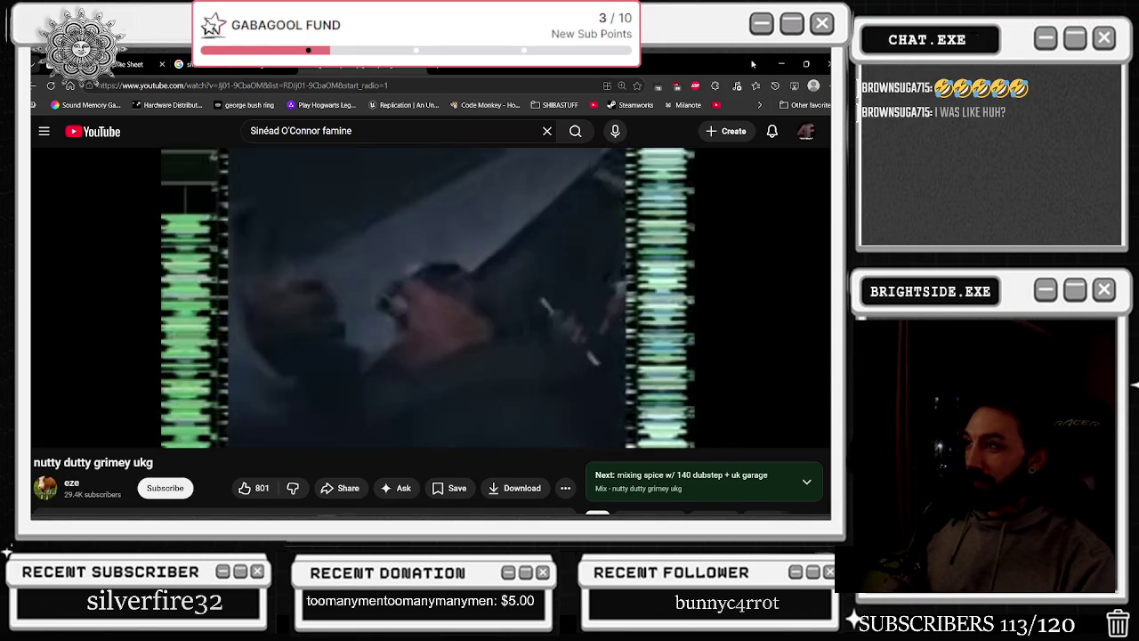
key(alt+Tab)
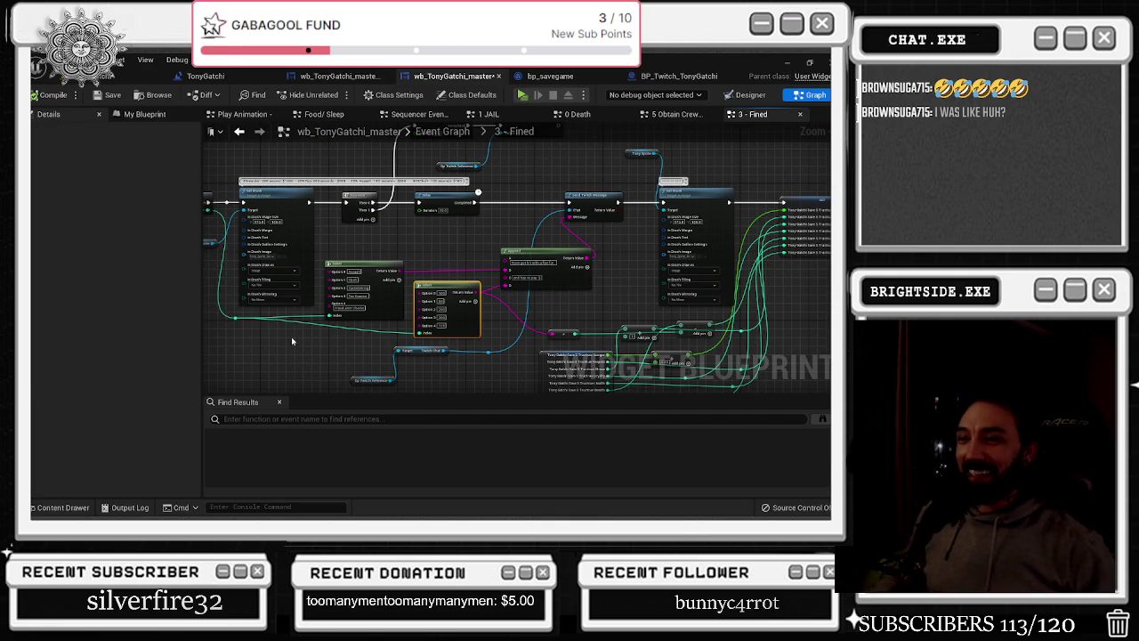
Inspect the 3 - Fined graph's macro entry, Twitch chat message and Set Brush nodes
drag(280, 345, 371, 354)
click(297, 221)
drag(426, 243, 333, 283)
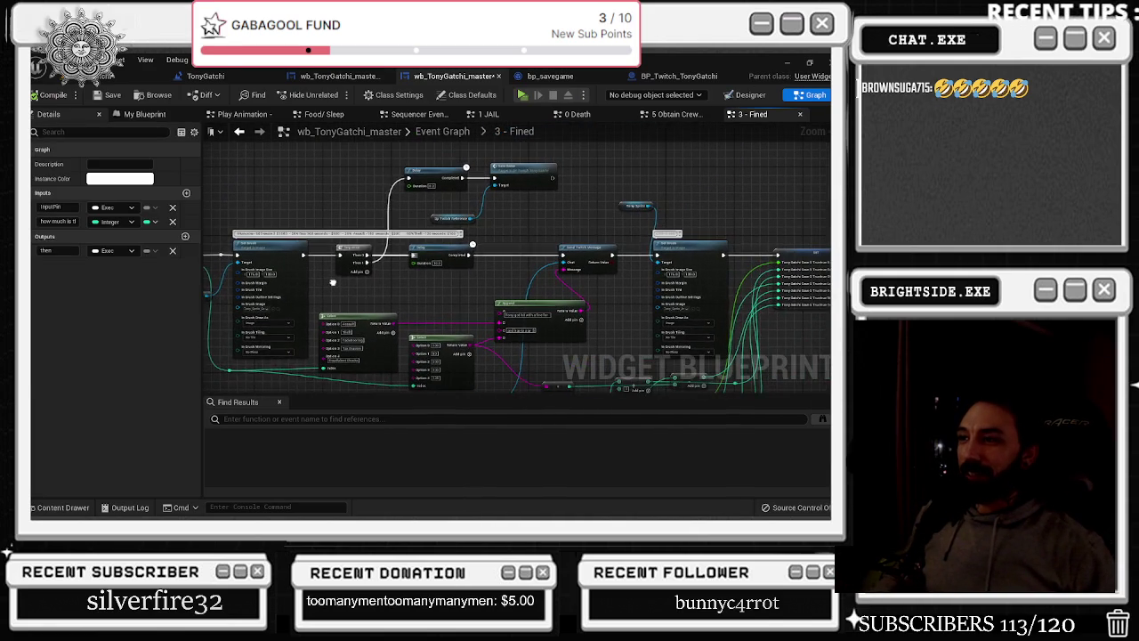
drag(525, 272, 365, 292)
click(435, 269)
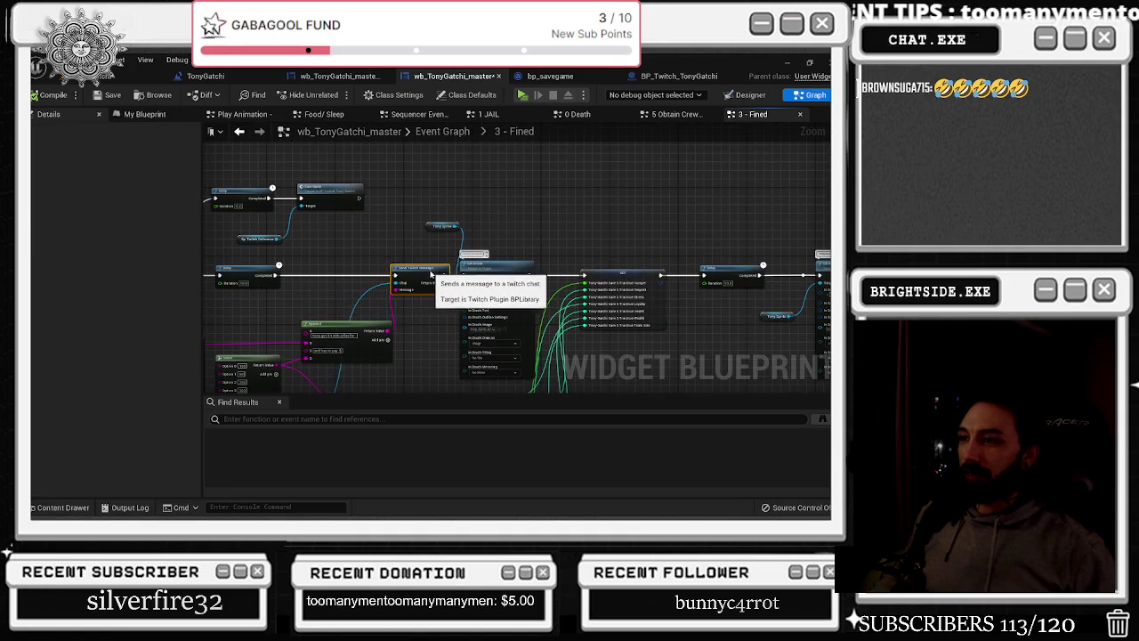
drag(436, 272, 325, 268)
click(418, 259)
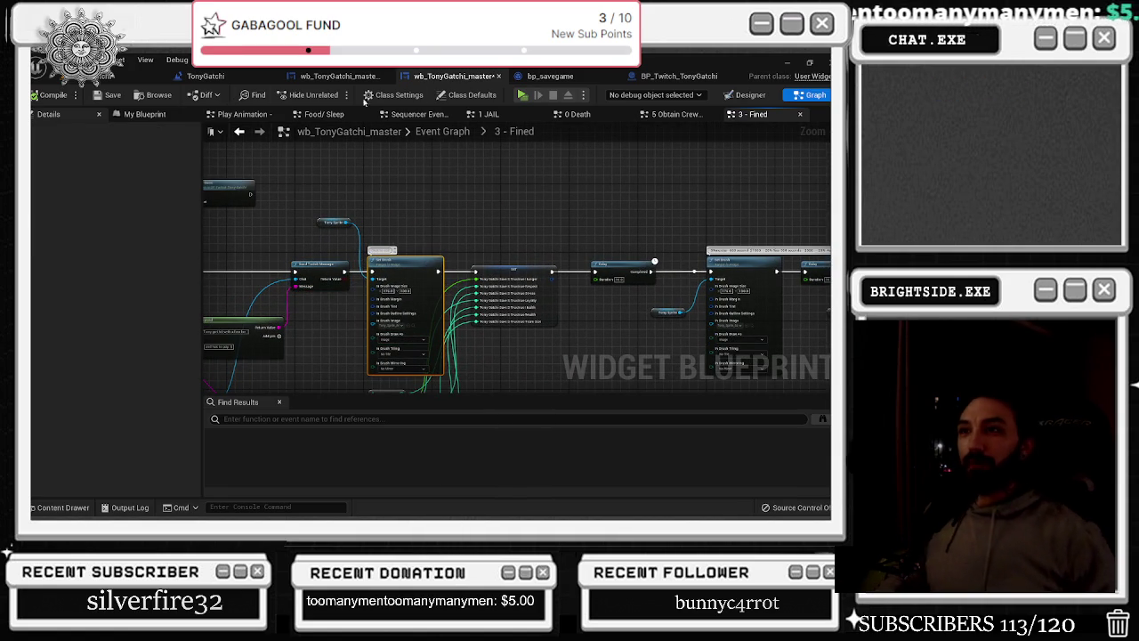
Check the TonyGatchi level blueprint, then open the BP_Twitch_TonyGatchi event graph
click(343, 75)
click(206, 75)
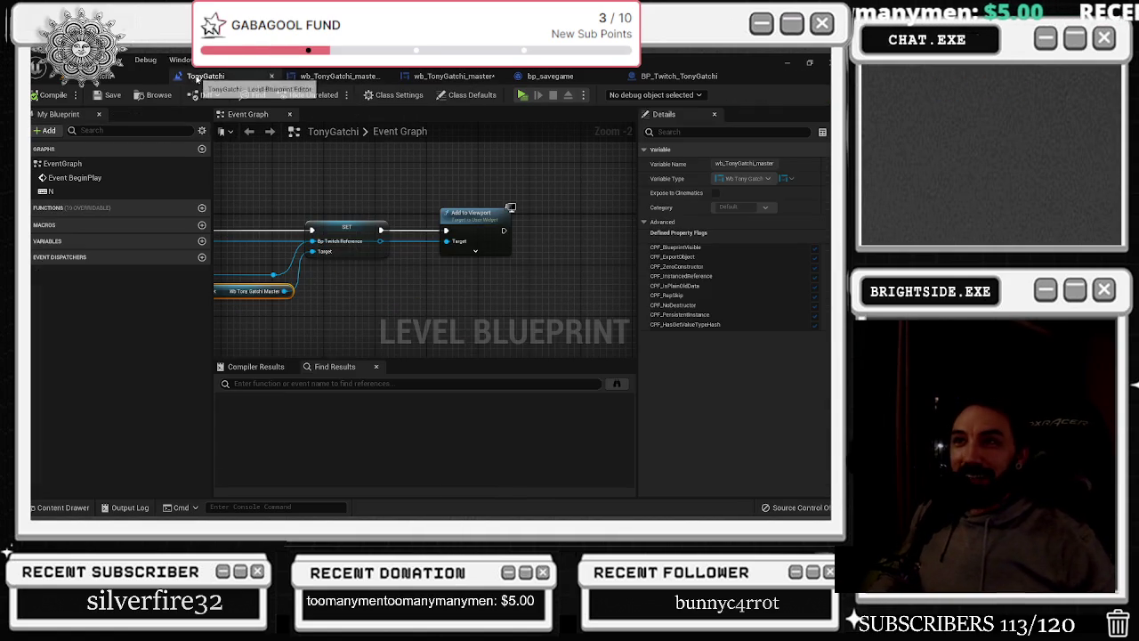
click(449, 76)
scroll(401, 285, down, 5)
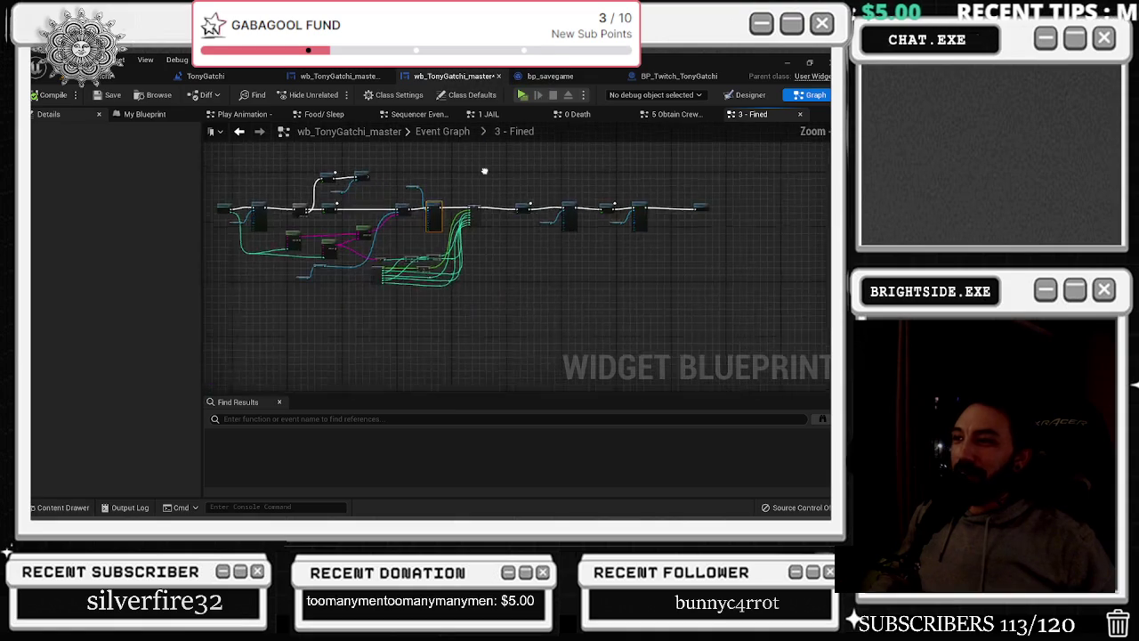
click(550, 76)
click(679, 75)
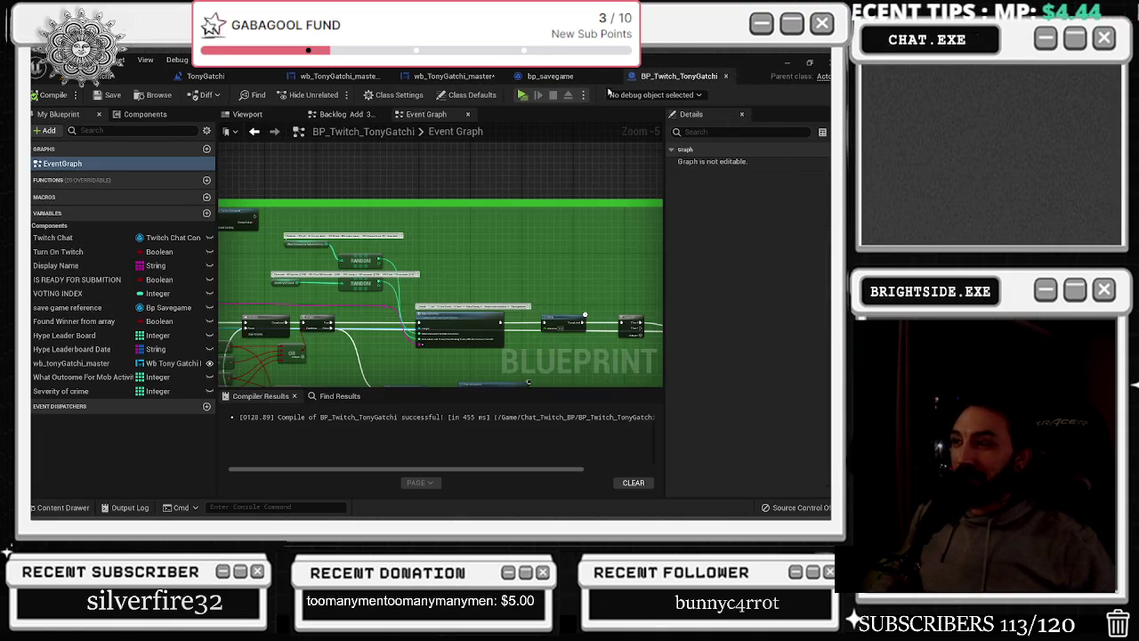
Zoom out and pan across BP_Twitch_TonyGatchi's comment sections, up to mob activities and family
scroll(404, 167, down, 4)
key(alt+Tab)
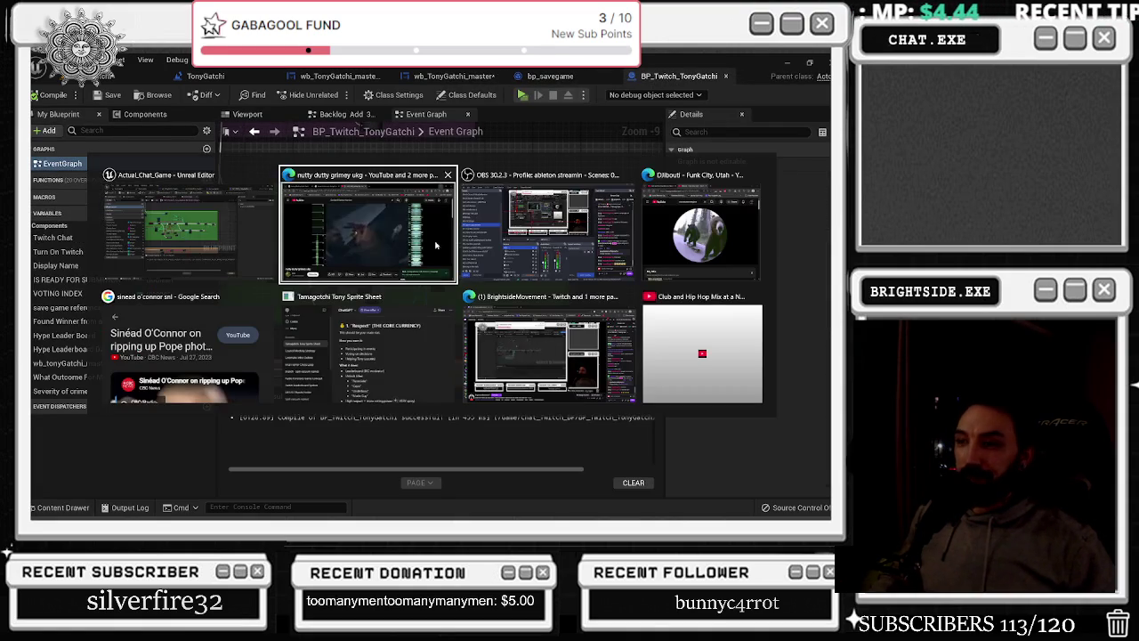
key(Escape)
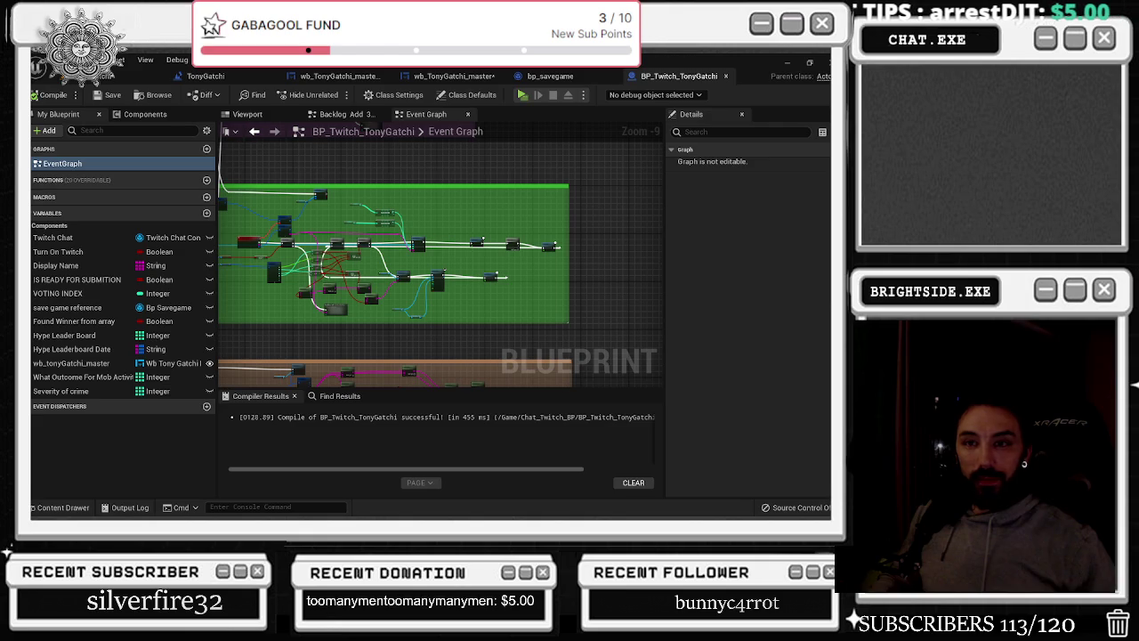
scroll(353, 262, down, 2)
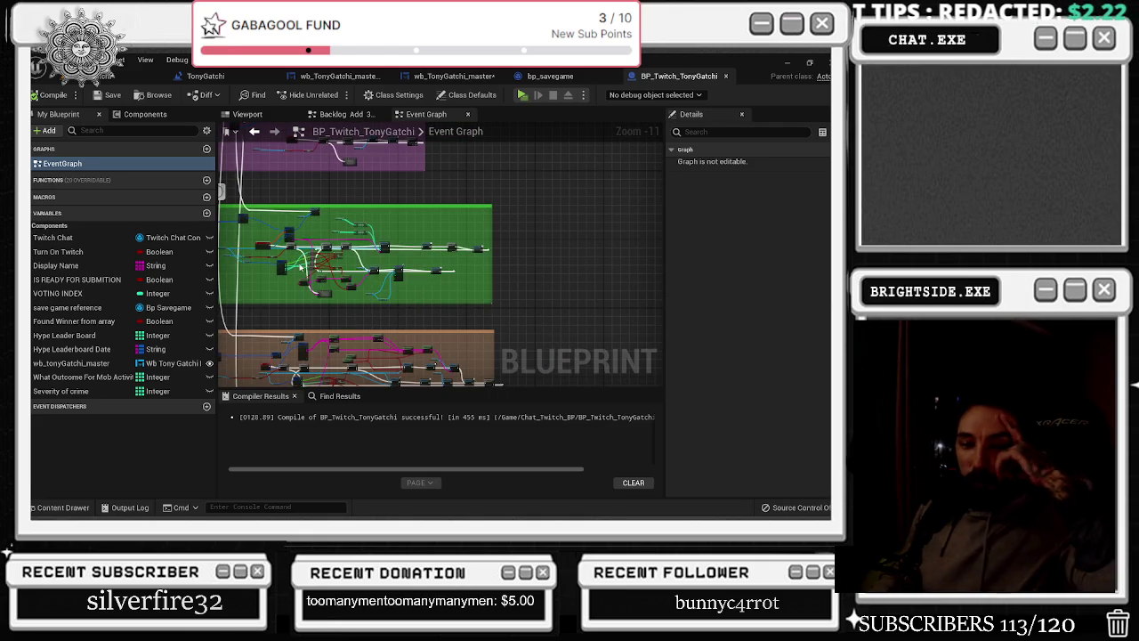
click(266, 251)
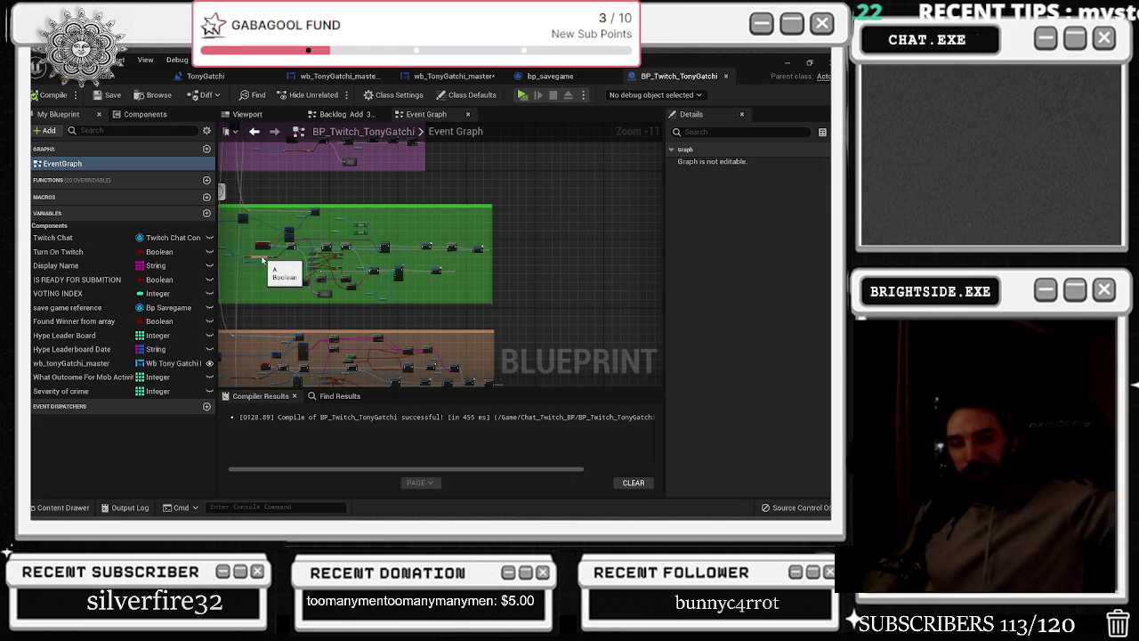
drag(447, 248, 659, 266)
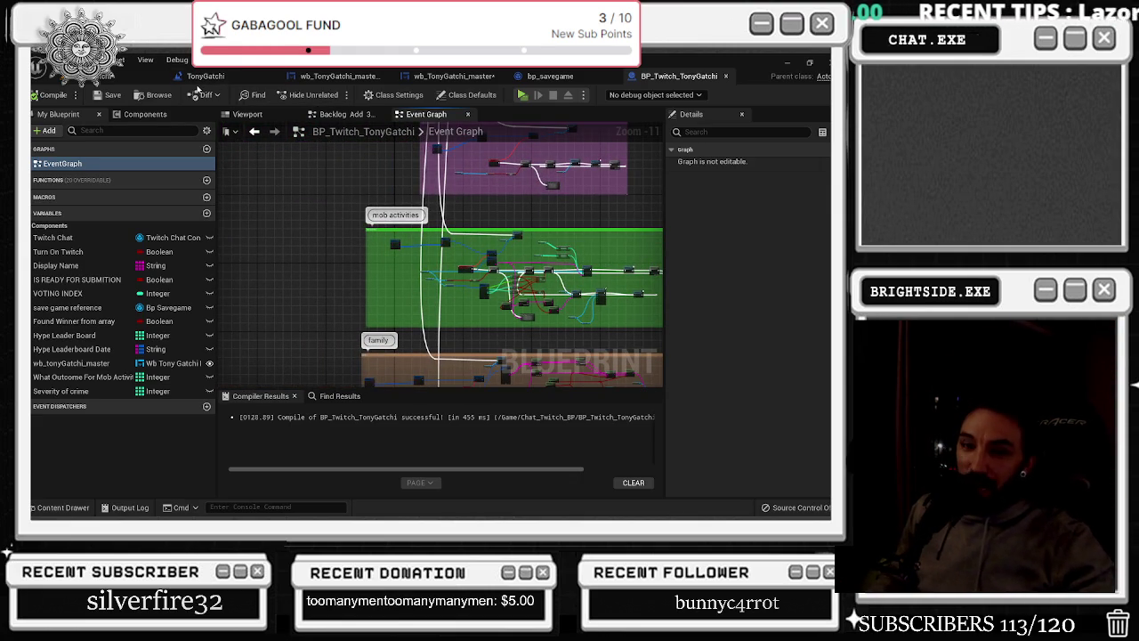
Glance at bp_savegame, then return to the wb_TonyGatchi_master widget's 3 - Fined graph
click(550, 76)
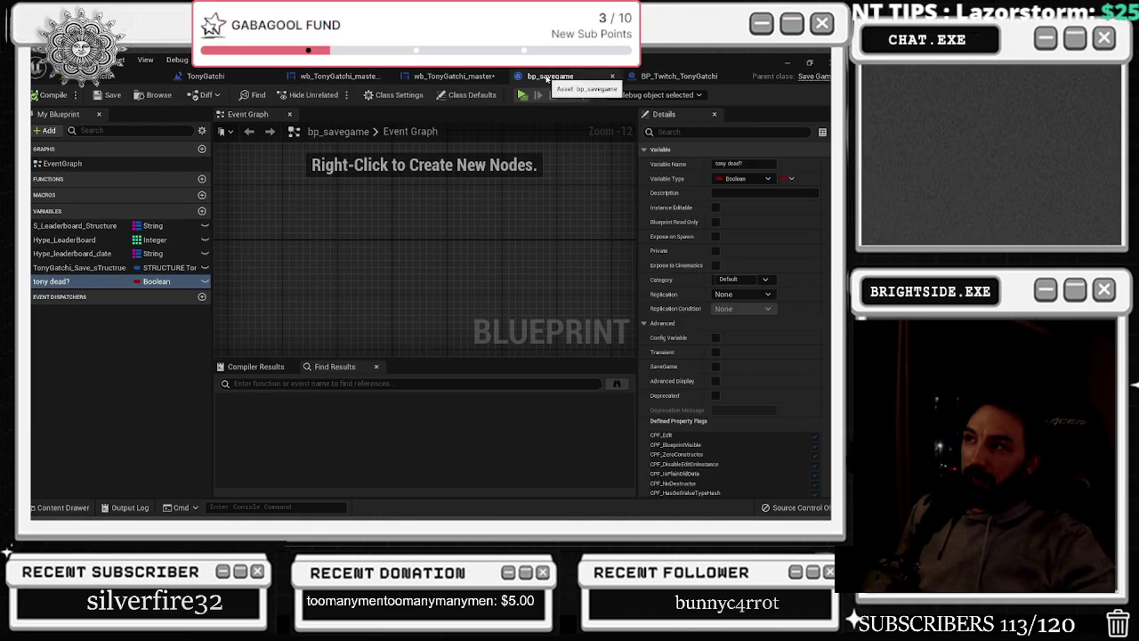
click(679, 76)
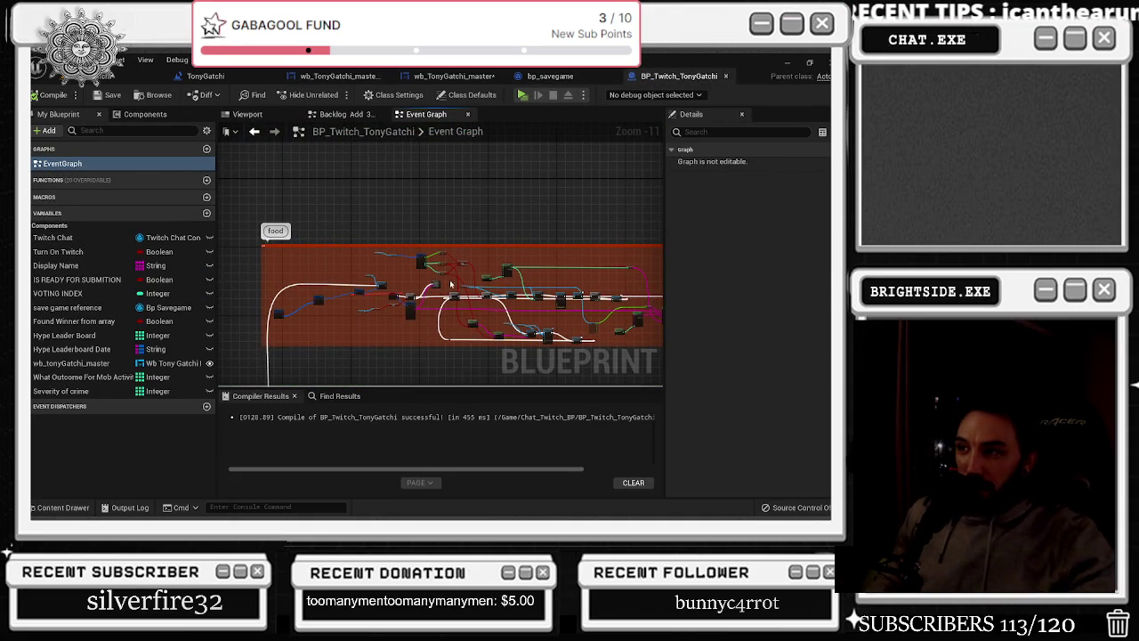
click(545, 75)
click(449, 75)
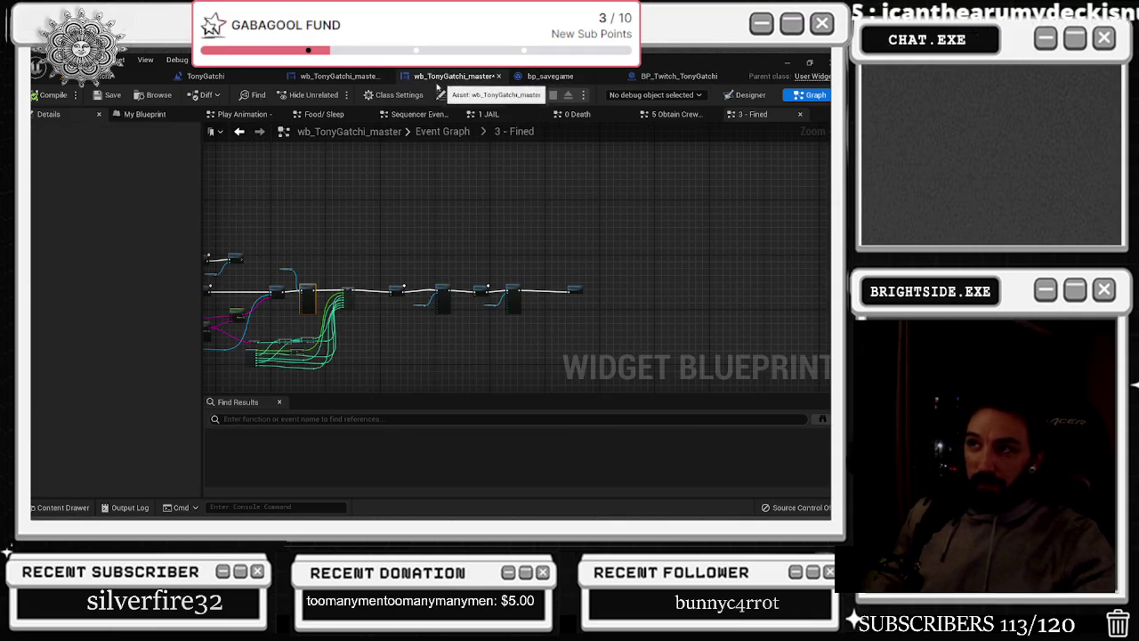
Look over the TonyGatchi level blueprint, then show wb_TonyGatchi_master_Real's Event Graph with its 'focus event'
click(336, 76)
click(206, 76)
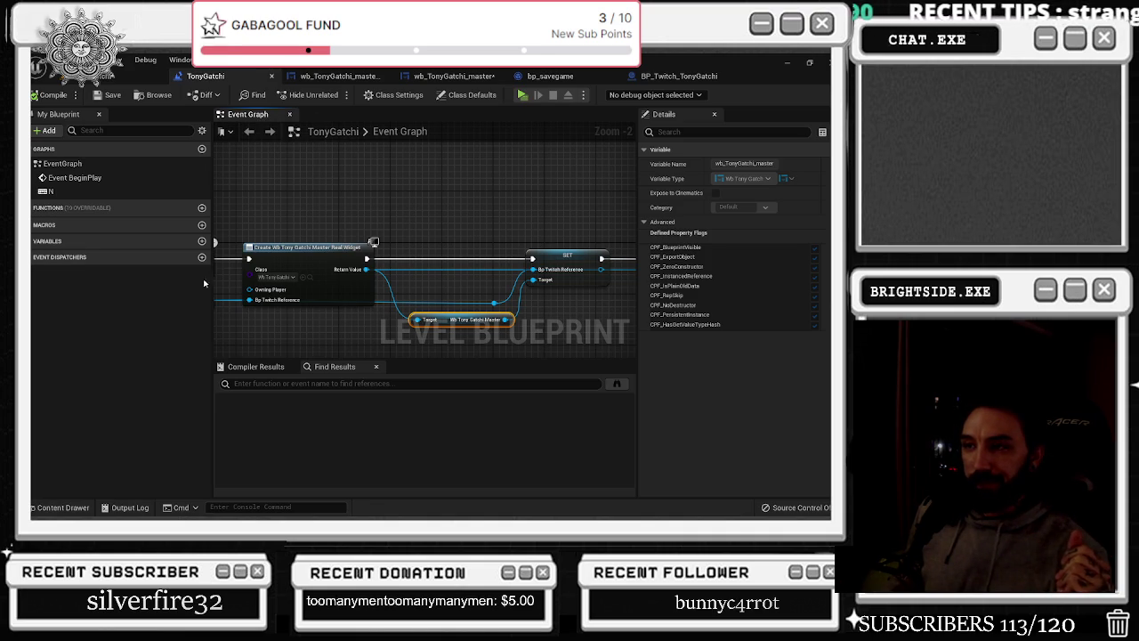
scroll(284, 241, down, 5)
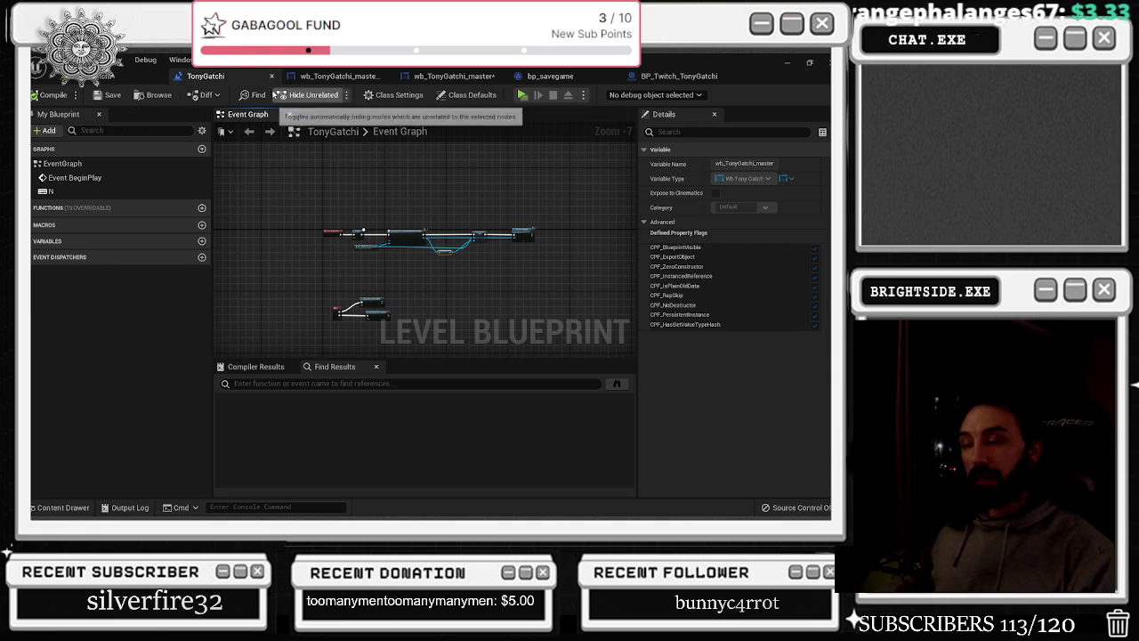
click(338, 75)
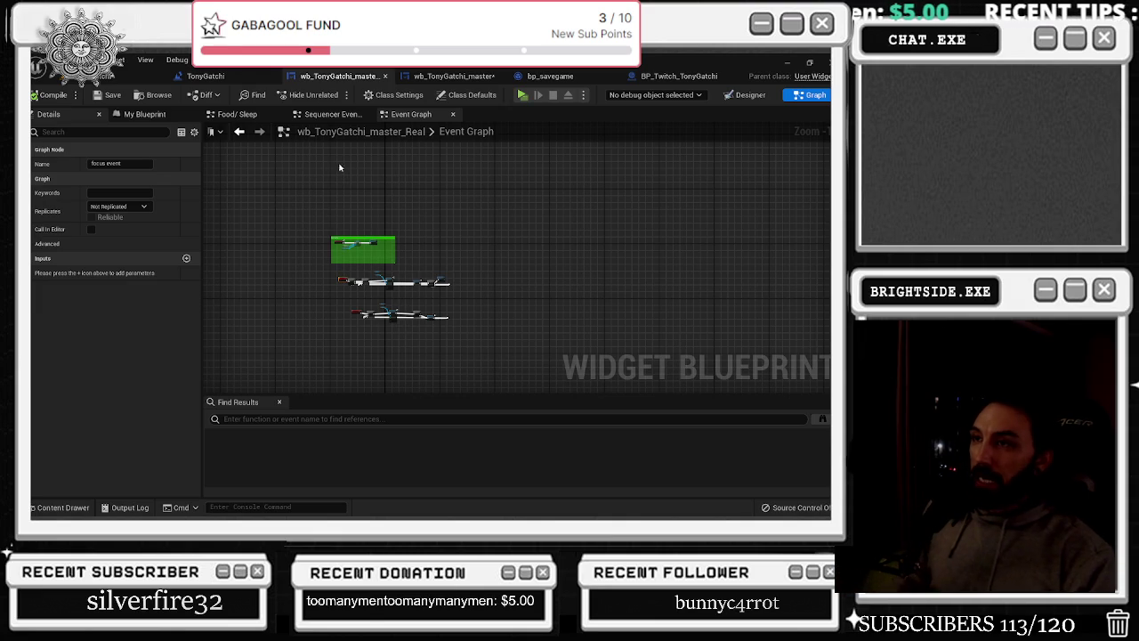
In bp_savegame, inspect the S_Leaderboard_Structure map variable (0 elements) and Hype_leaderboard_date
click(466, 77)
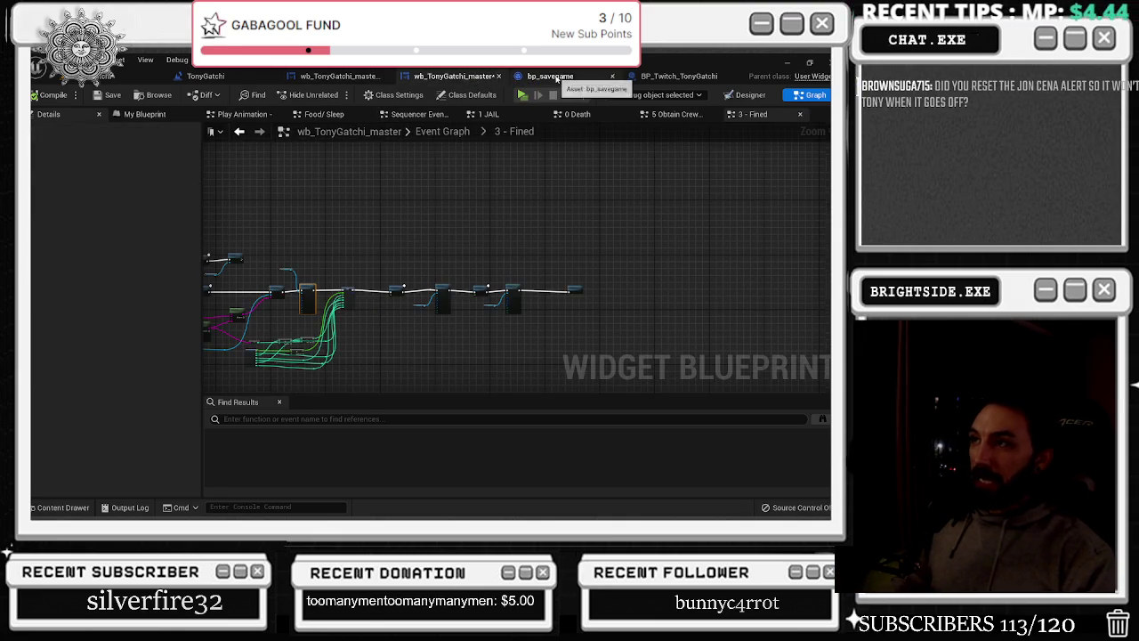
click(544, 76)
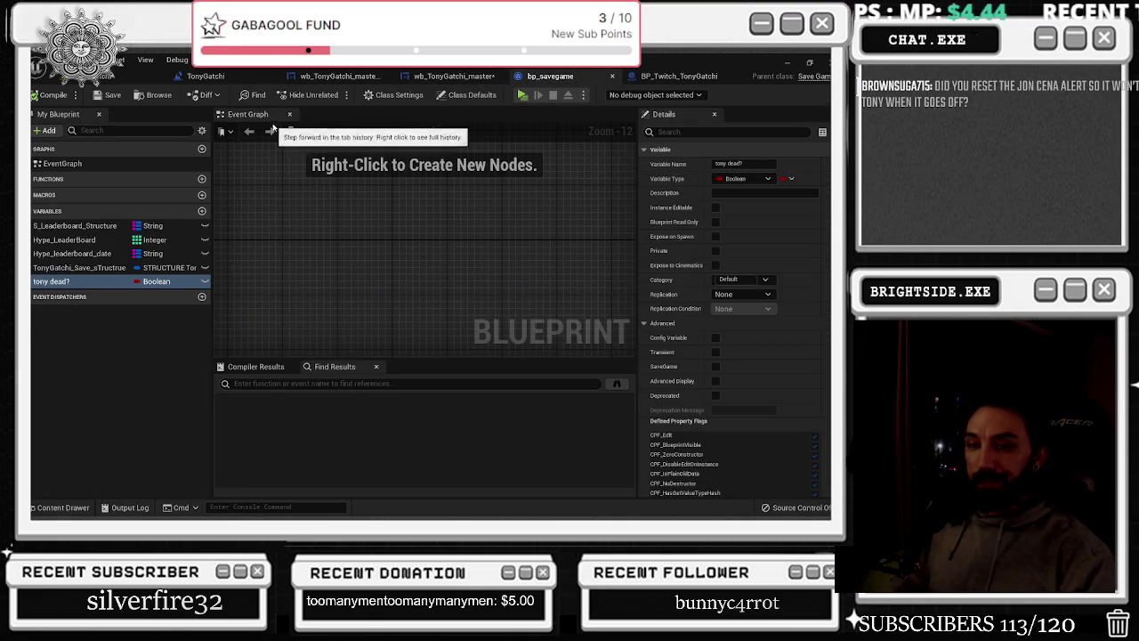
drag(214, 235, 265, 236)
click(78, 226)
click(89, 257)
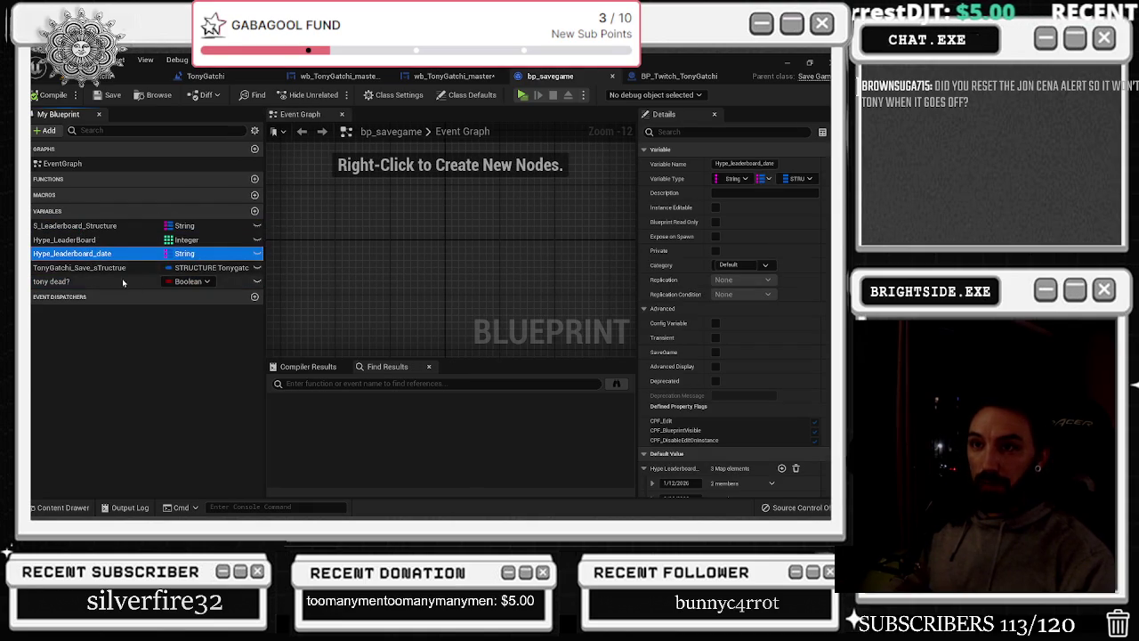
click(93, 226)
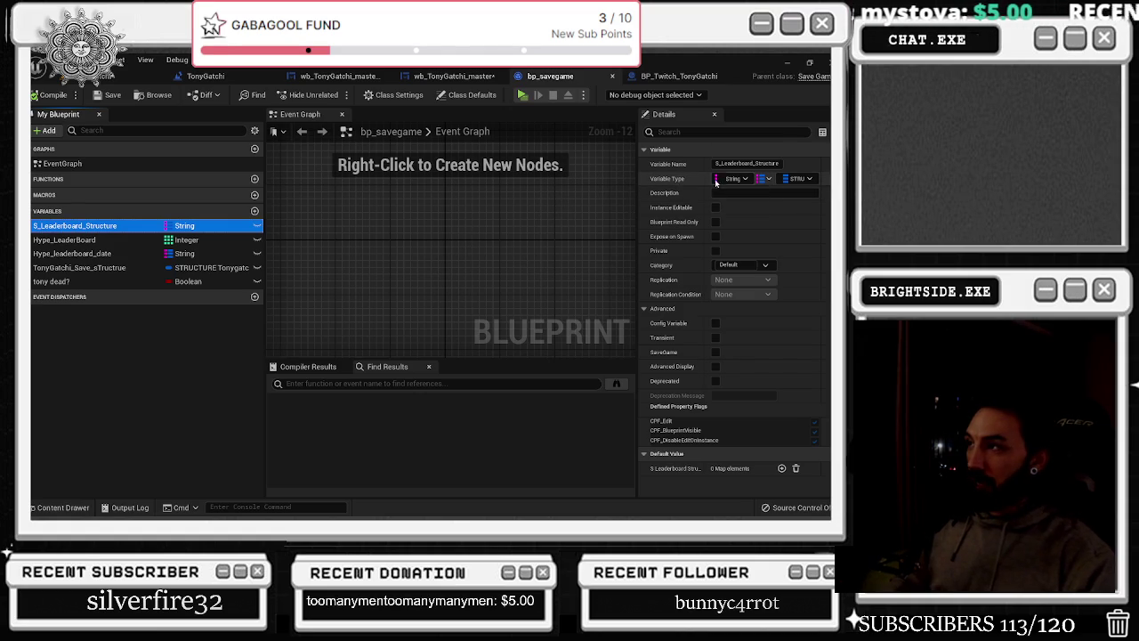
Widen the Details values column and briefly browse the Content Drawer
drag(707, 182, 697, 183)
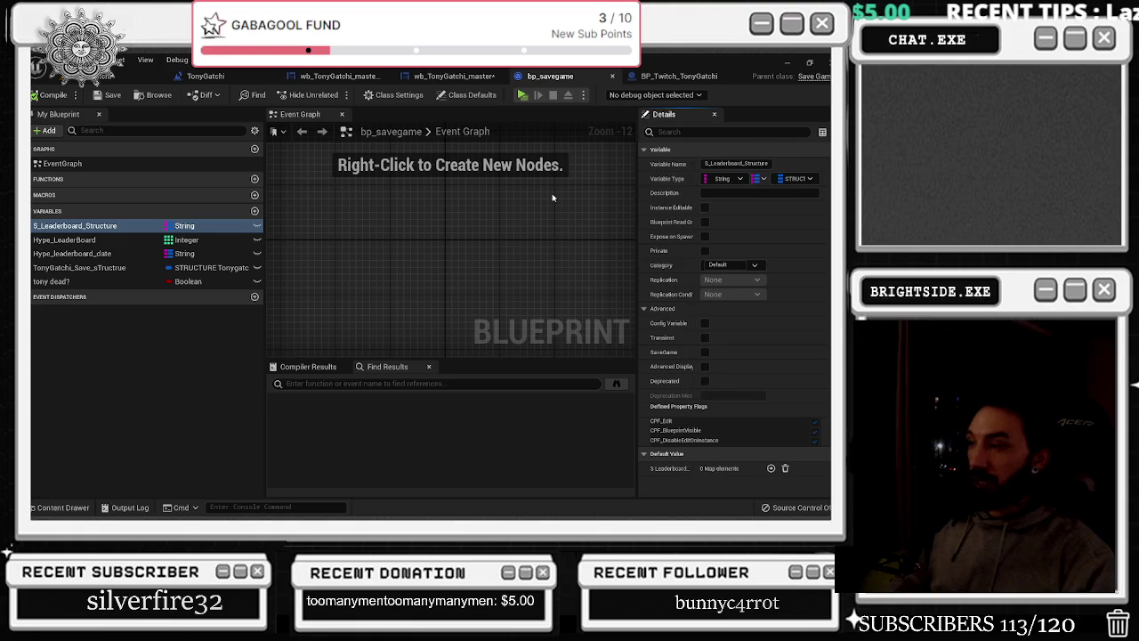
click(62, 508)
scroll(403, 458, down, 3)
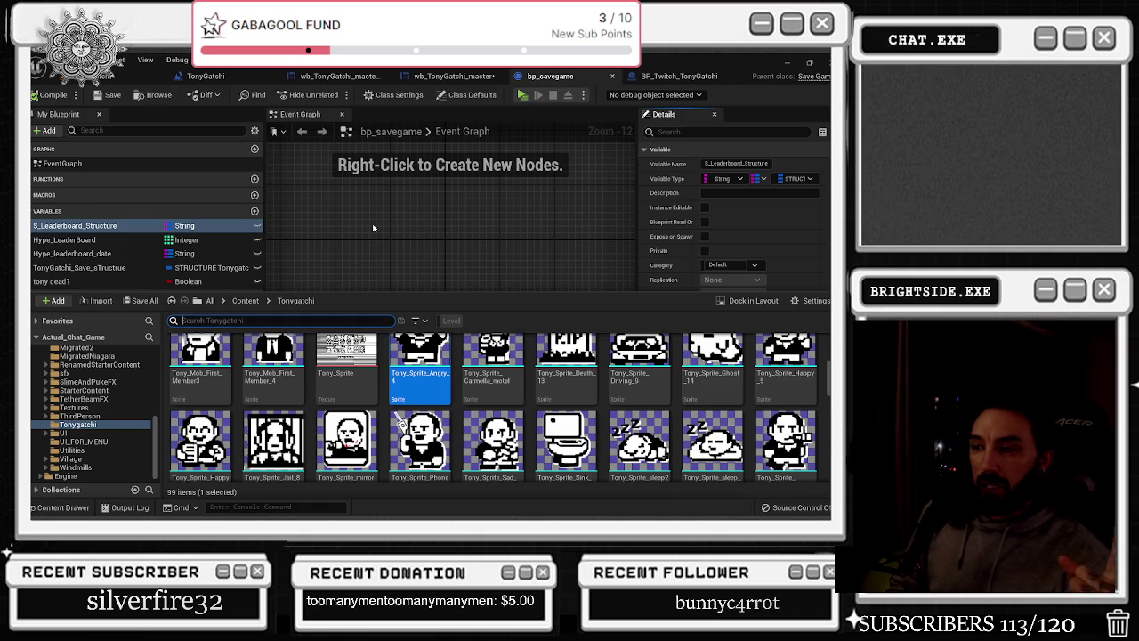
click(330, 265)
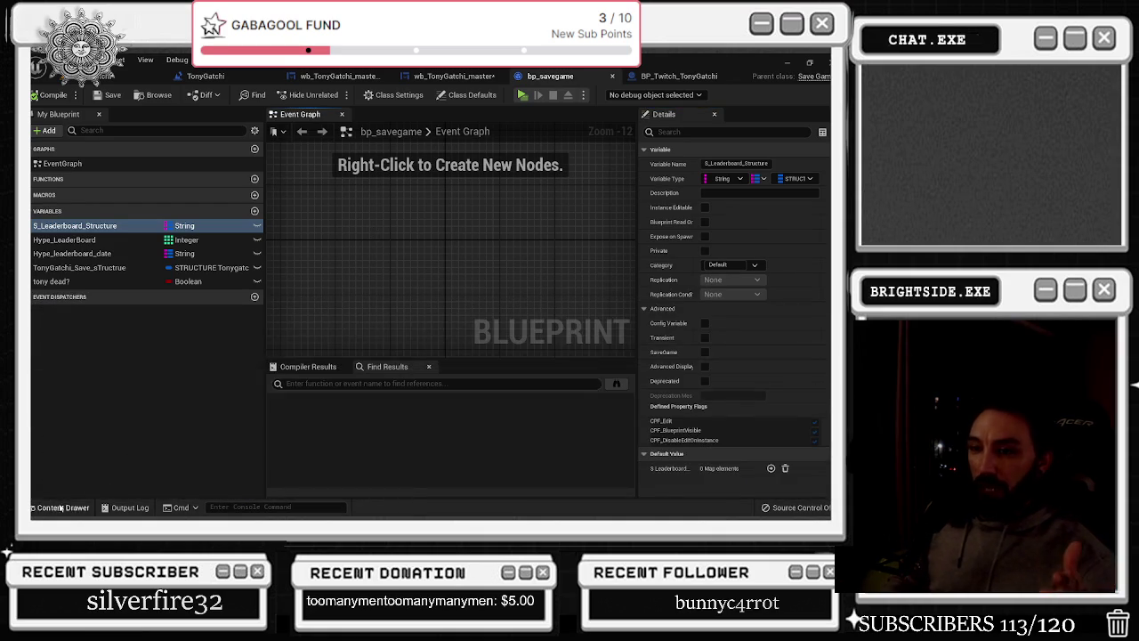
click(61, 506)
click(281, 238)
Widen the Details panel further and show the Content Drawer at the top-level All folder
right_click(75, 228)
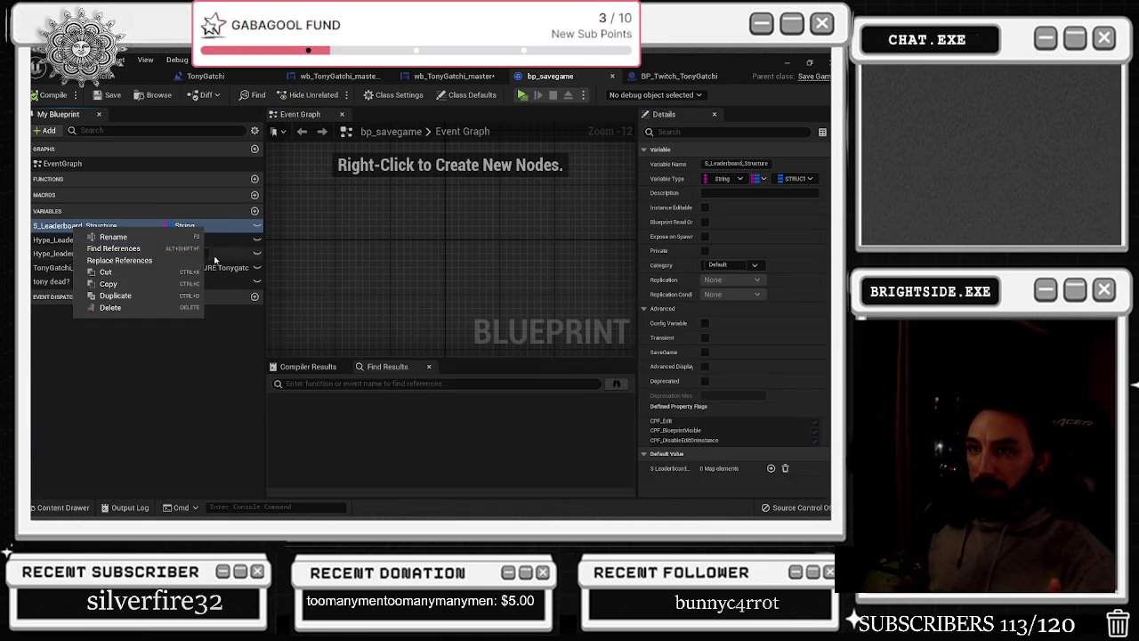
click(610, 239)
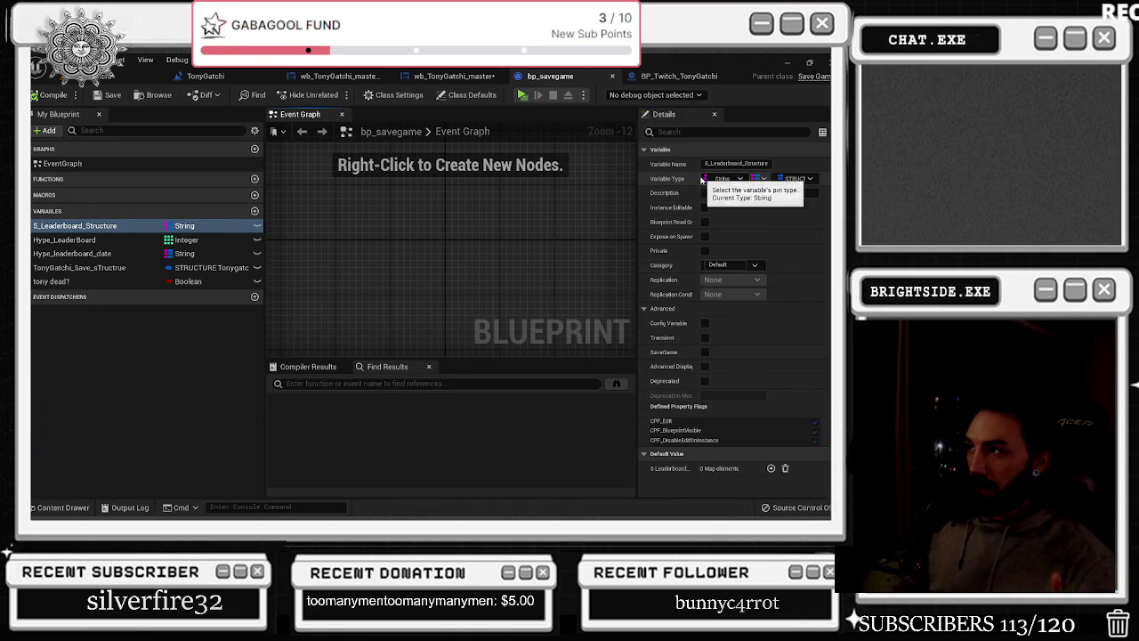
drag(701, 181, 631, 180)
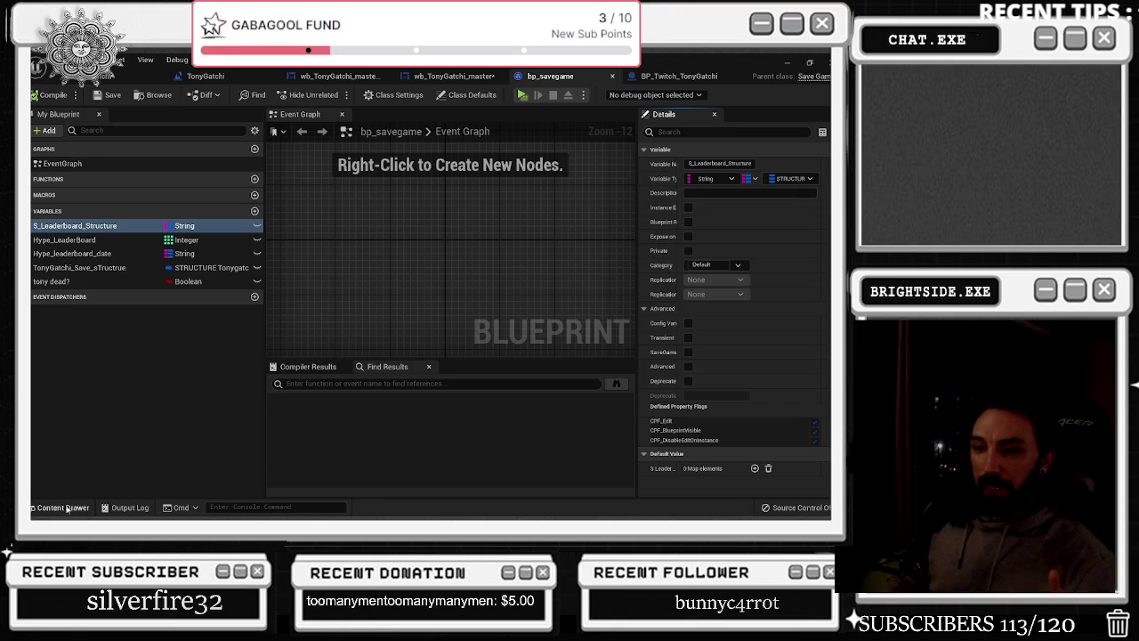
click(63, 507)
click(77, 353)
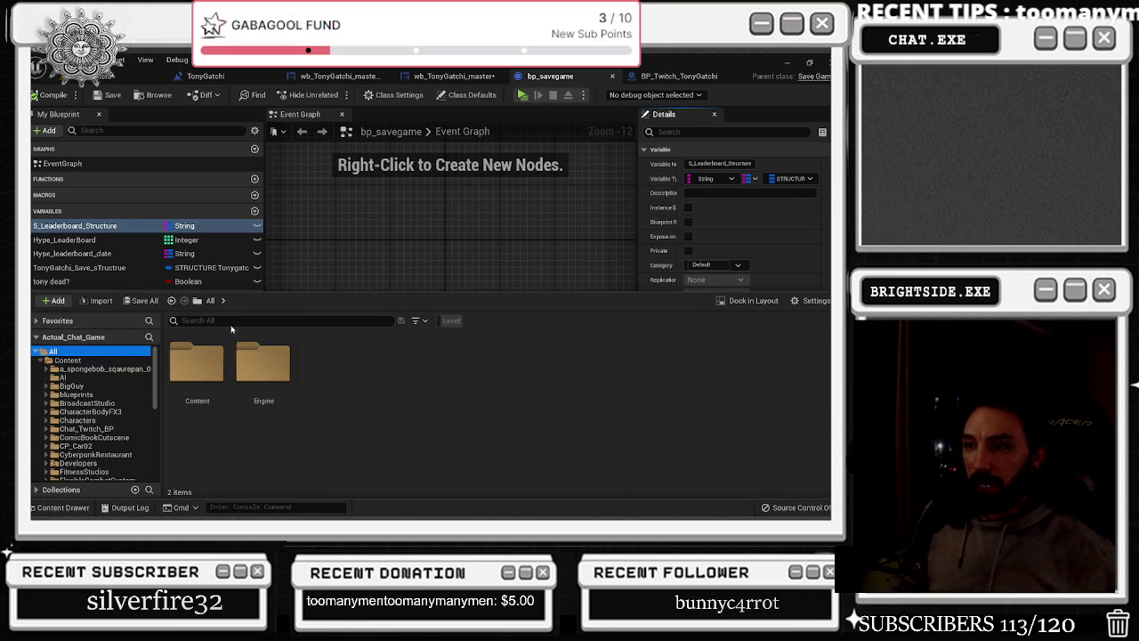
Search assets for 'struct', open STRUCTURE_Tonygatchi, then return to BP_Twitch_TonyGatchi's Event Graph
click(229, 321)
text(structu)
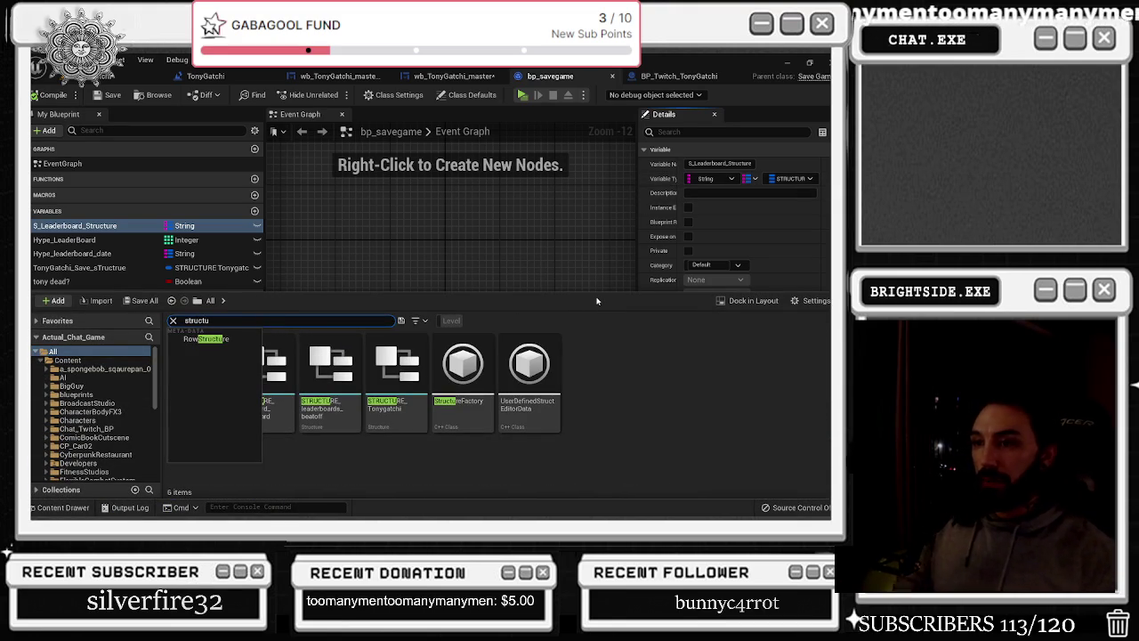
double_click(452, 433)
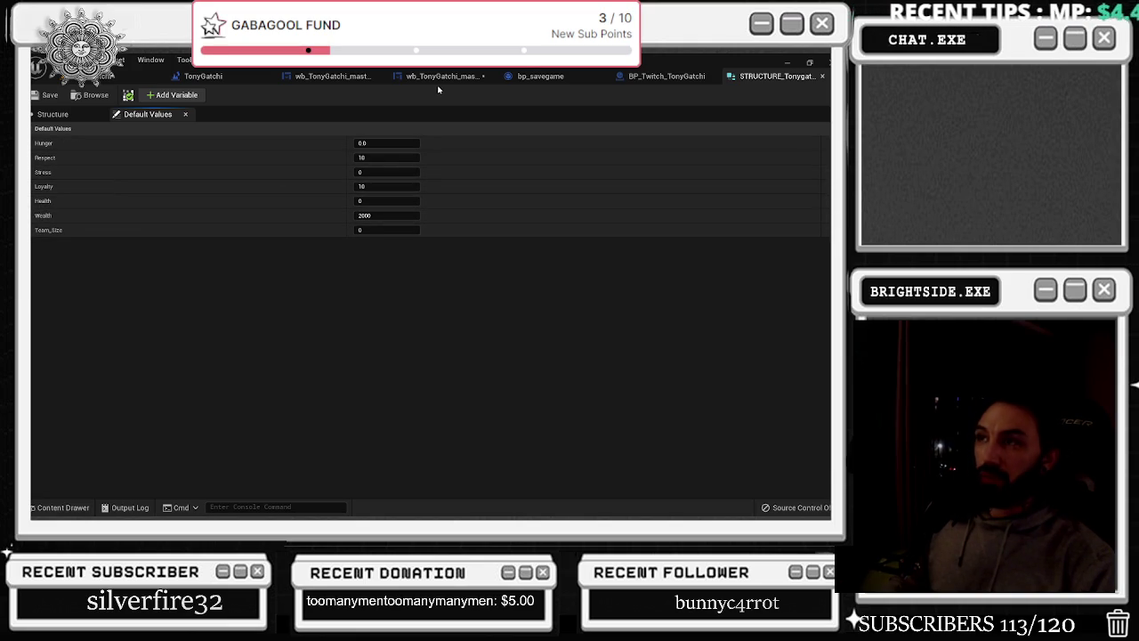
click(663, 76)
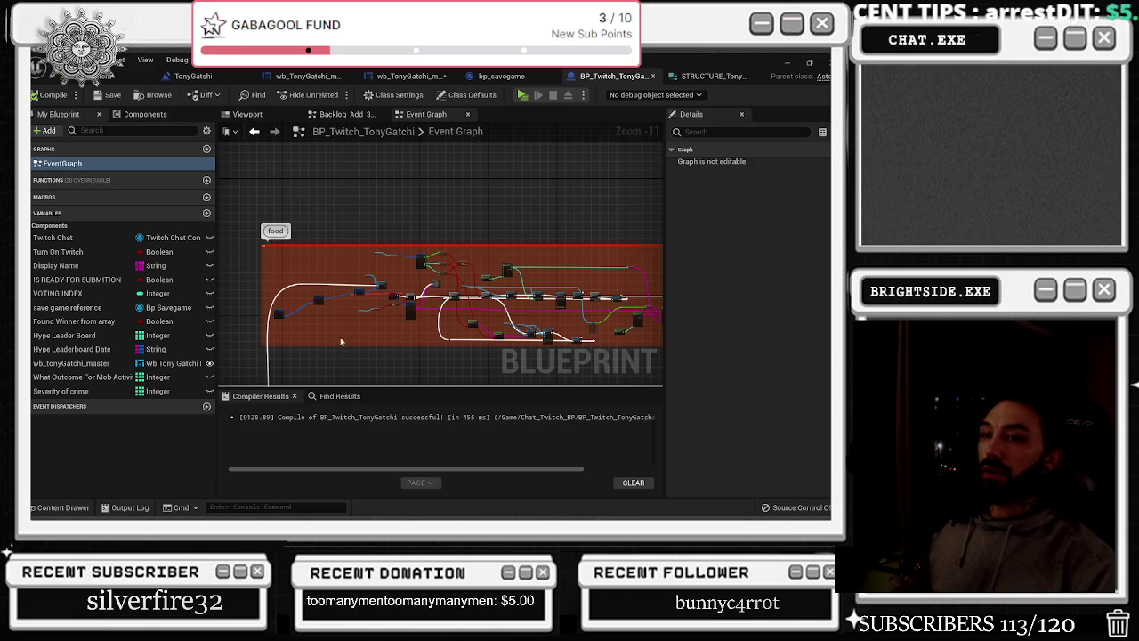
click(501, 77)
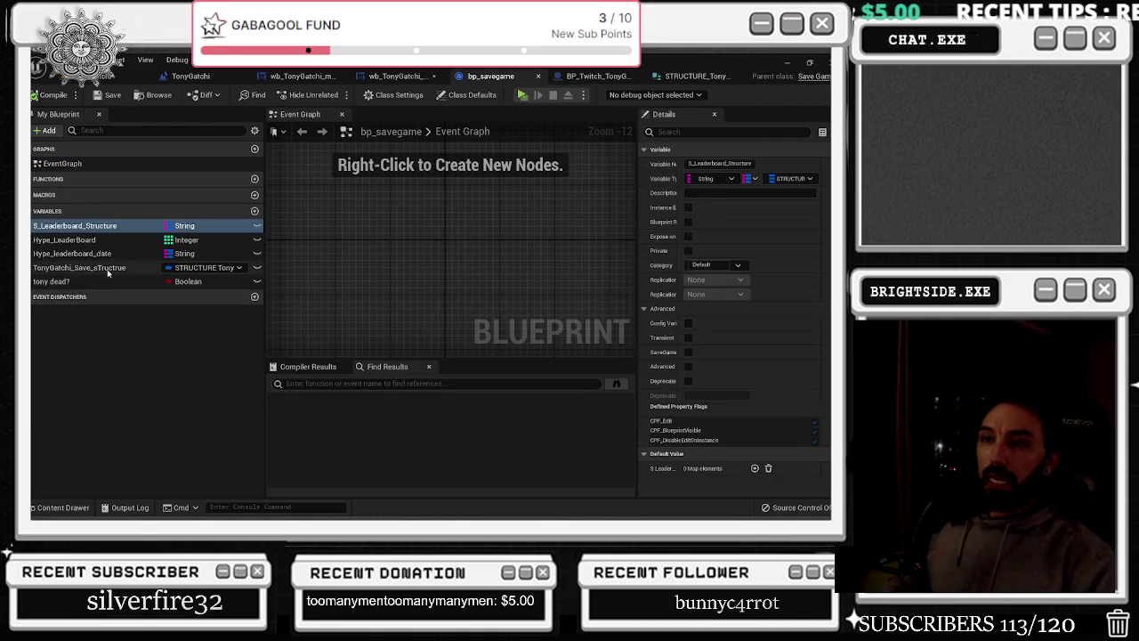
click(80, 254)
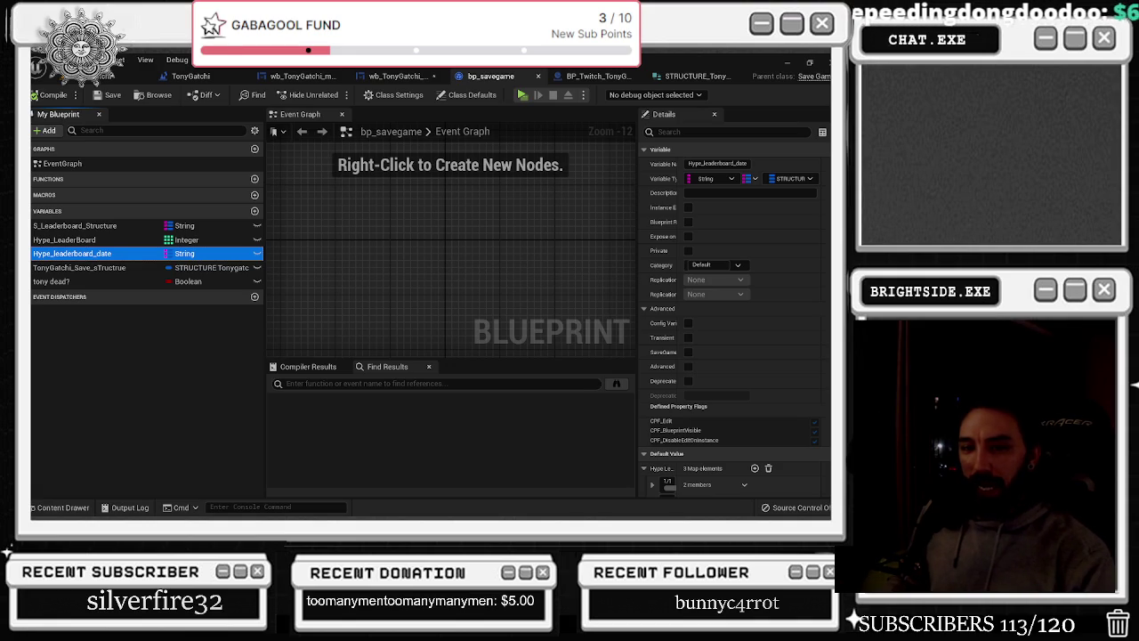
click(73, 369)
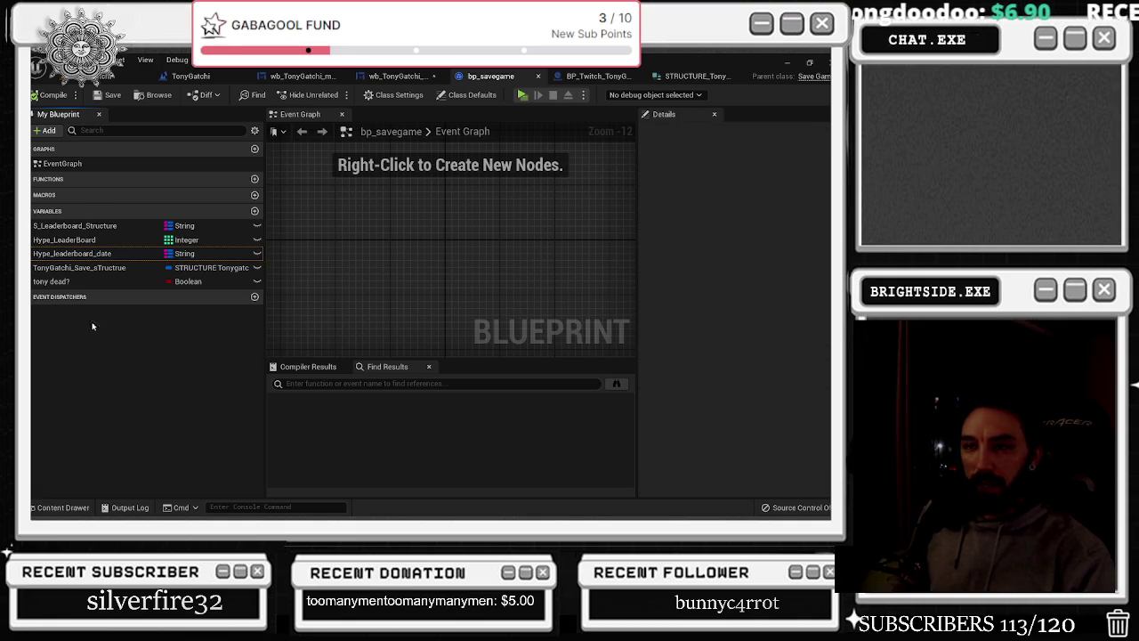
click(80, 281)
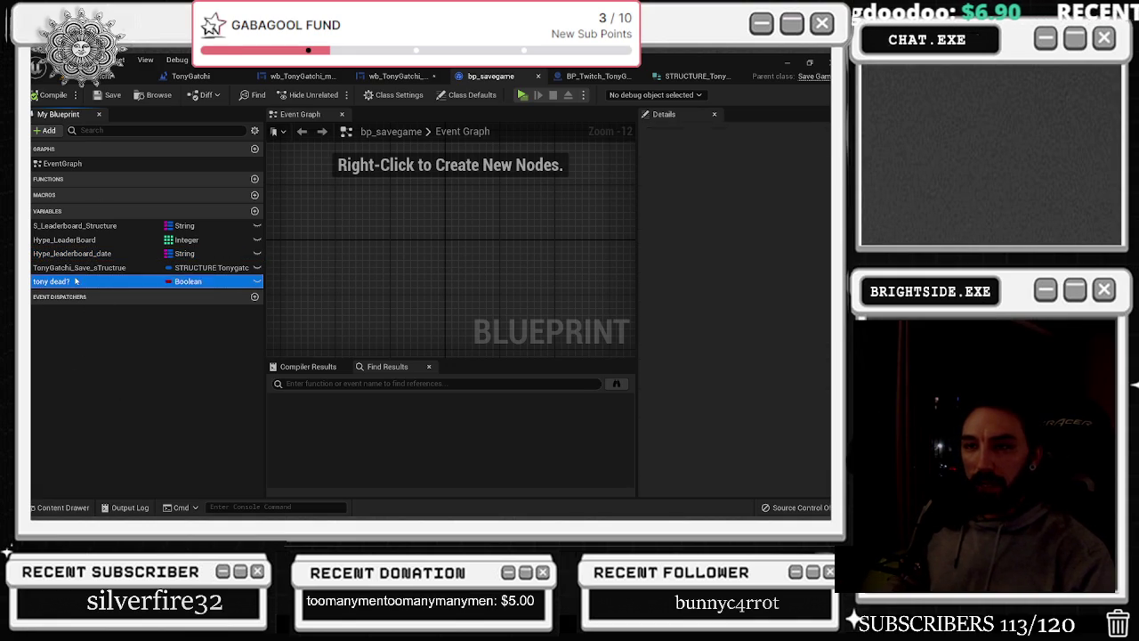
click(160, 391)
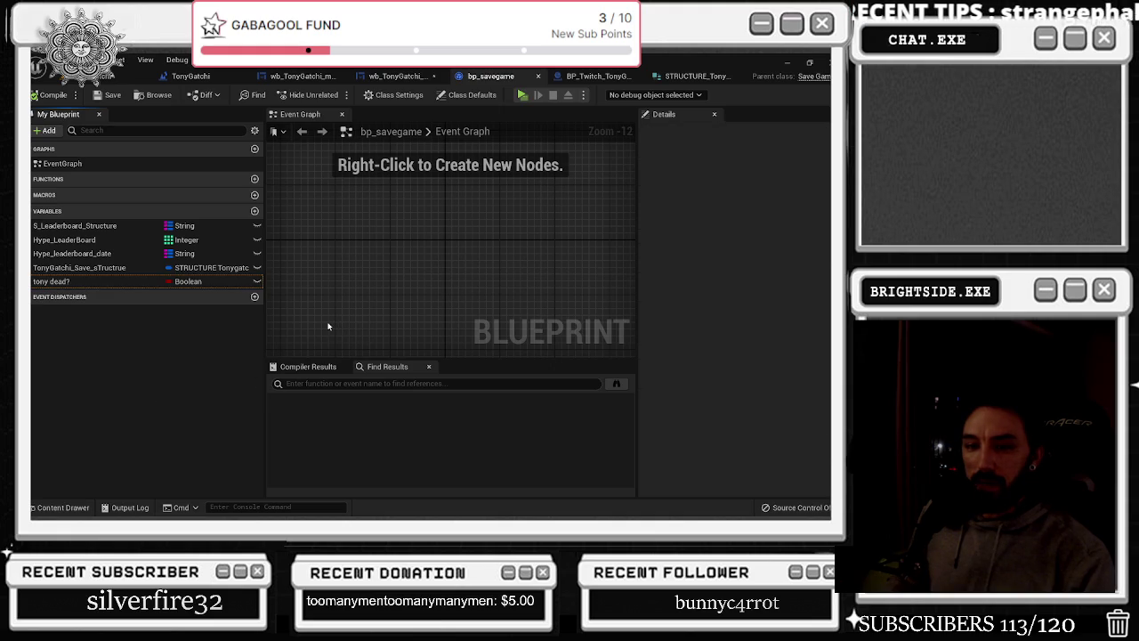
click(133, 281)
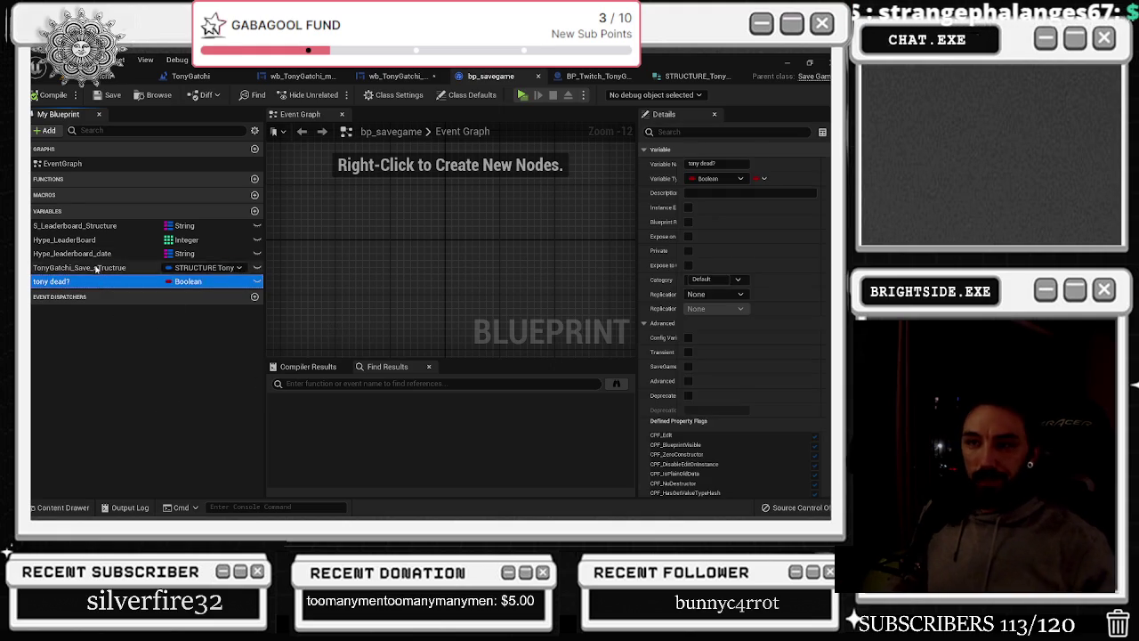
click(178, 268)
click(80, 254)
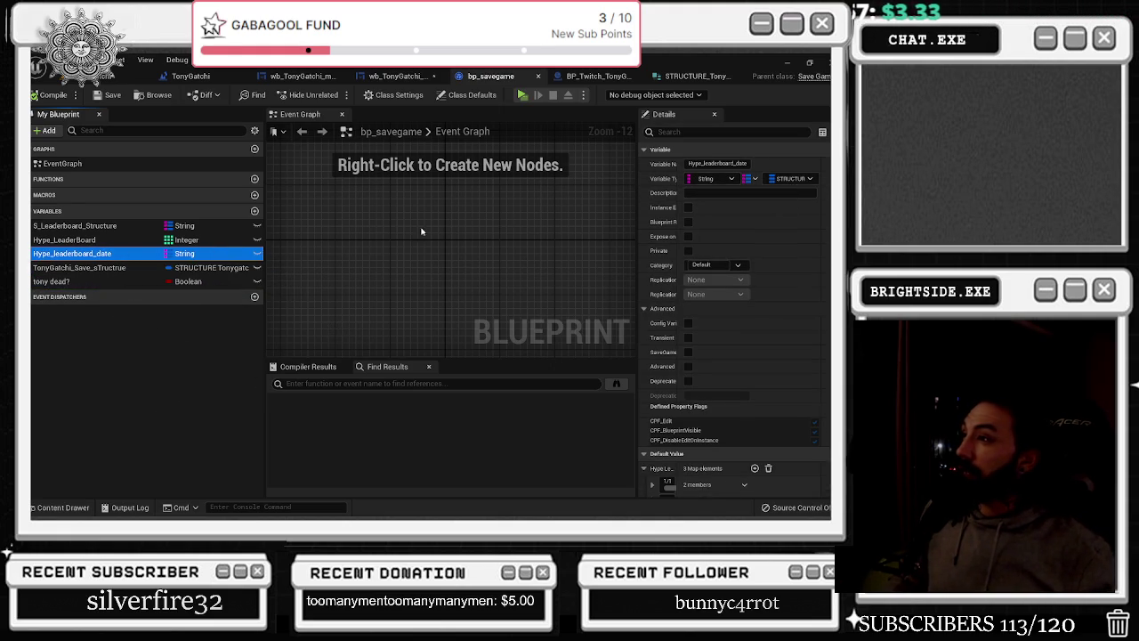
click(502, 219)
Duplicate S_Leaderboard_Structure and rename the copy S_Leaderboard_Tonygatchi
right_click(67, 226)
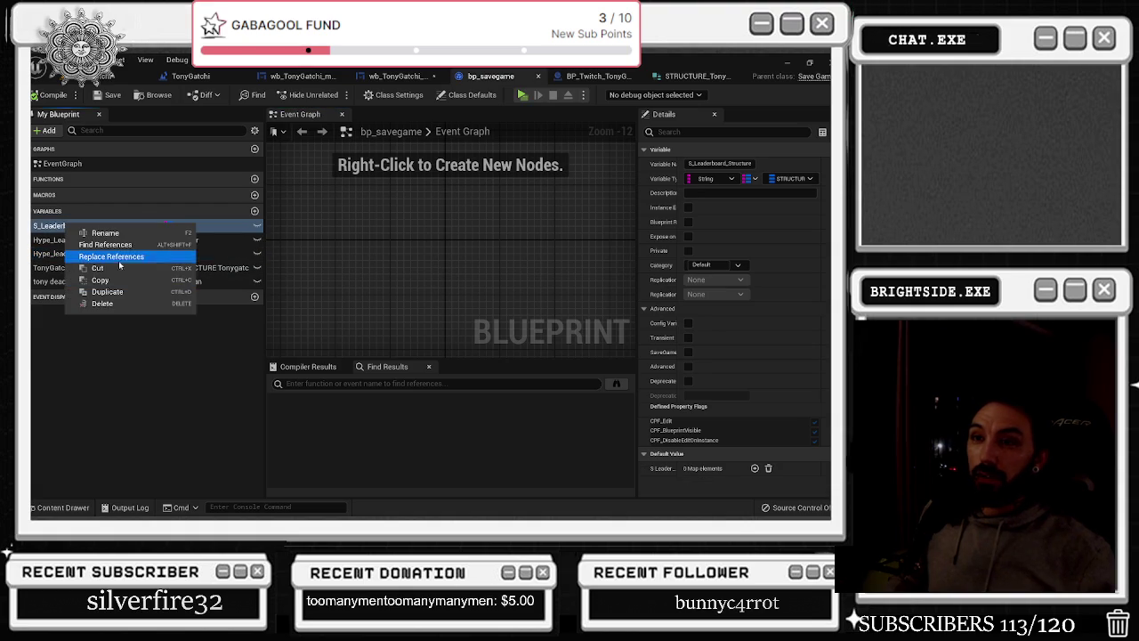
click(111, 291)
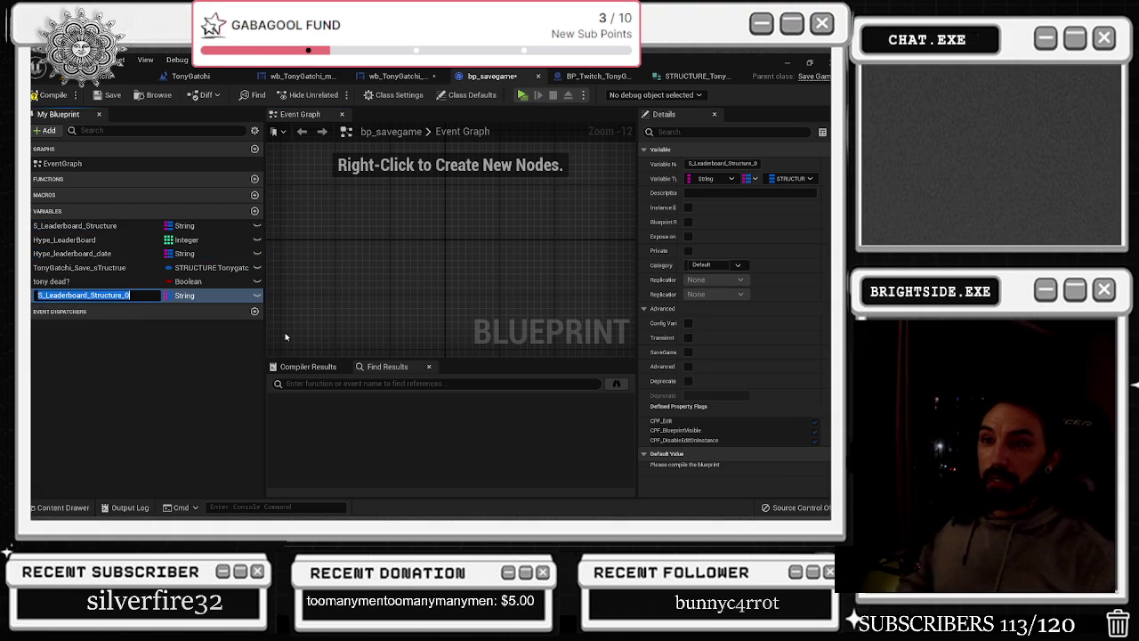
key(End)
key(BackSpace)
key(BackSpace)
key(BackSpace)
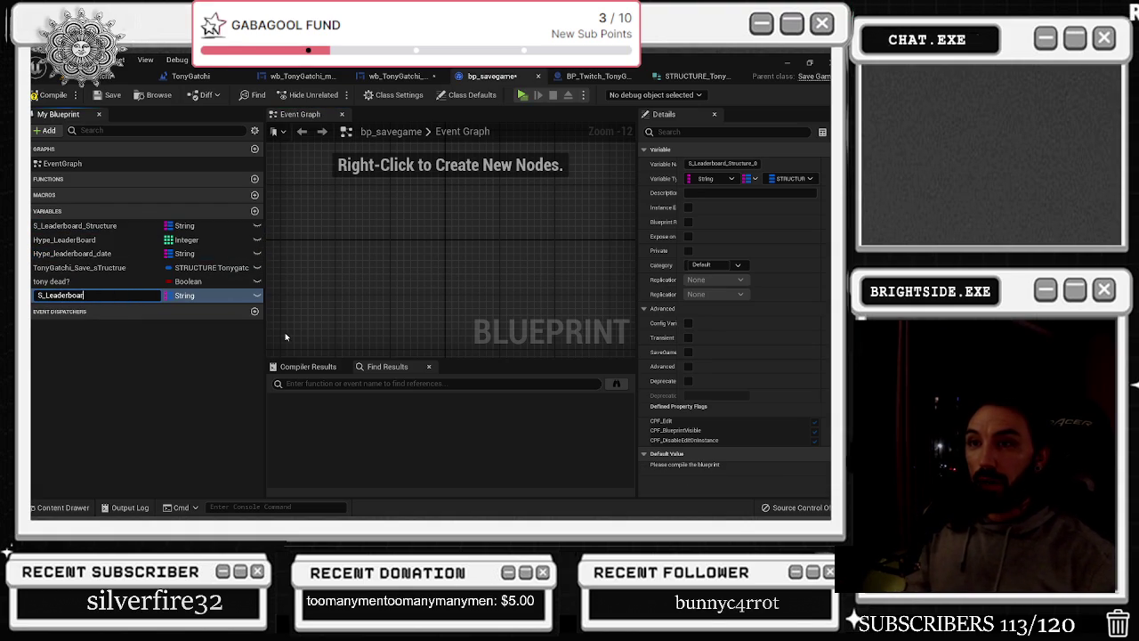
key(BackSpace)
text(ygatchi)
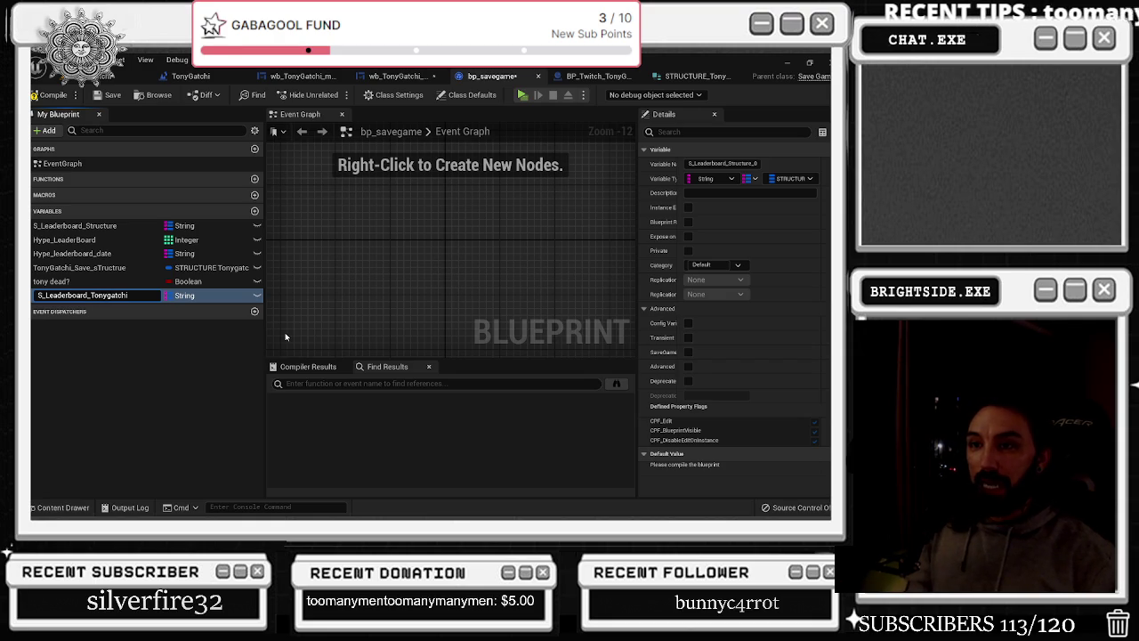
key(Return)
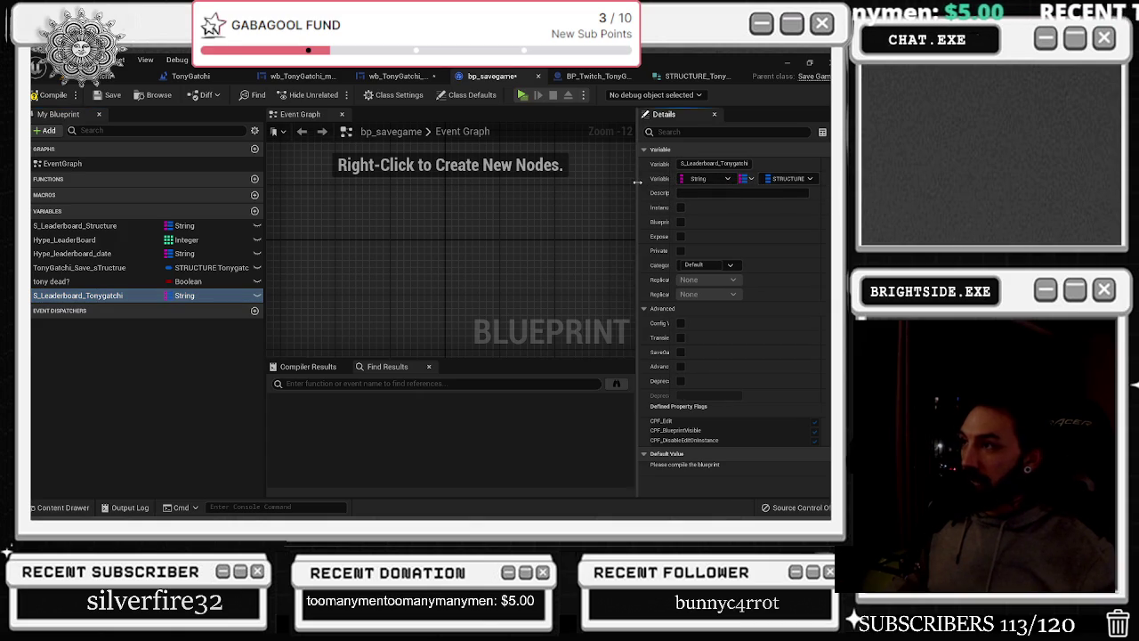
Review the new map's value type options without changing them, and bring up the Content Drawer
drag(637, 182, 543, 188)
click(720, 179)
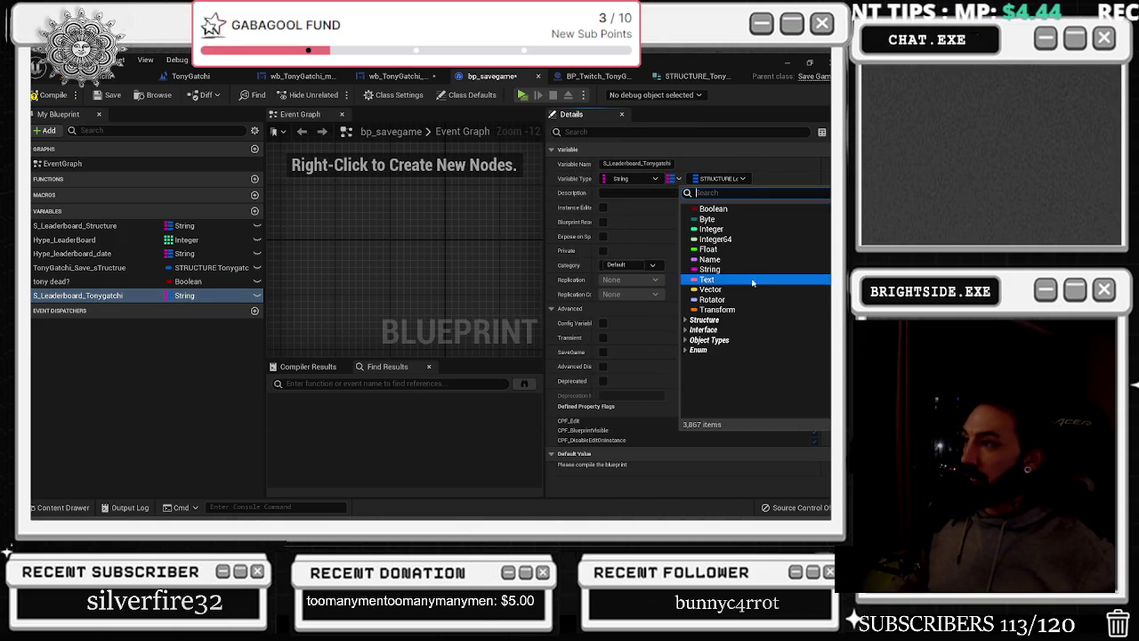
click(761, 169)
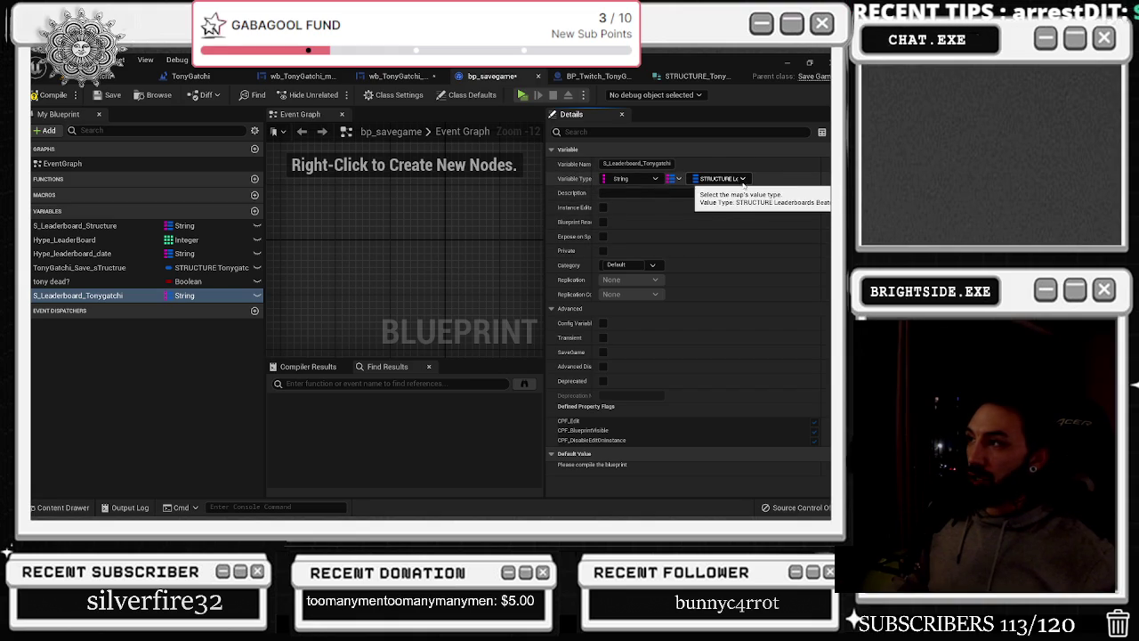
click(61, 507)
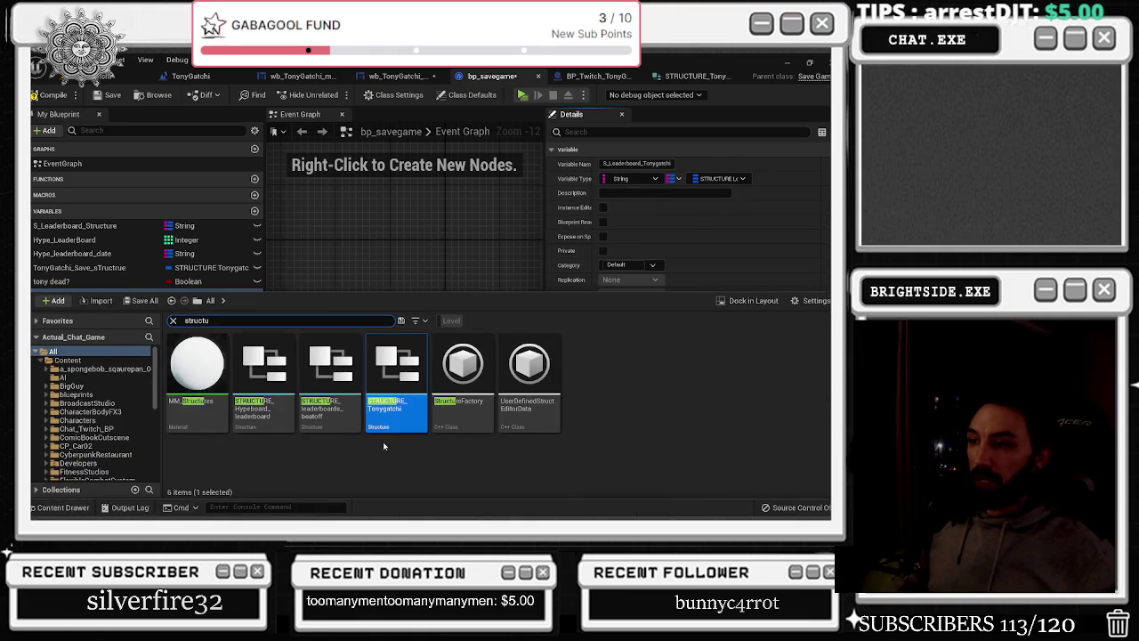
Duplicate STRUCTURE_leaderboards_beatoff, rename the copy with a Tonygatchi _USE suffix, and open it
click(444, 470)
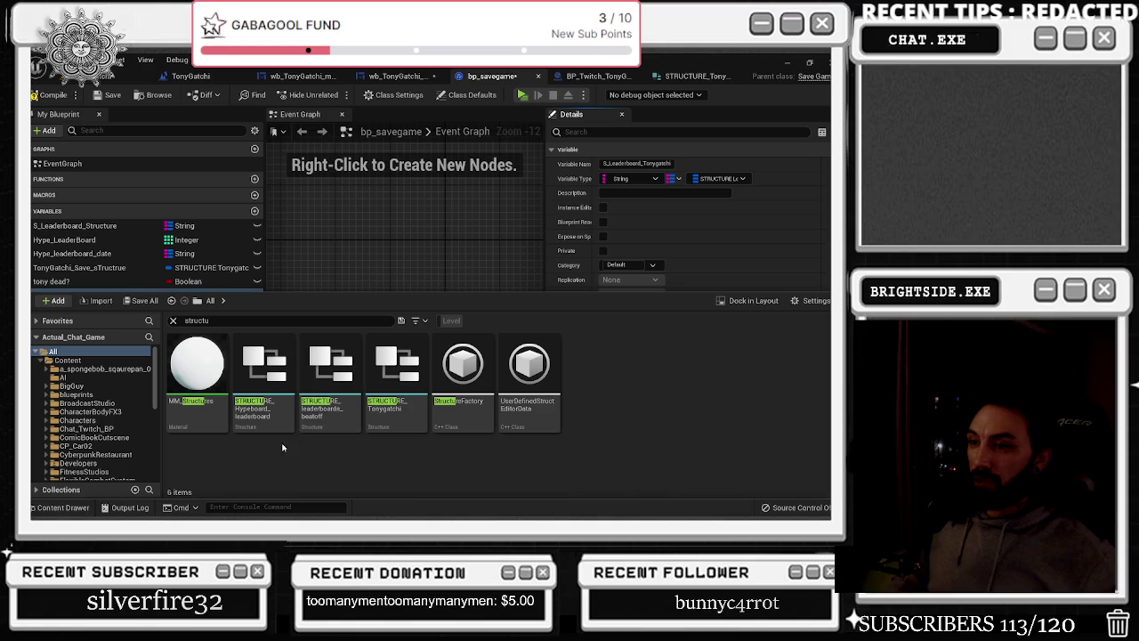
click(338, 419)
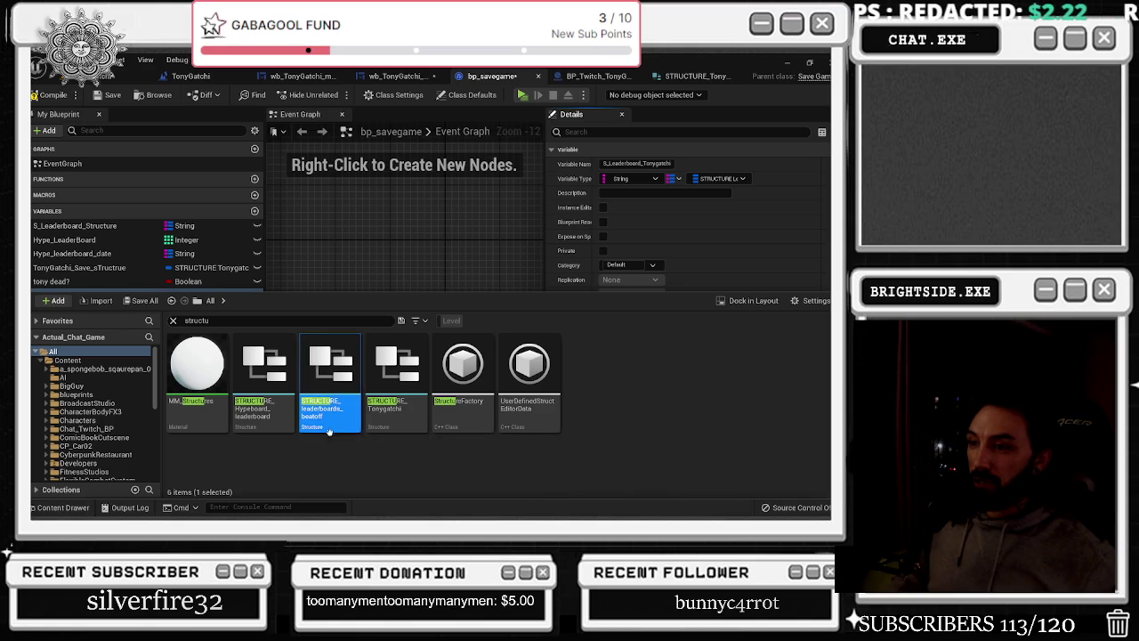
right_click(339, 418)
click(383, 218)
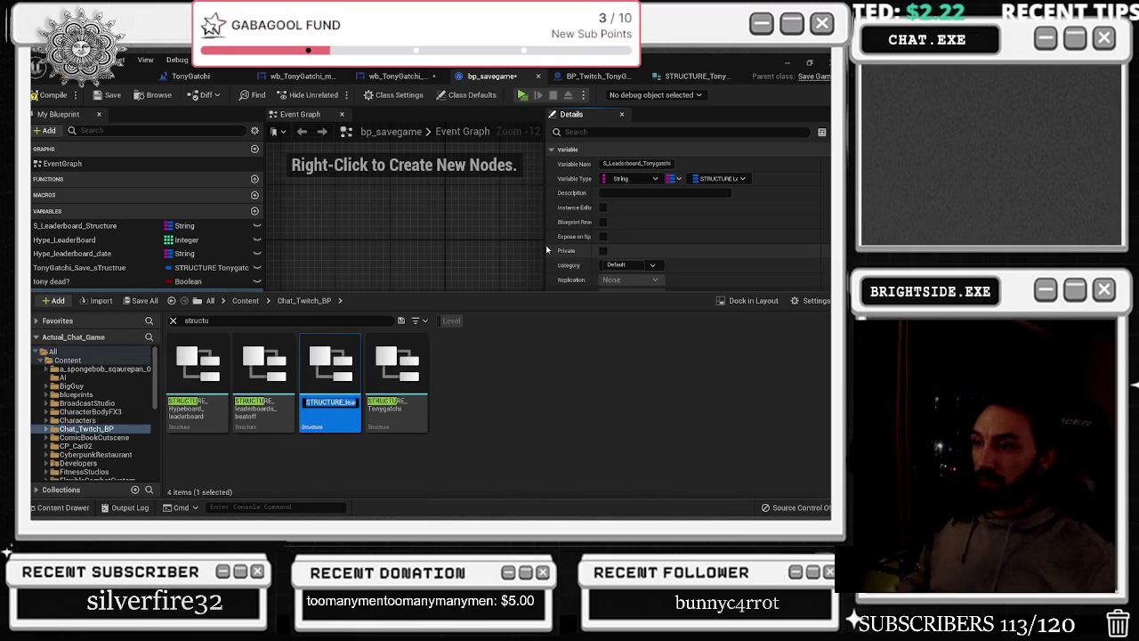
key(BackSpace)
key(BackSpace)
key(BackSpace)
text(Tony)
text(hi)
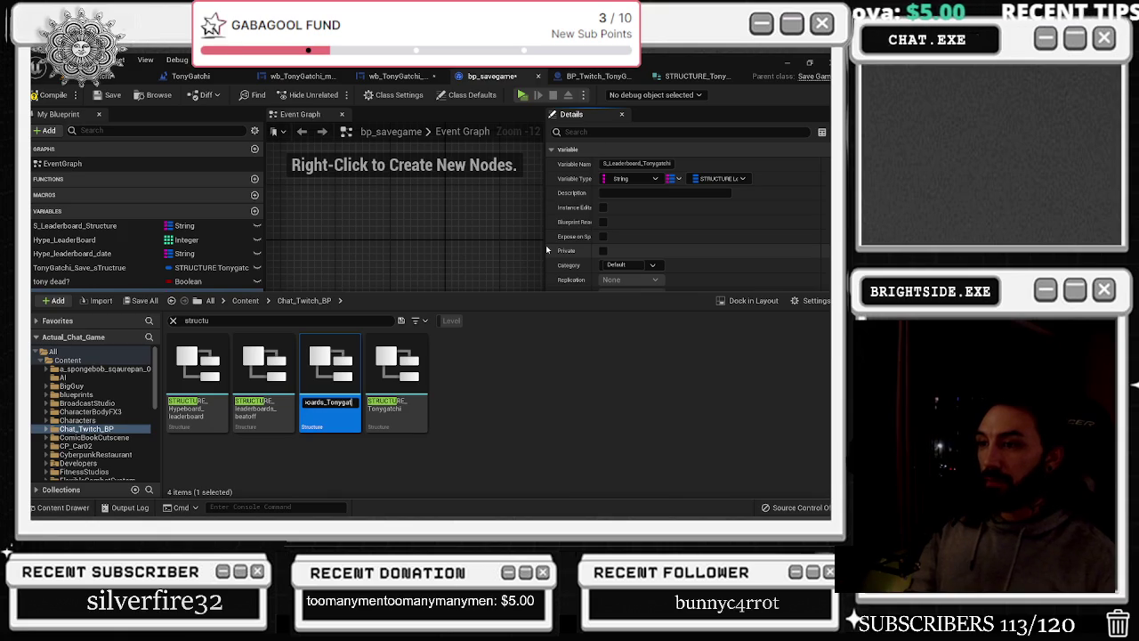
text(_USERS)
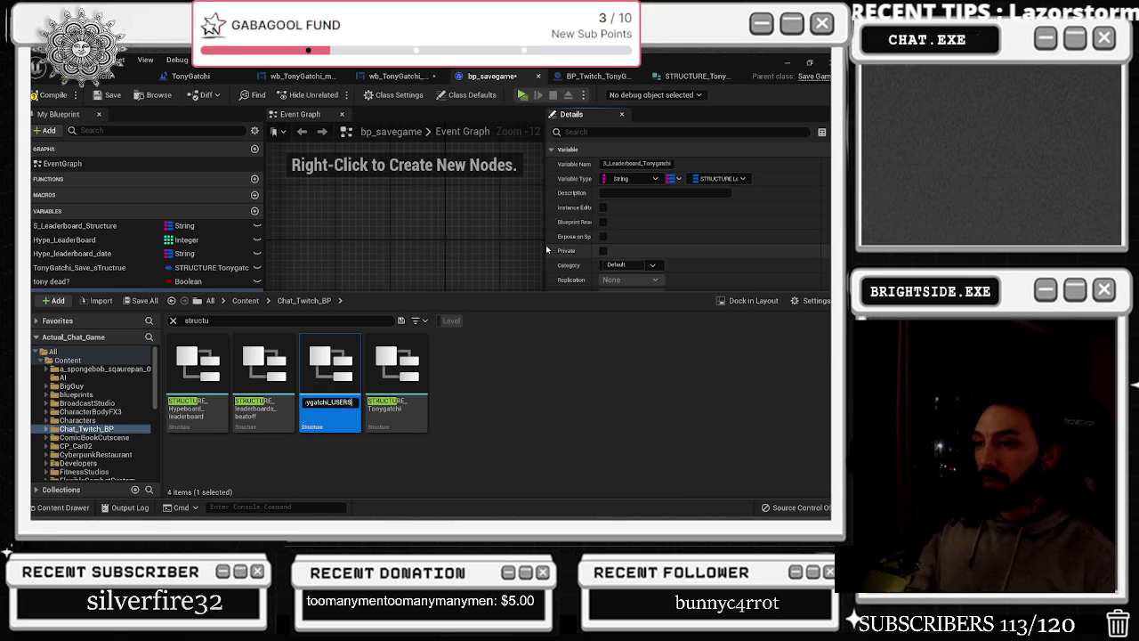
key(Return)
double_click(333, 409)
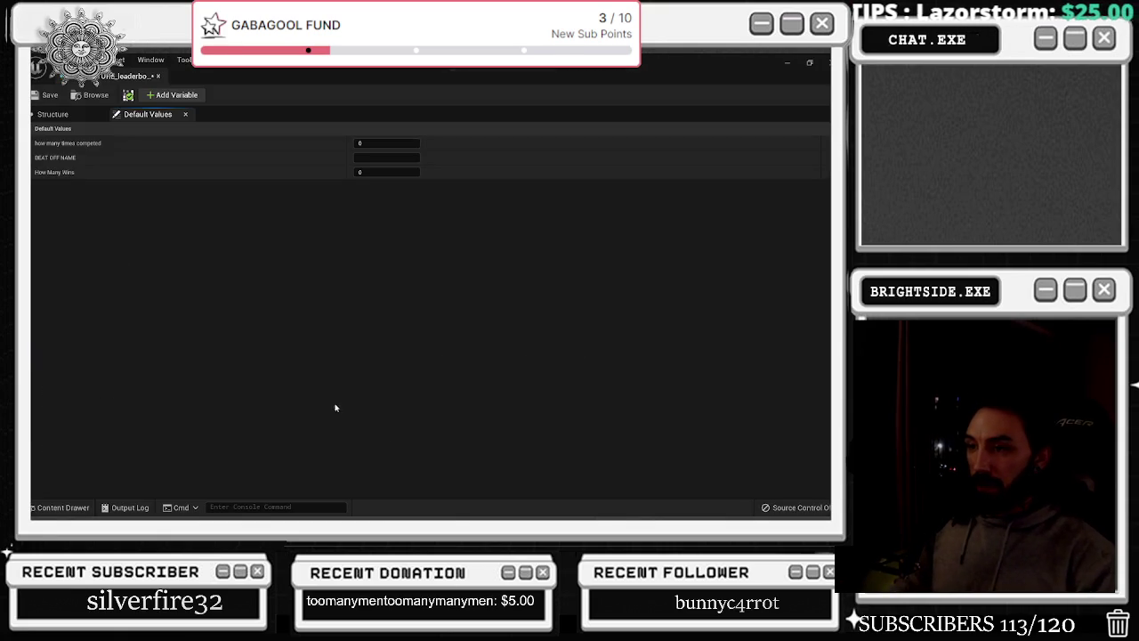
Rename the first member to 'How much respect', delete How Many Wins, and close the structure
click(85, 114)
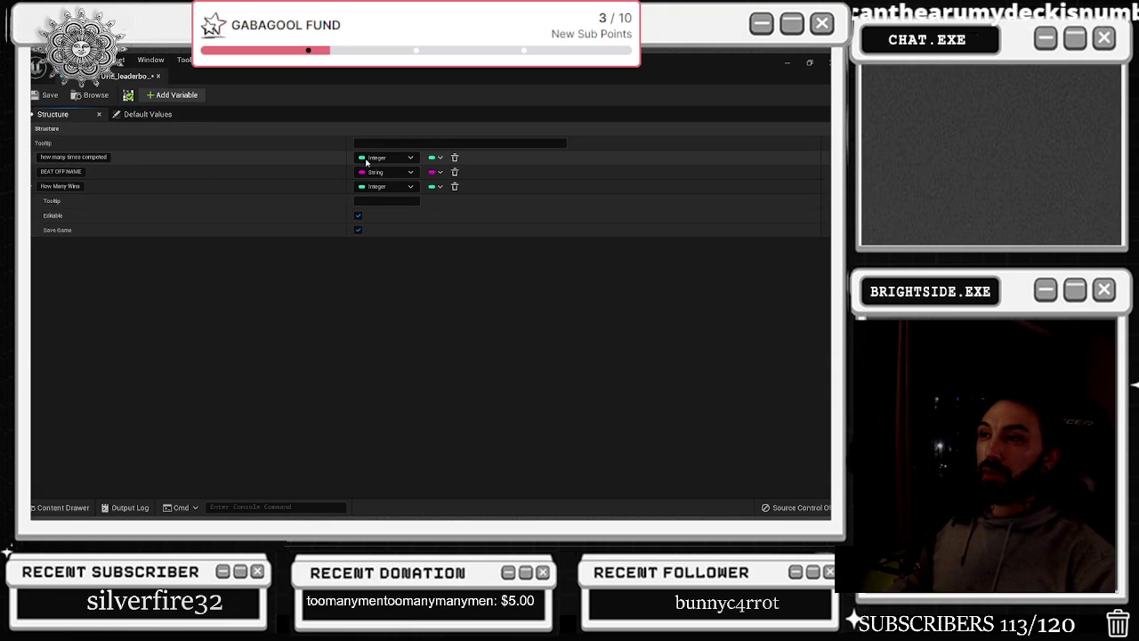
click(105, 157)
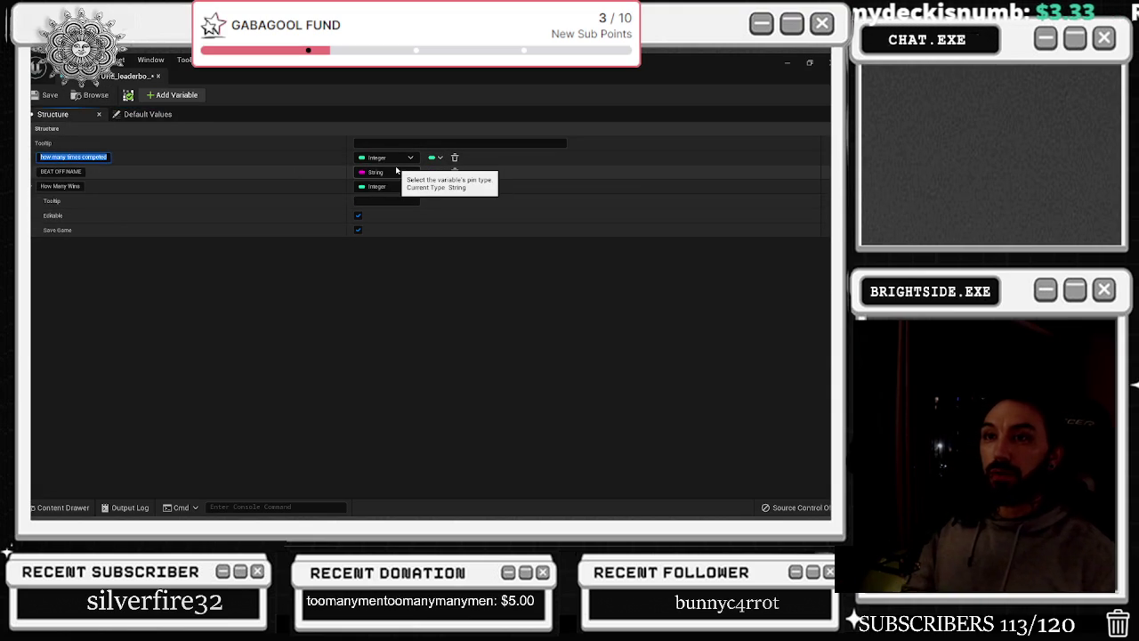
text(HO)
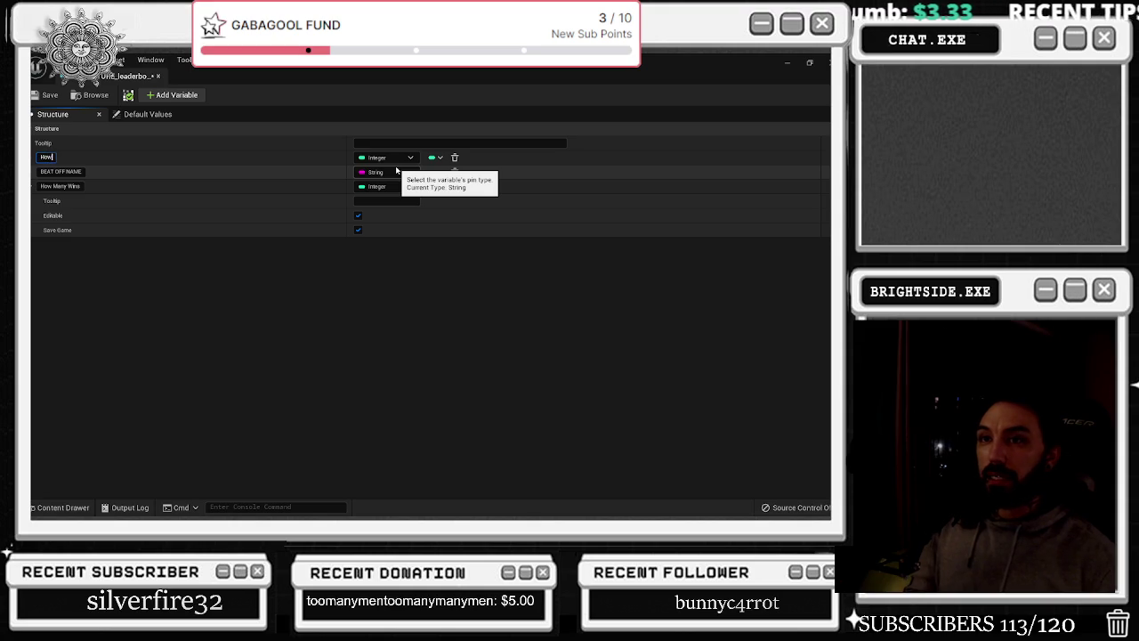
text( respect)
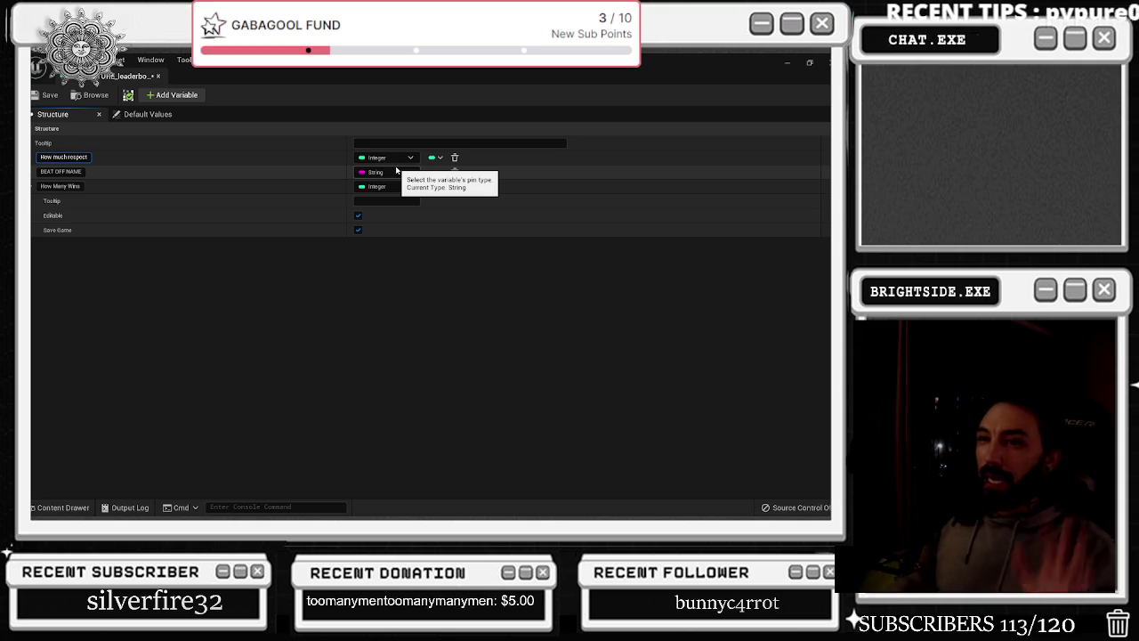
click(124, 189)
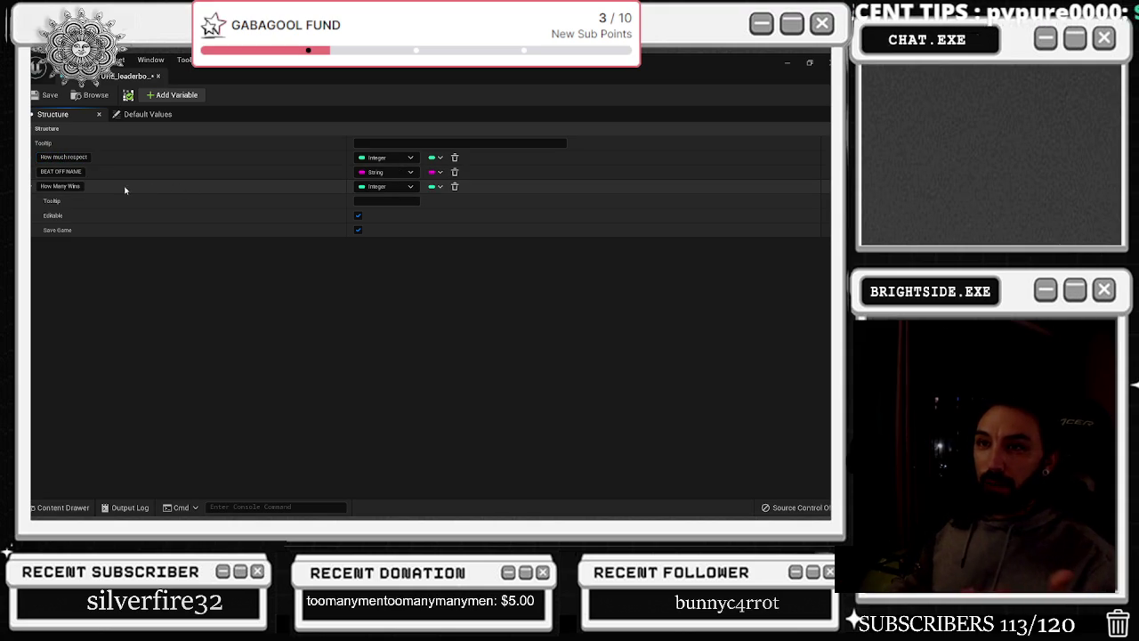
click(455, 186)
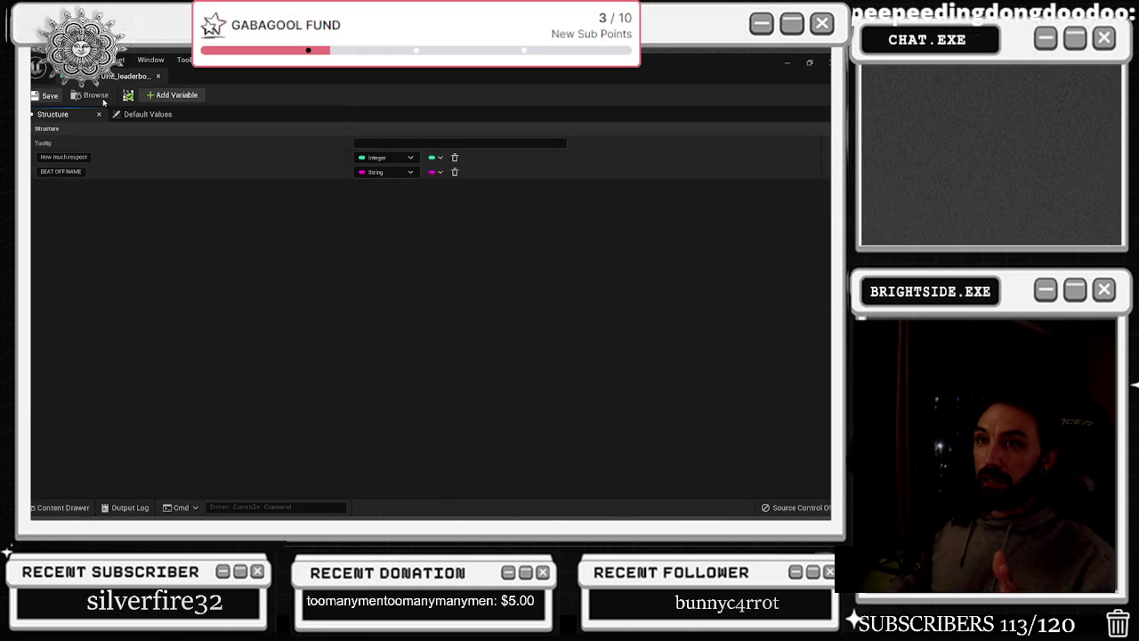
click(158, 76)
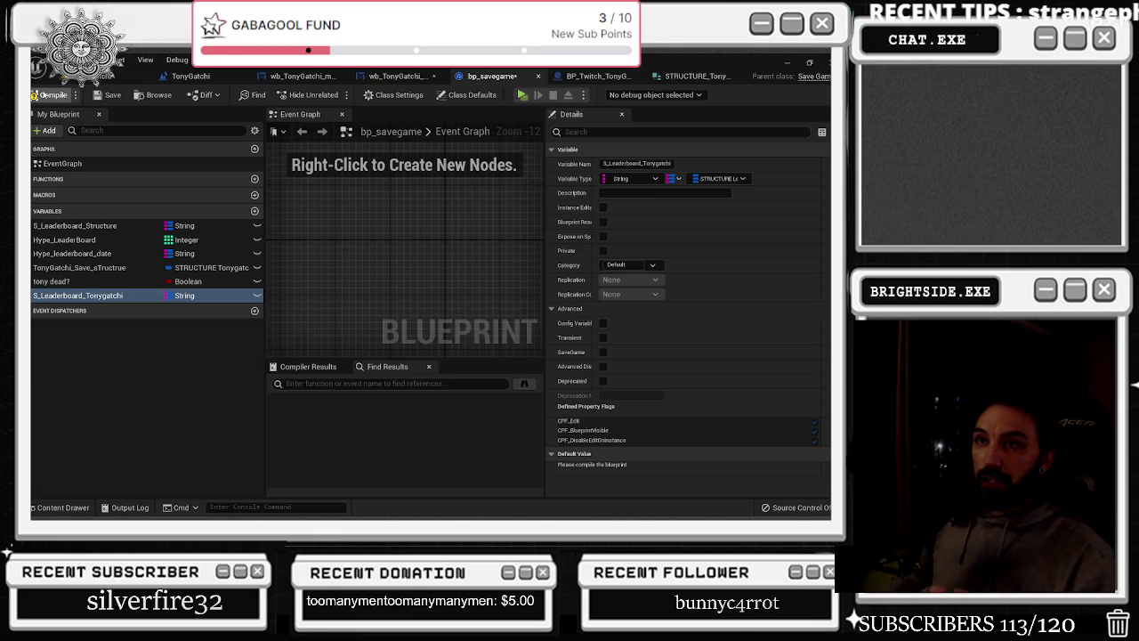
Play the TonyGatchi level in the editor, then exit with F8 after testing
click(190, 76)
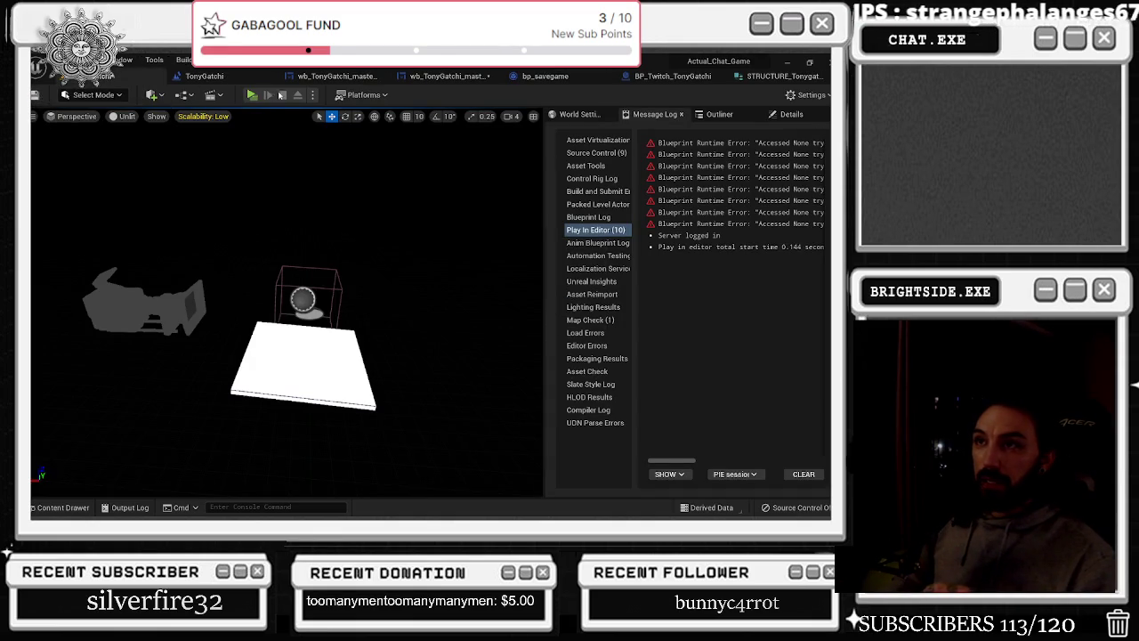
click(253, 96)
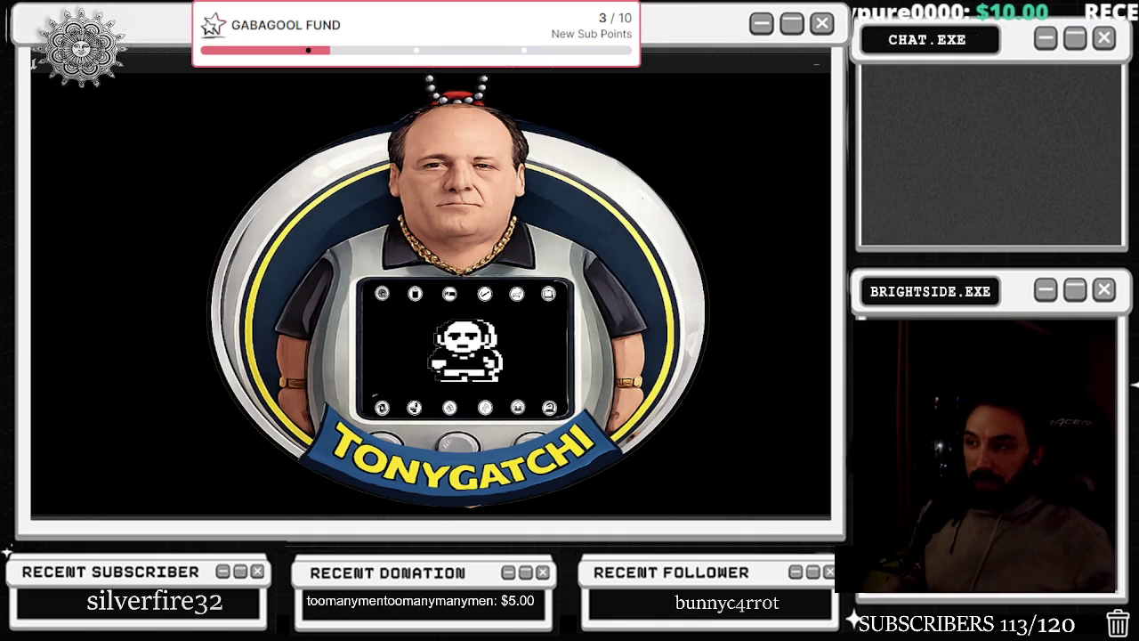
key(F8)
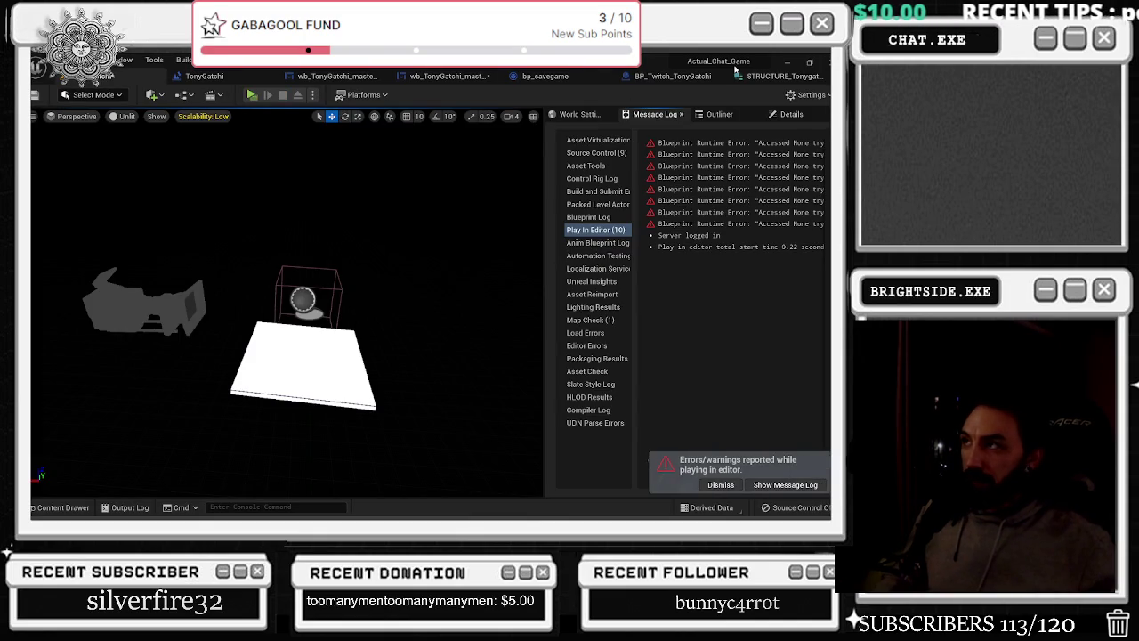
Set S_Leaderboard_Tonygatchi's map value type to the Tonygatchi leaderboards structure and save bp_savegame
click(772, 76)
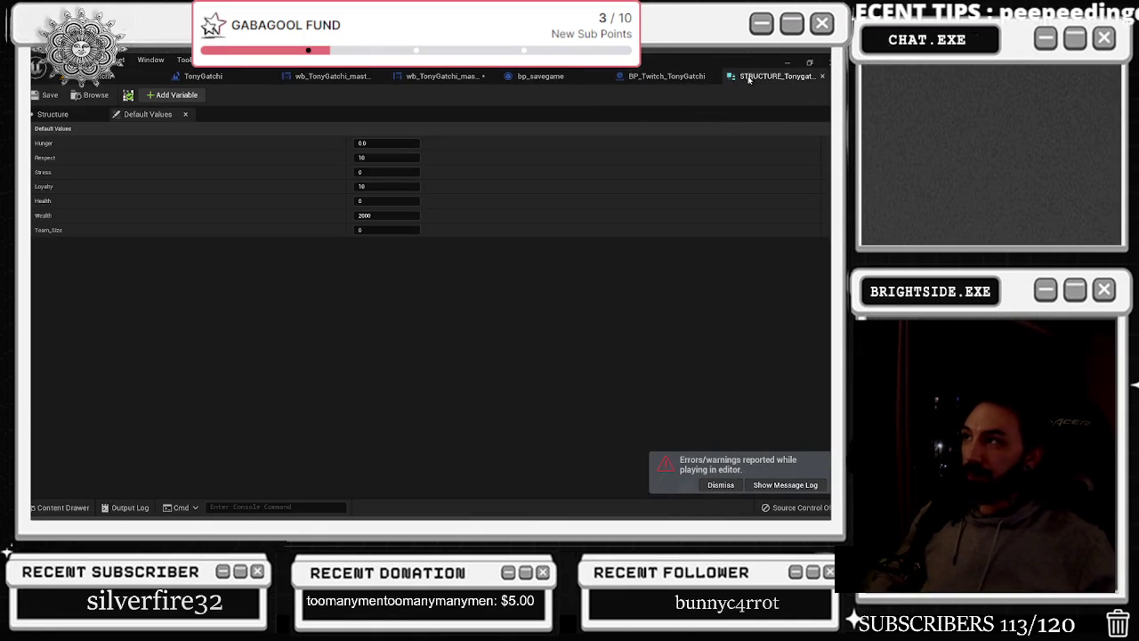
click(822, 76)
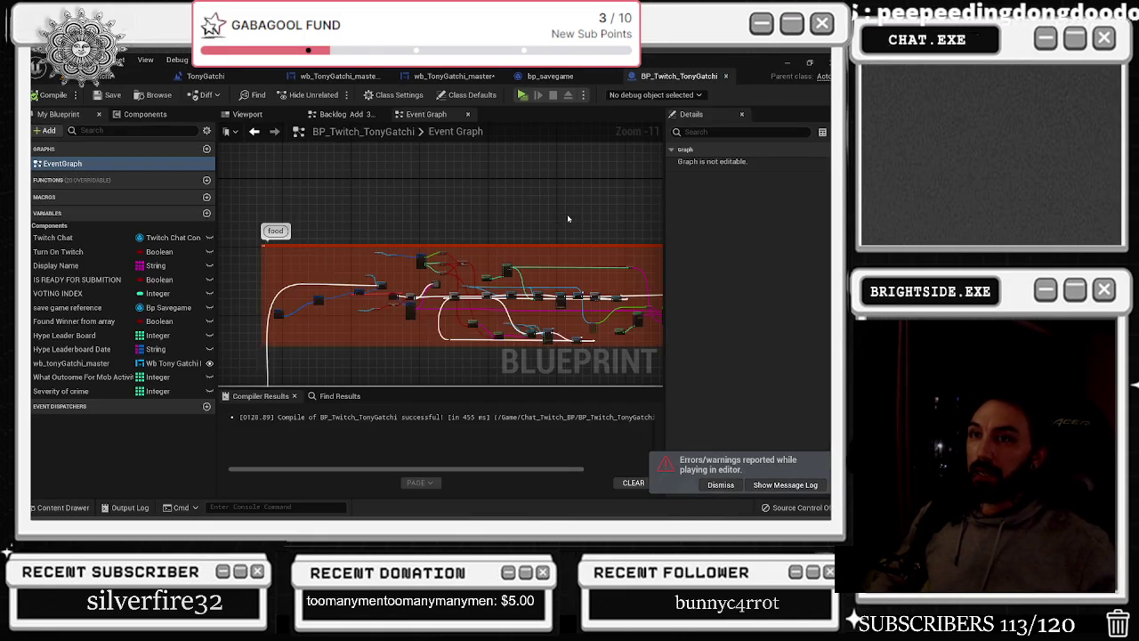
click(576, 80)
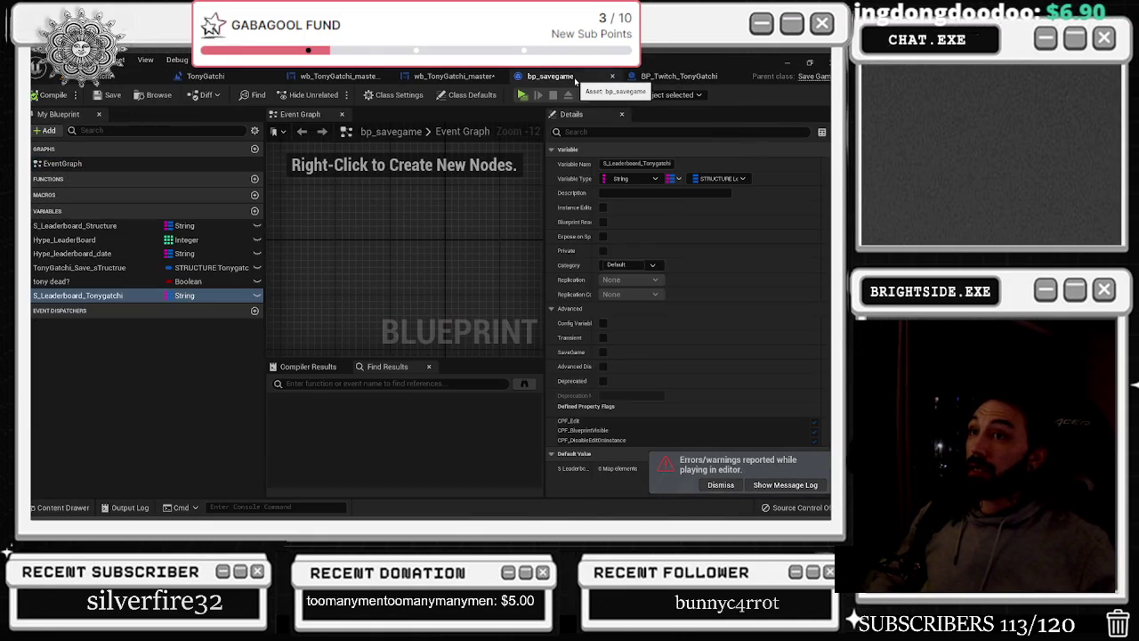
click(718, 179)
text(tony)
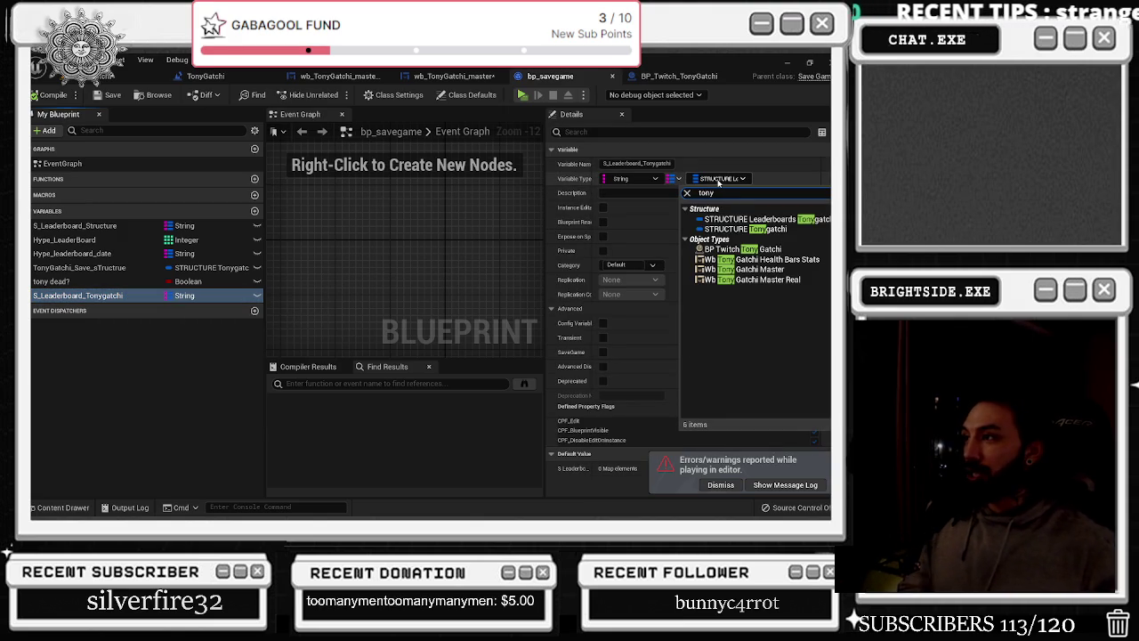
click(749, 219)
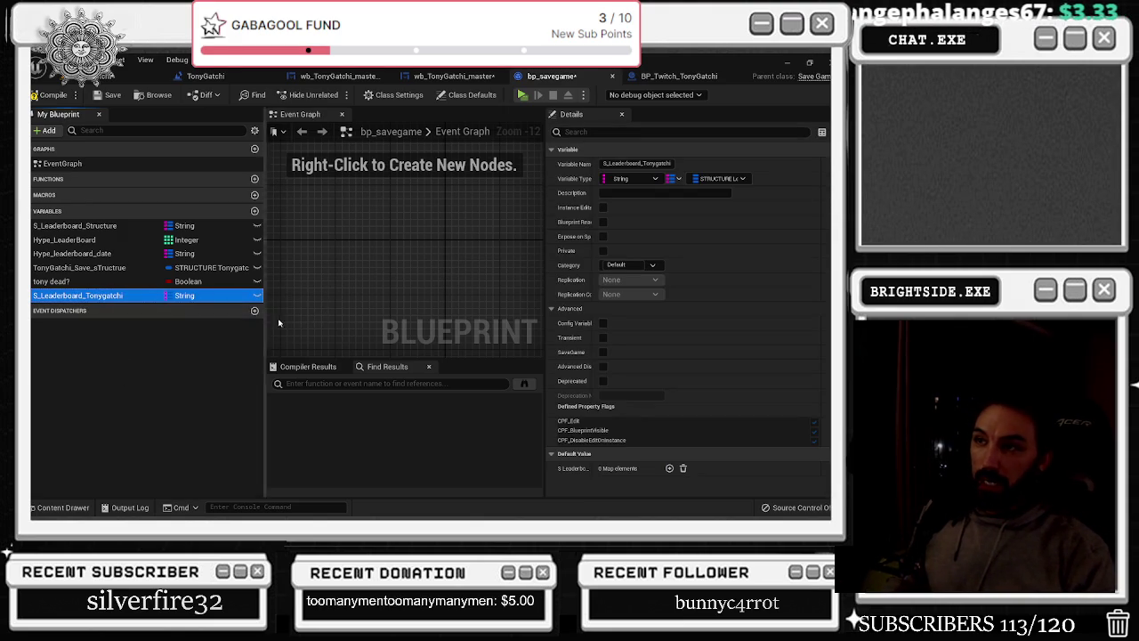
click(107, 95)
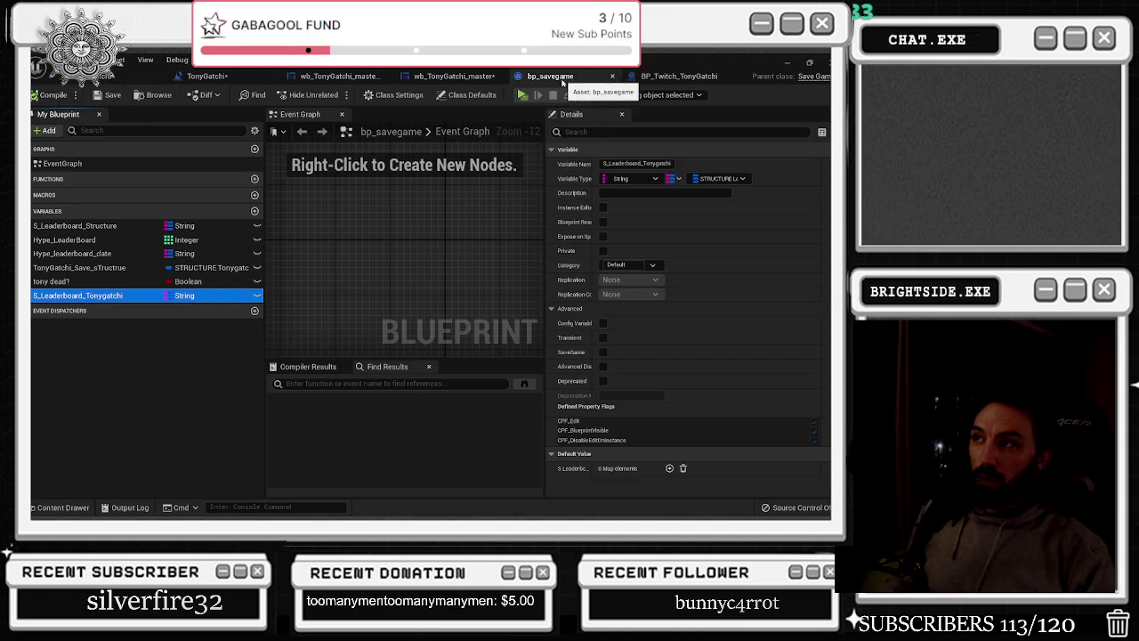
Select all nodes in the TonyGatchi level blueprint, then open wb_TonyGatchi_master_Real's Event Graph
click(207, 75)
scroll(337, 256, up, 4)
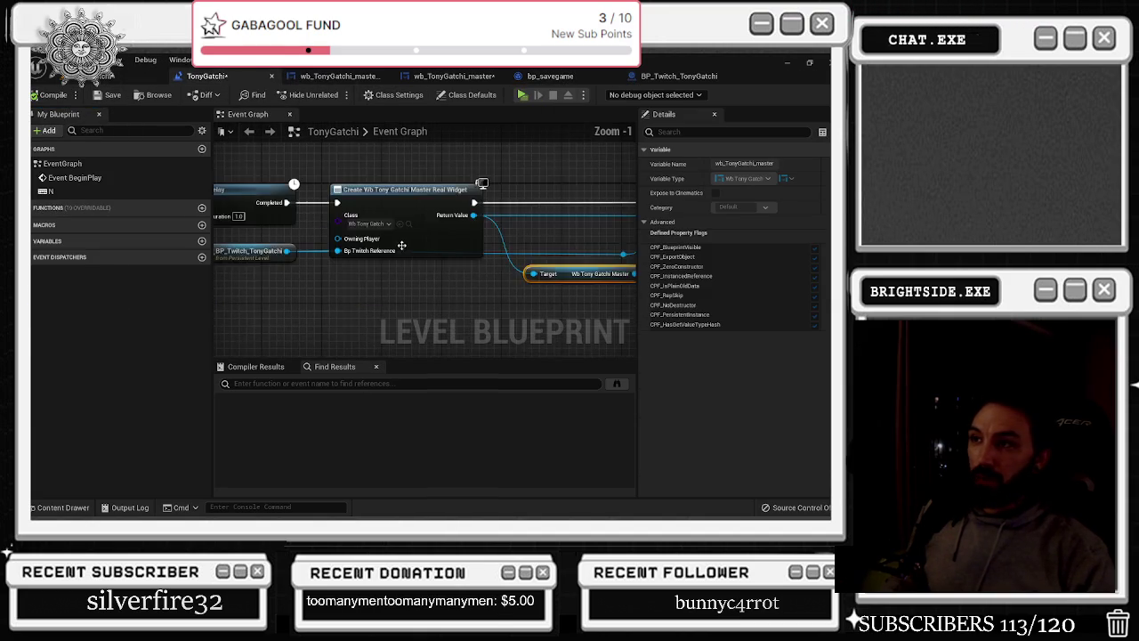
scroll(337, 256, down, 1)
drag(216, 183, 636, 257)
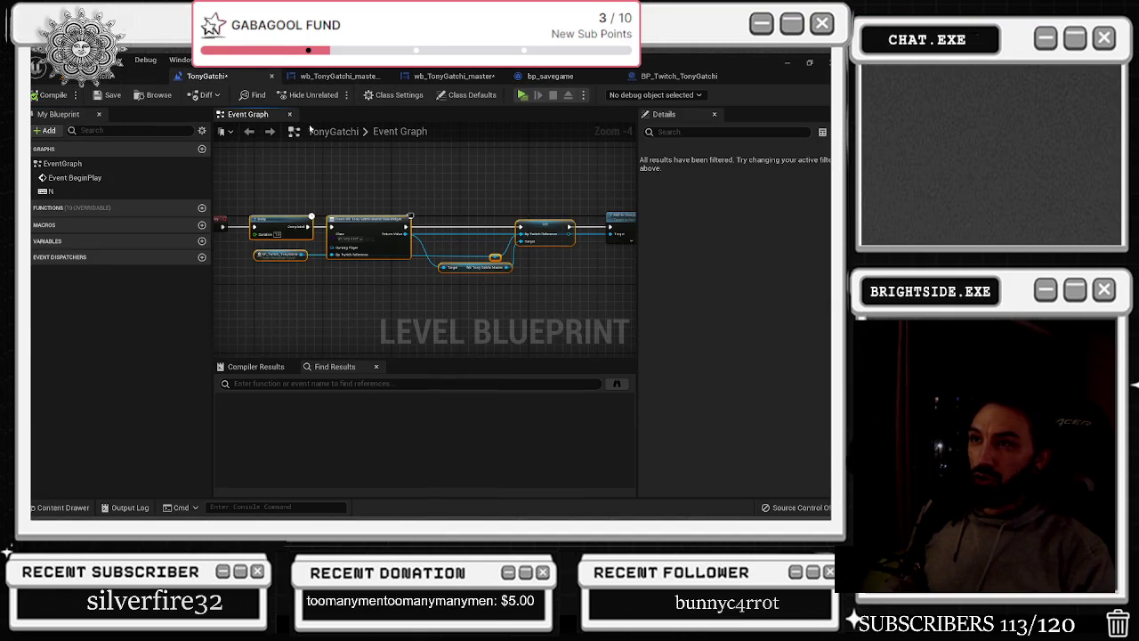
click(308, 76)
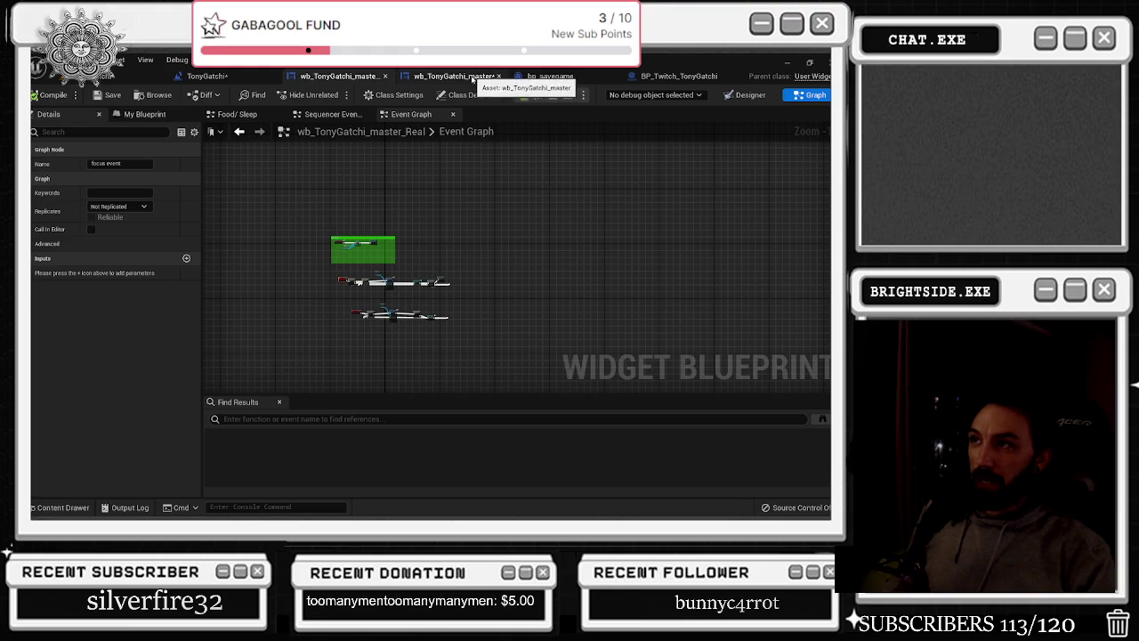
Move the BP_Twitch_TonyGatchi tab into second place among the open editors
click(481, 76)
mouse_move(691, 76)
mouse_down()
mouse_move(261, 77)
mouse_move(328, 76)
mouse_up()
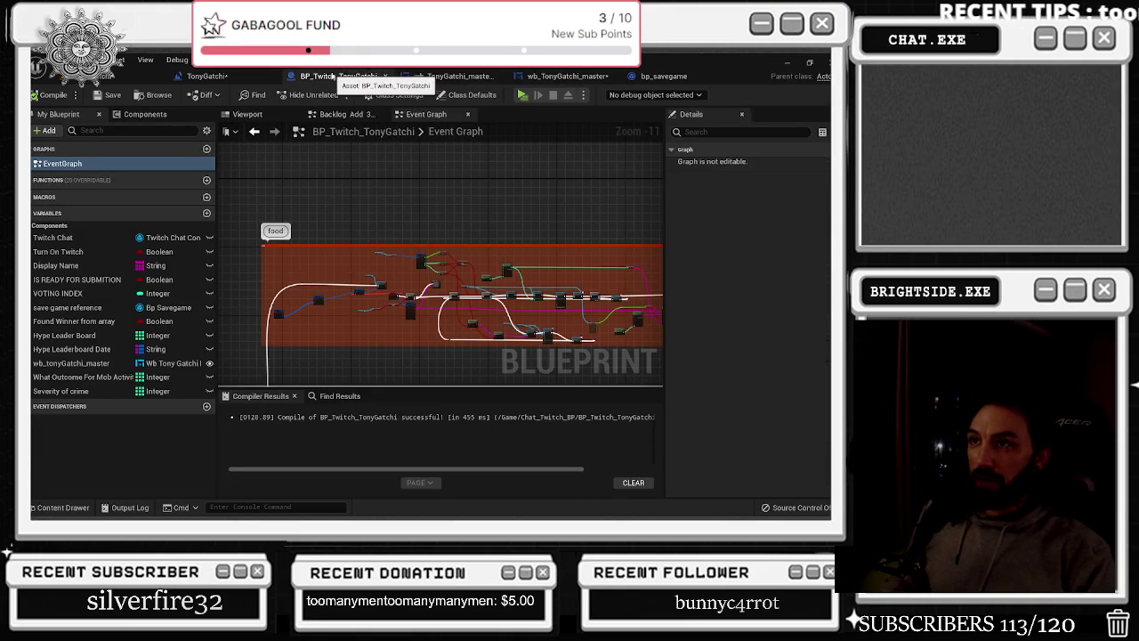
scroll(445, 267, down, 1)
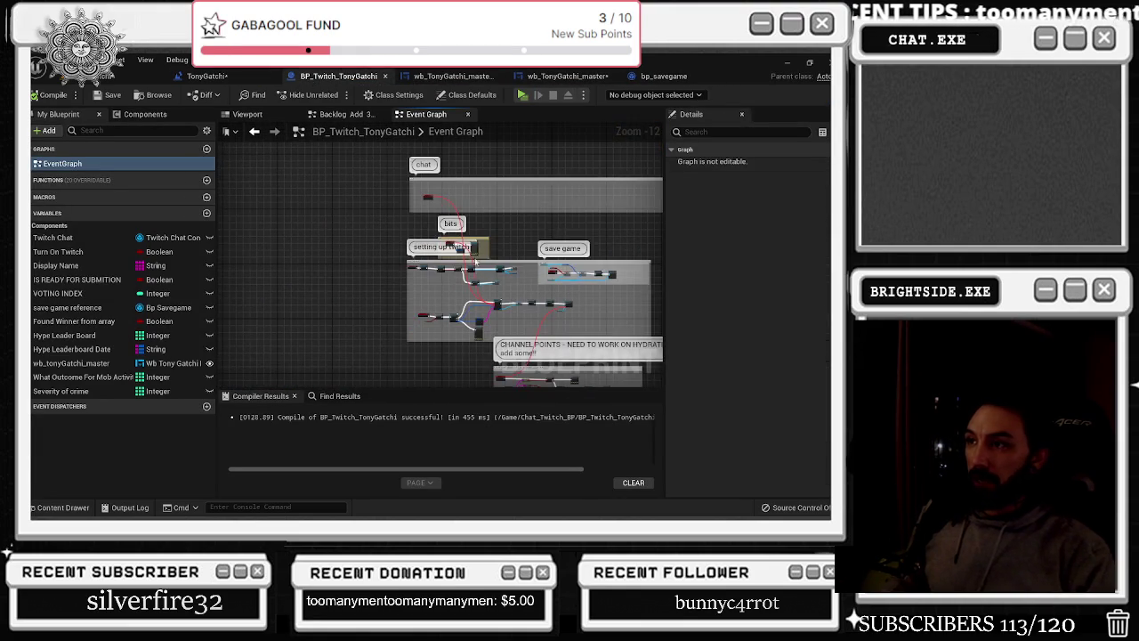
scroll(473, 254, up, 8)
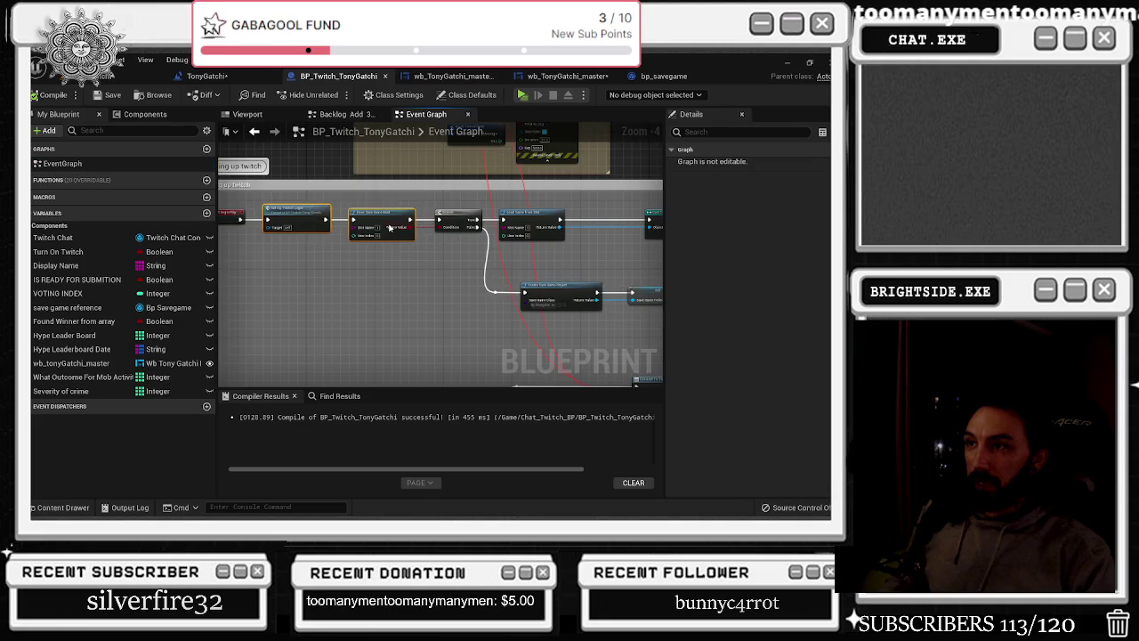
scroll(349, 317, up, 2)
Nudge the Cast and SET nodes left beside the Load Game from Slot and Branch nodes
drag(623, 307, 303, 249)
drag(266, 296, 496, 337)
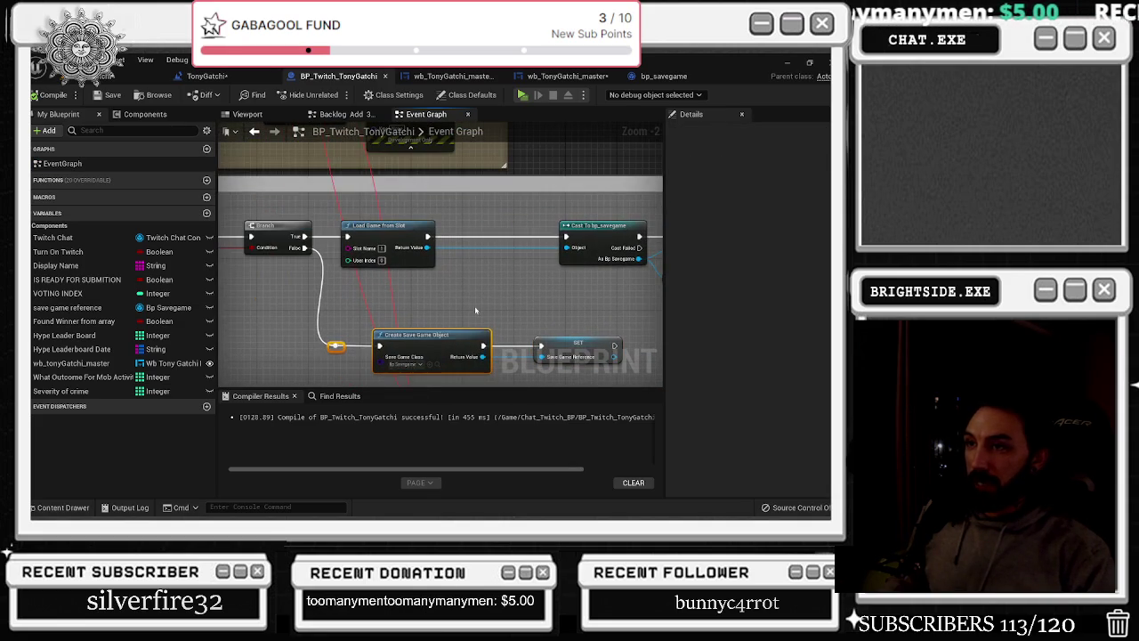
drag(302, 294, 261, 308)
click(352, 259)
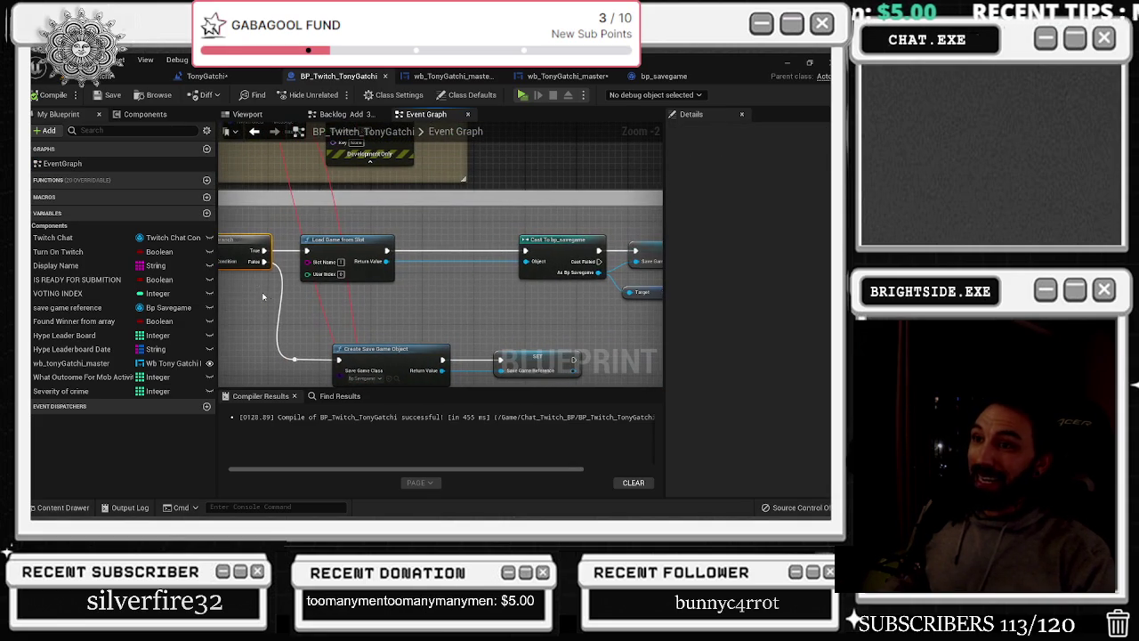
drag(396, 298, 267, 294)
drag(614, 311, 365, 223)
drag(548, 249, 408, 241)
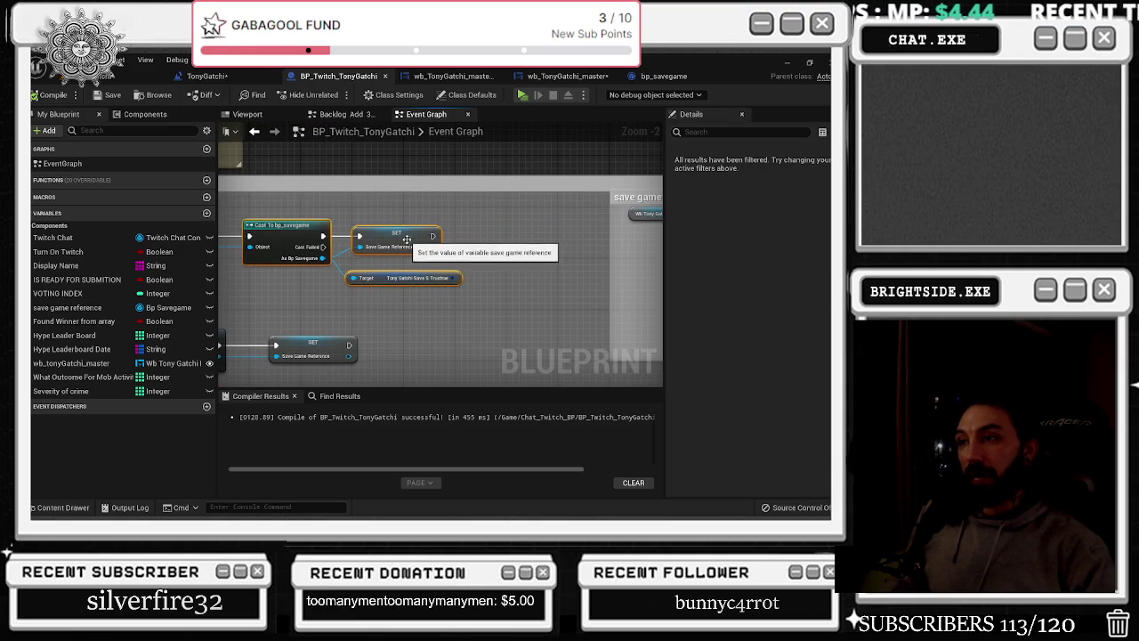
click(408, 242)
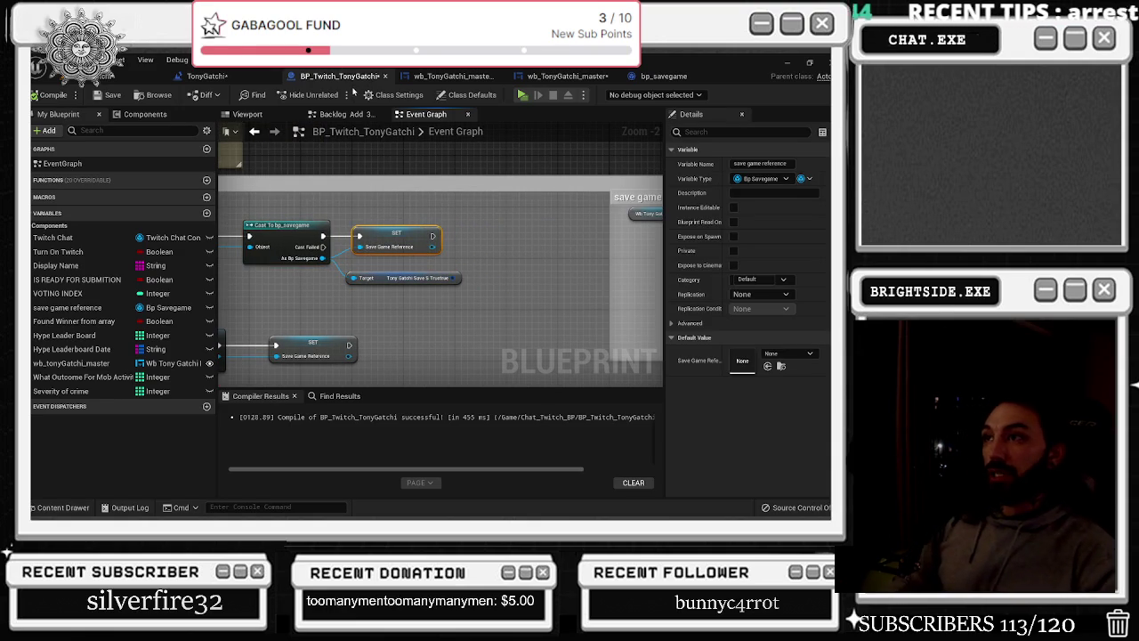
Drag the 'save game' comment's top edge up to make it taller, then save the blueprint
scroll(500, 201, down, 3)
drag(499, 201, 206, 216)
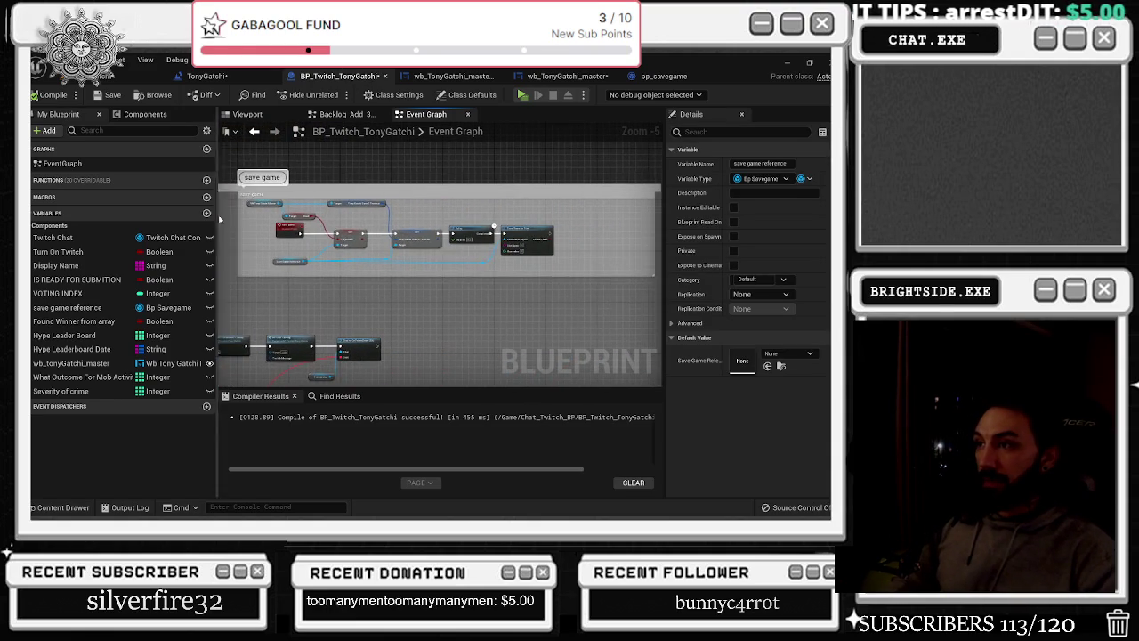
scroll(372, 200, up, 2)
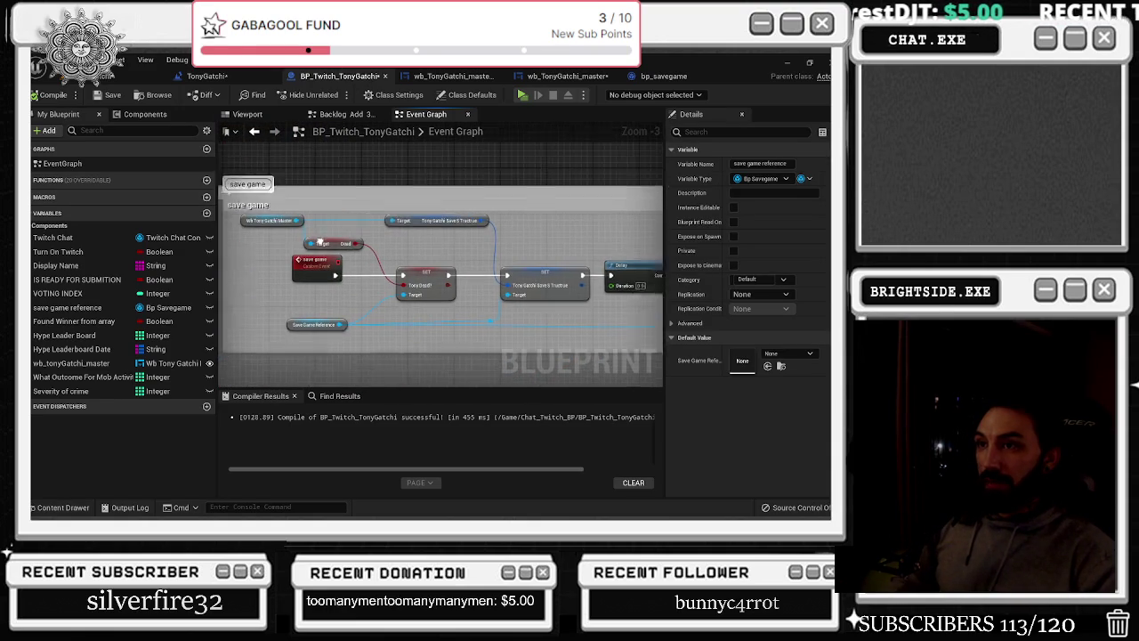
drag(373, 200, 370, 156)
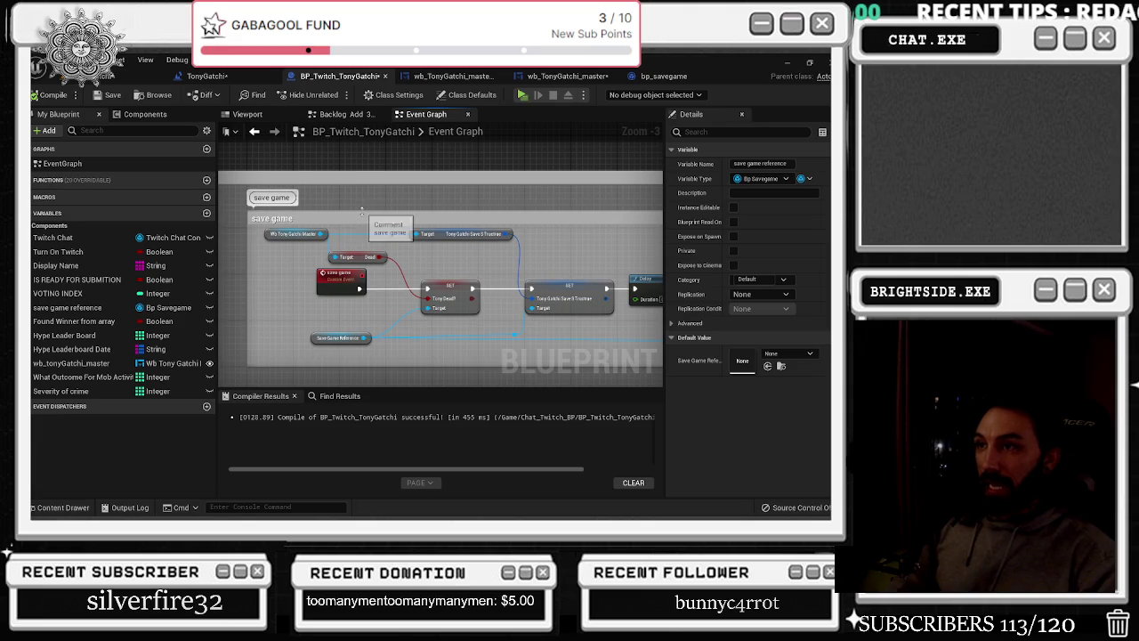
scroll(361, 210, down, 2)
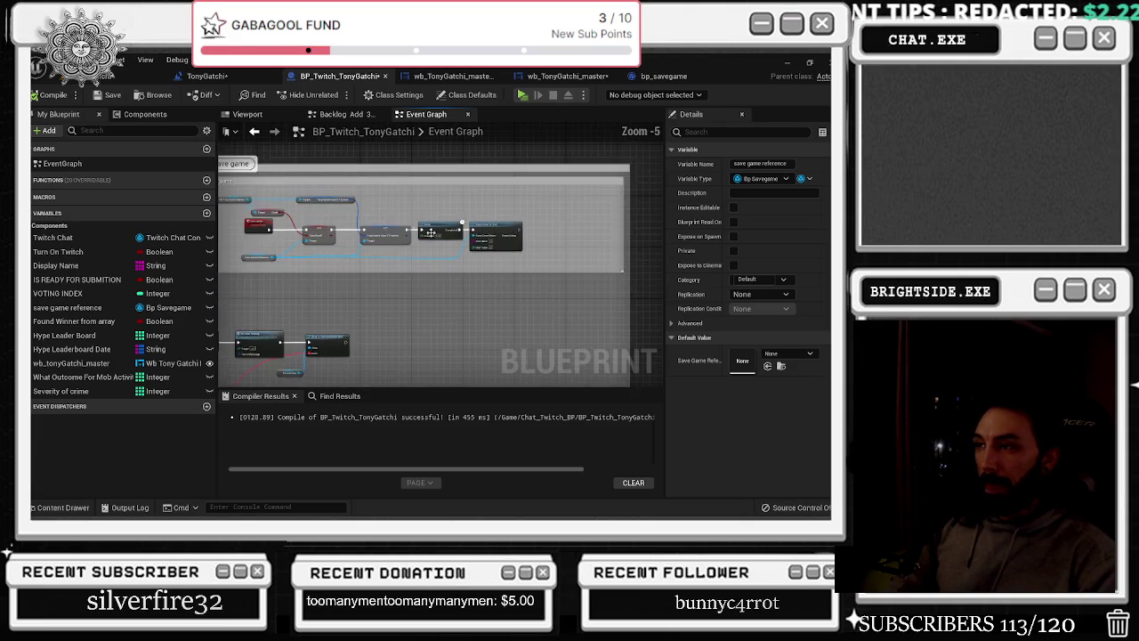
drag(410, 226, 376, 253)
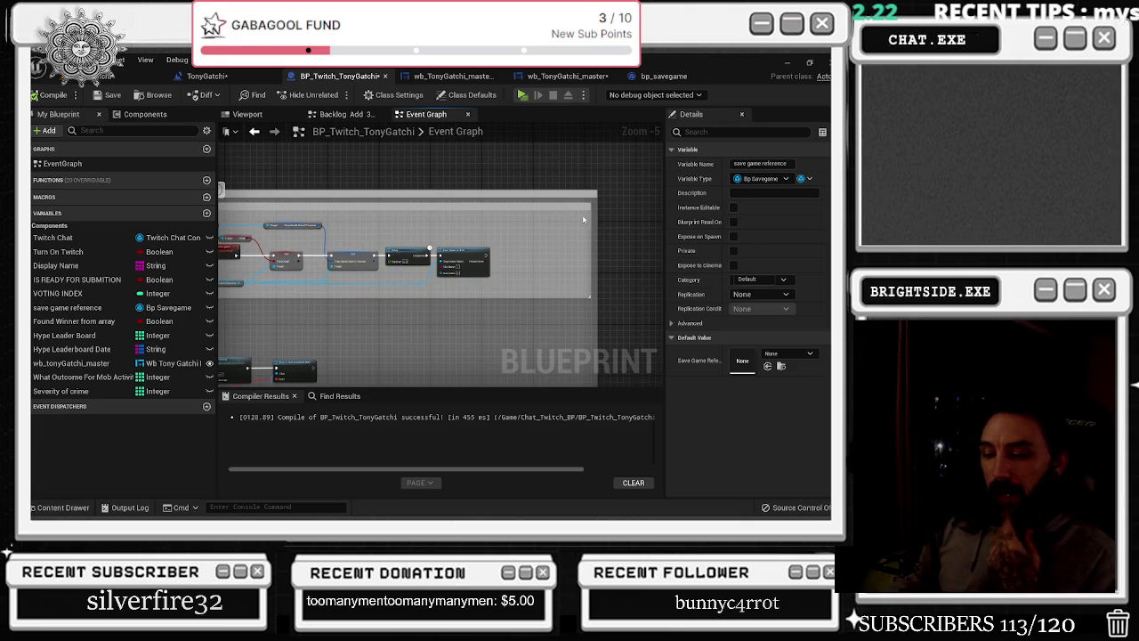
click(107, 94)
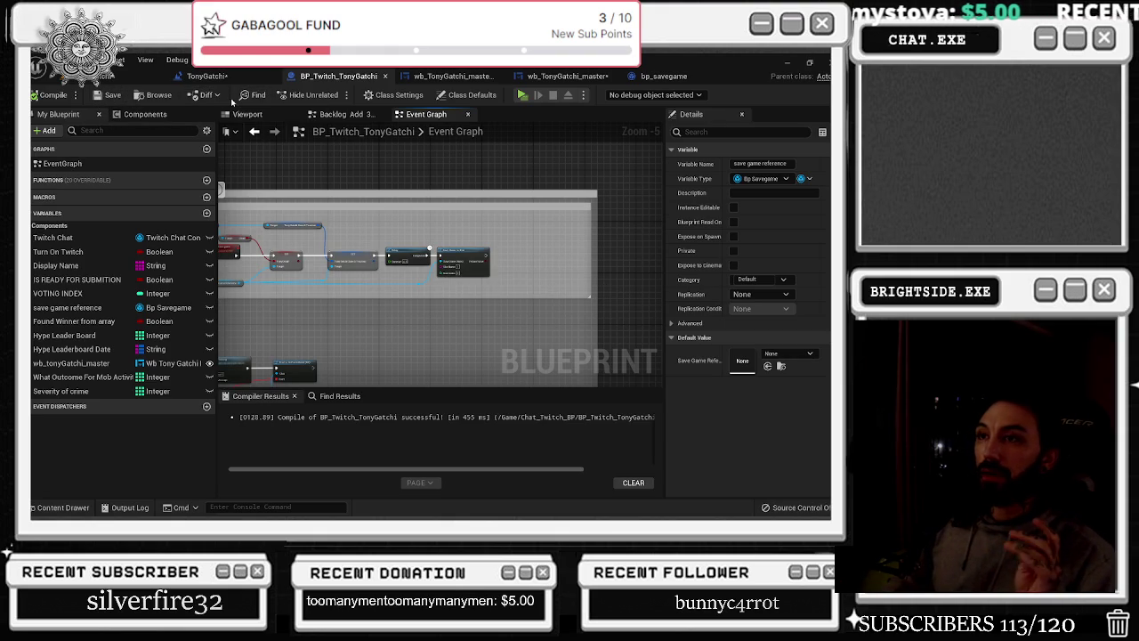
click(444, 79)
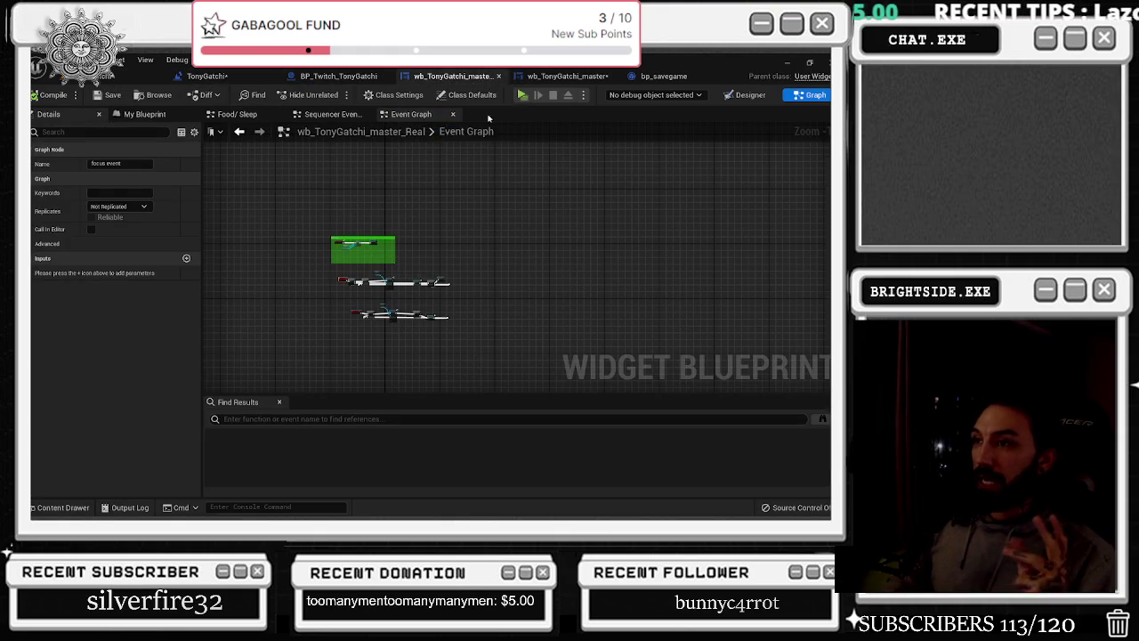
Return to wb_TonyGatchi_master's Event Graph and survey the hunger, sleep, smoke, mob and family sections
click(563, 77)
scroll(364, 233, up, 5)
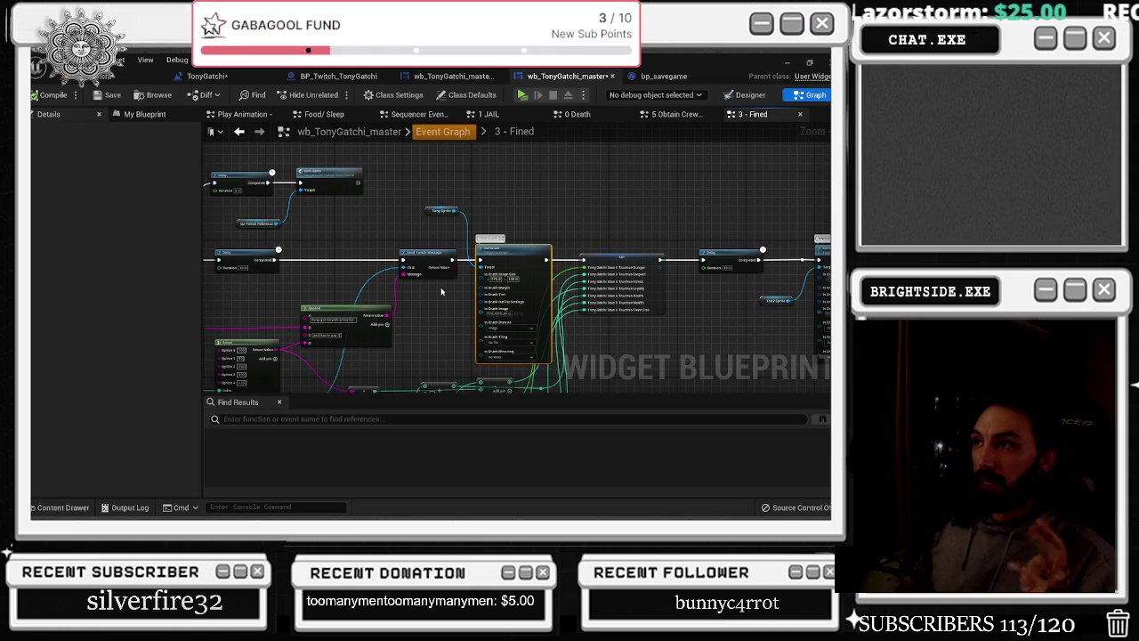
key(alt+Left)
mouse_move(452, 233)
mouse_down()
mouse_move(466, 382)
mouse_move(498, 179)
mouse_move(494, 134)
mouse_move(490, 178)
mouse_move(246, 293)
mouse_up()
scroll(246, 293, up, 5)
mouse_move(445, 196)
mouse_down()
mouse_move(472, 187)
mouse_move(499, 215)
mouse_move(498, 108)
mouse_move(550, 112)
mouse_up()
scroll(498, 214, down, 2)
scroll(553, 218, up, 2)
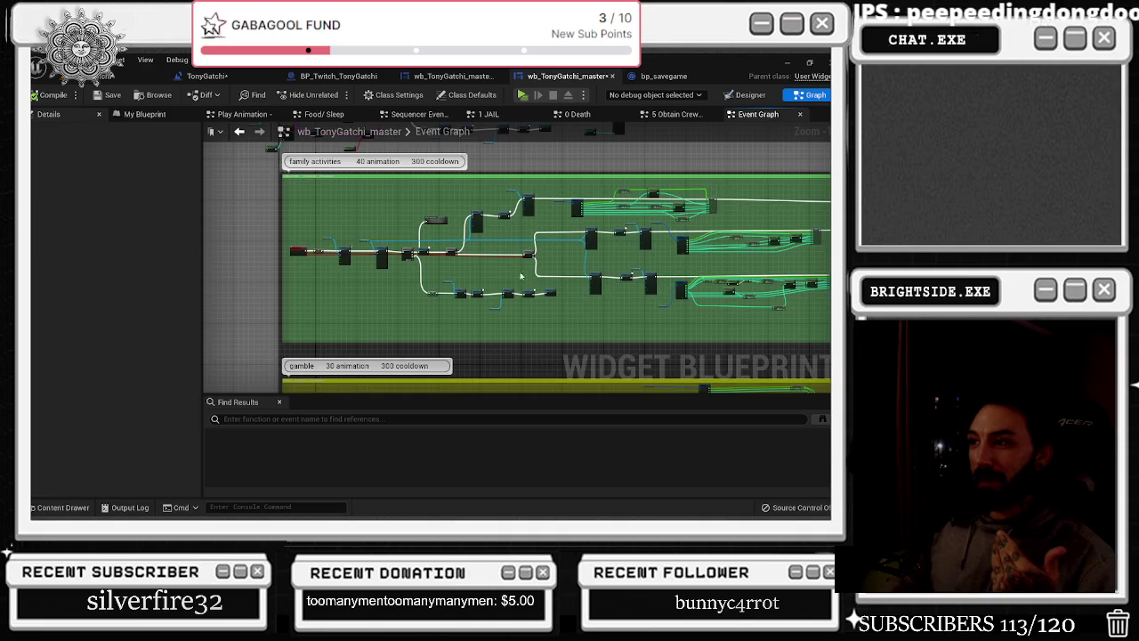
scroll(533, 279, up, 2)
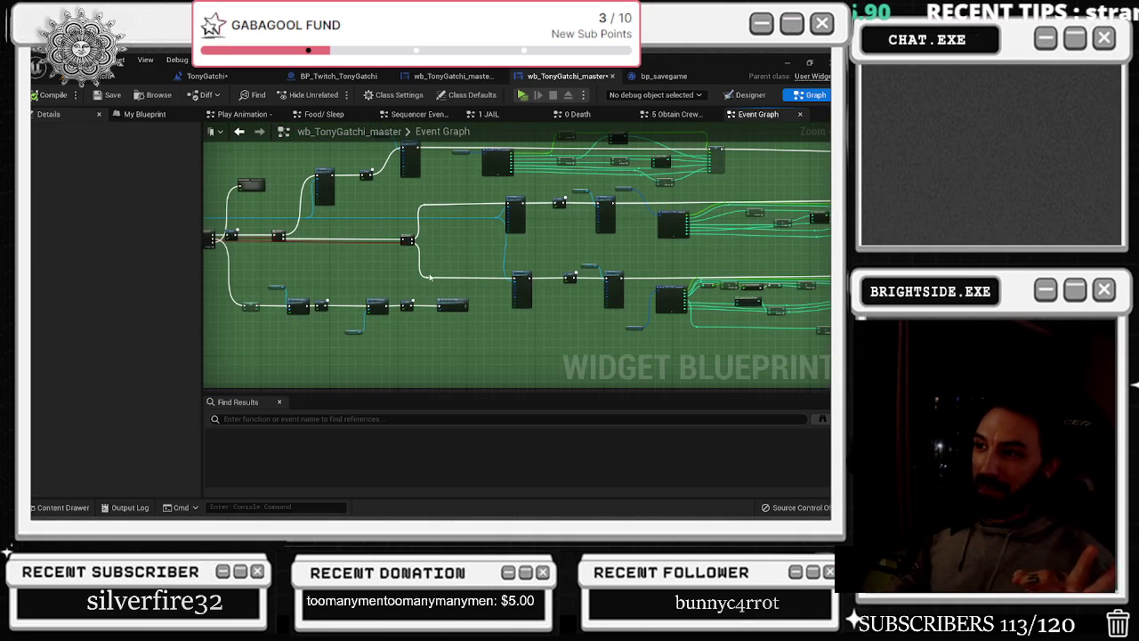
scroll(452, 234, down, 4)
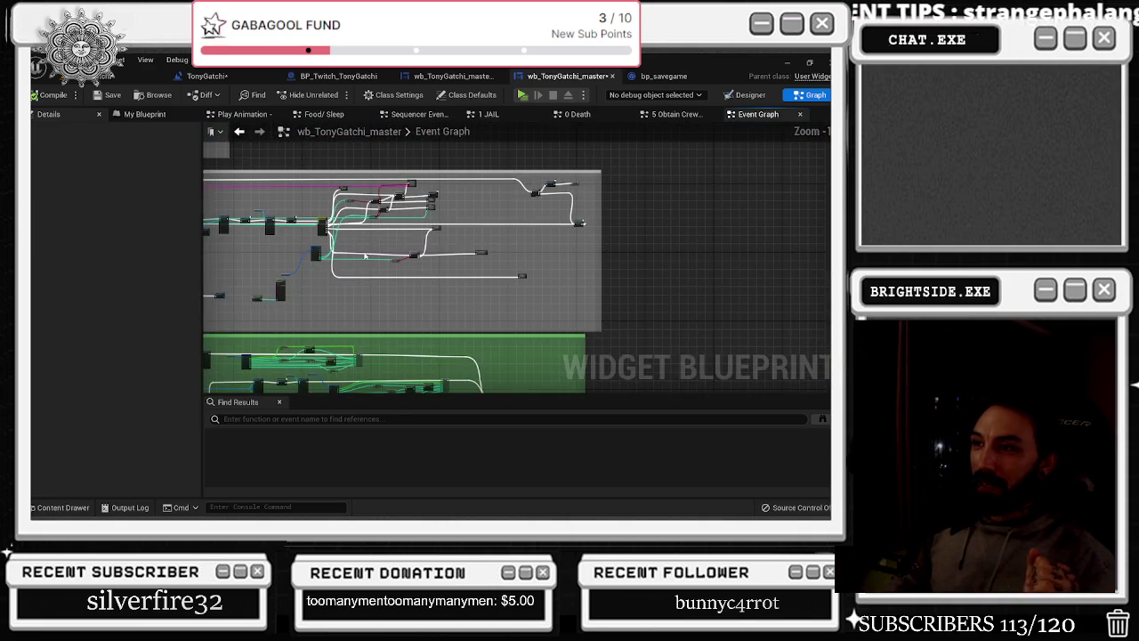
Shift the Switch on Int left and place Bp Twitch Reference just below the Backlog Names GET
drag(475, 258, 344, 327)
scroll(341, 194, up, 3)
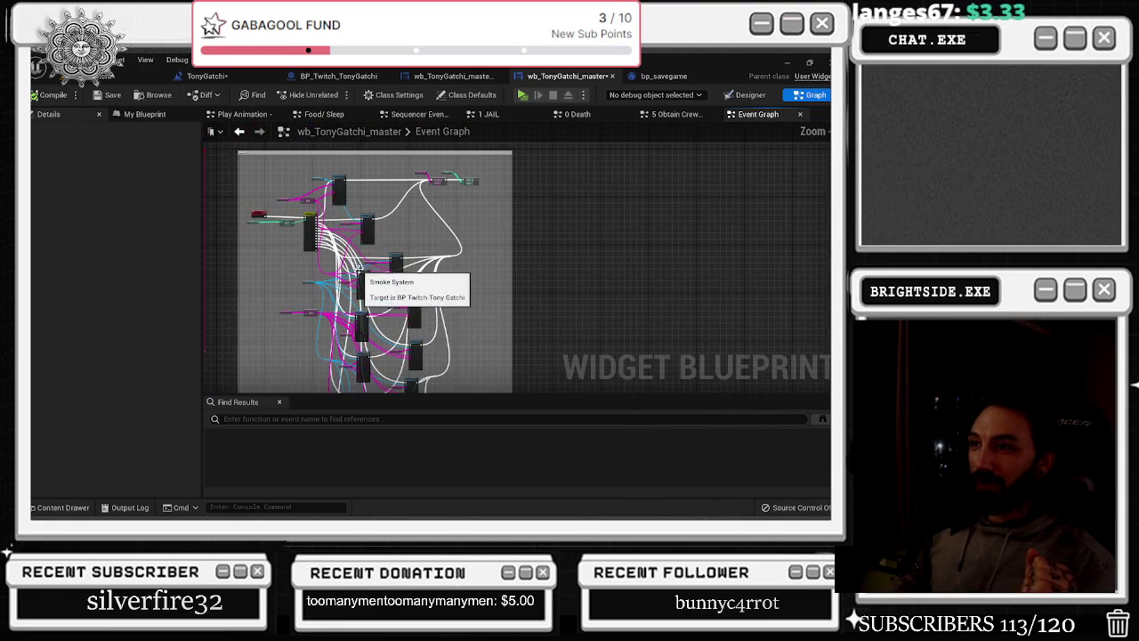
scroll(303, 206, up, 4)
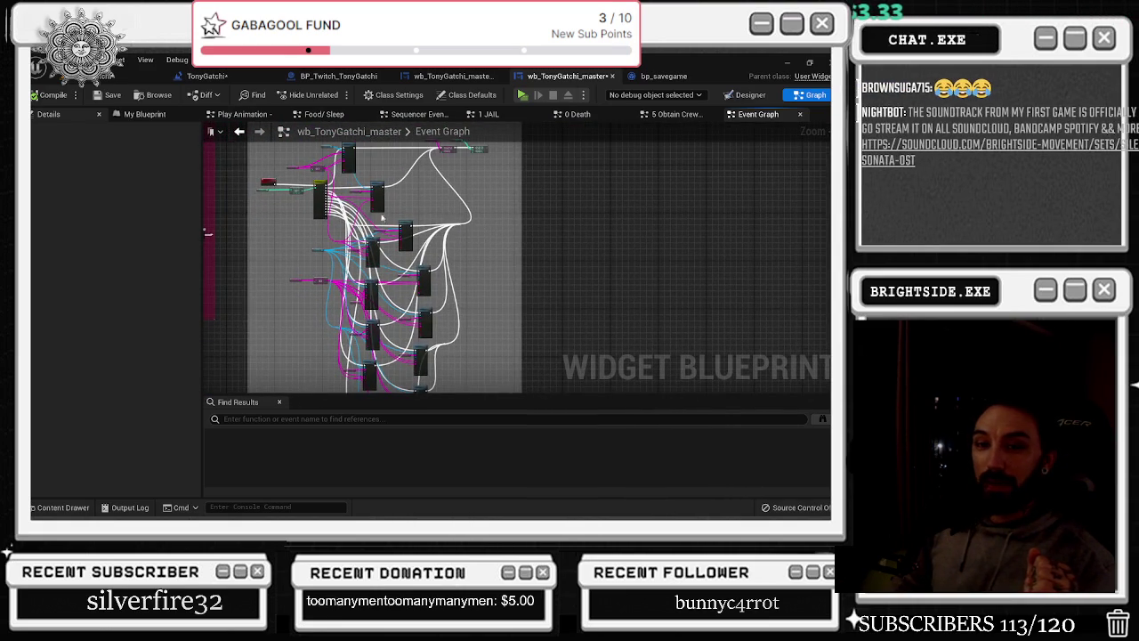
scroll(303, 206, up, 3)
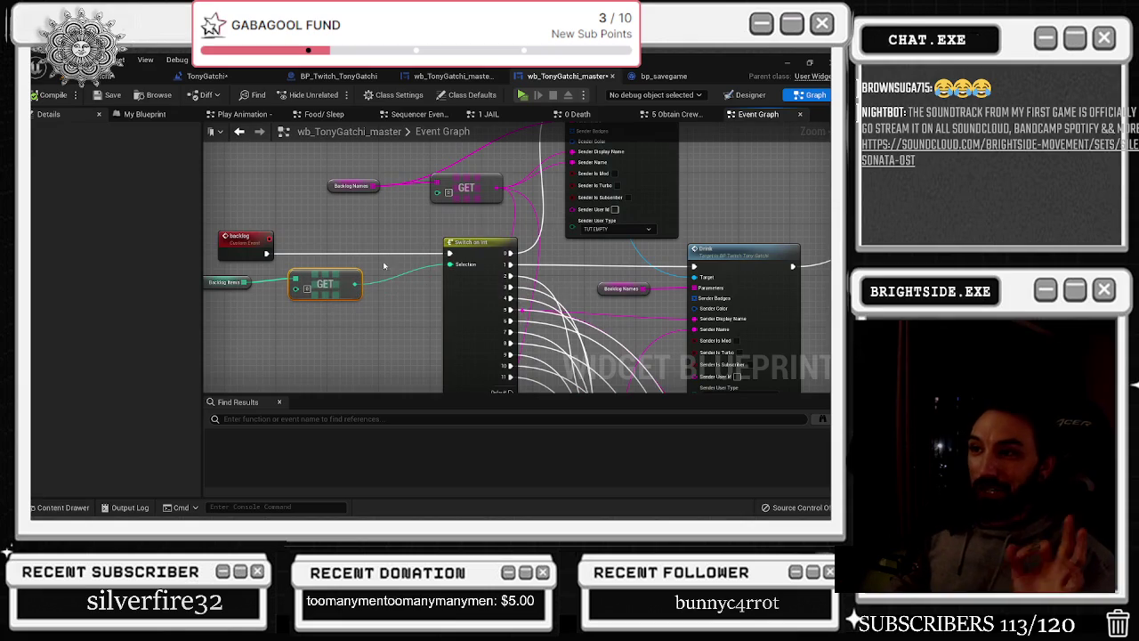
mouse_move(471, 252)
mouse_down()
mouse_move(409, 252)
mouse_move(275, 375)
mouse_up()
mouse_move(349, 229)
mouse_down()
mouse_move(285, 201)
mouse_move(267, 206)
mouse_move(298, 336)
mouse_move(325, 343)
mouse_move(236, 284)
mouse_move(262, 281)
mouse_up()
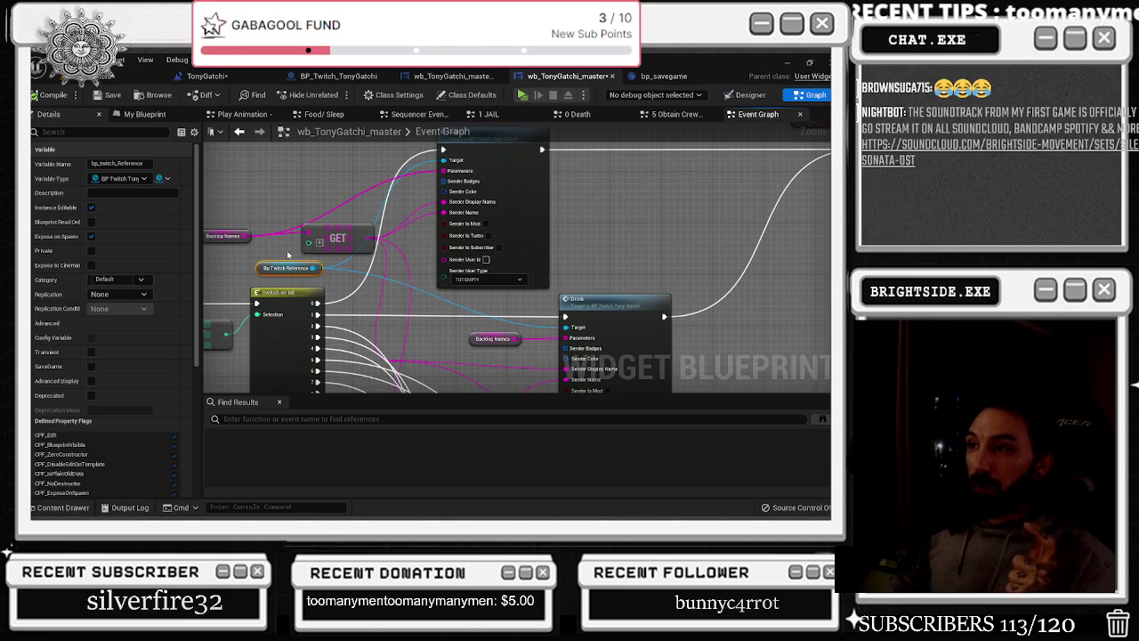
drag(405, 284, 352, 283)
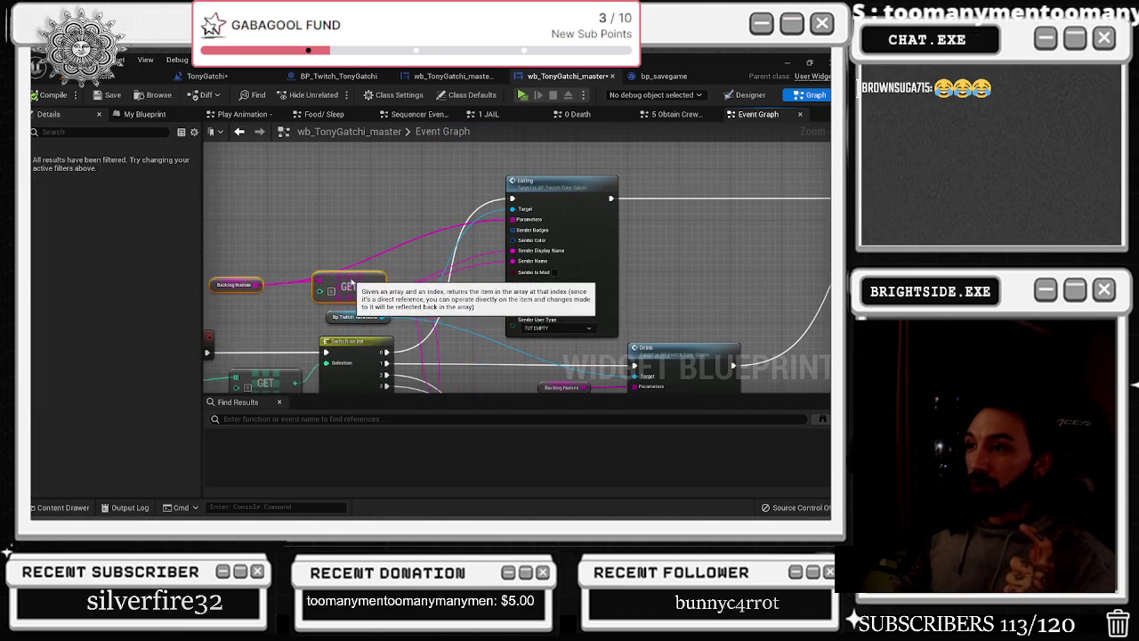
Add two reroute points on the Backlog Names wires and position them neatly
double_click(444, 231)
drag(440, 230, 346, 224)
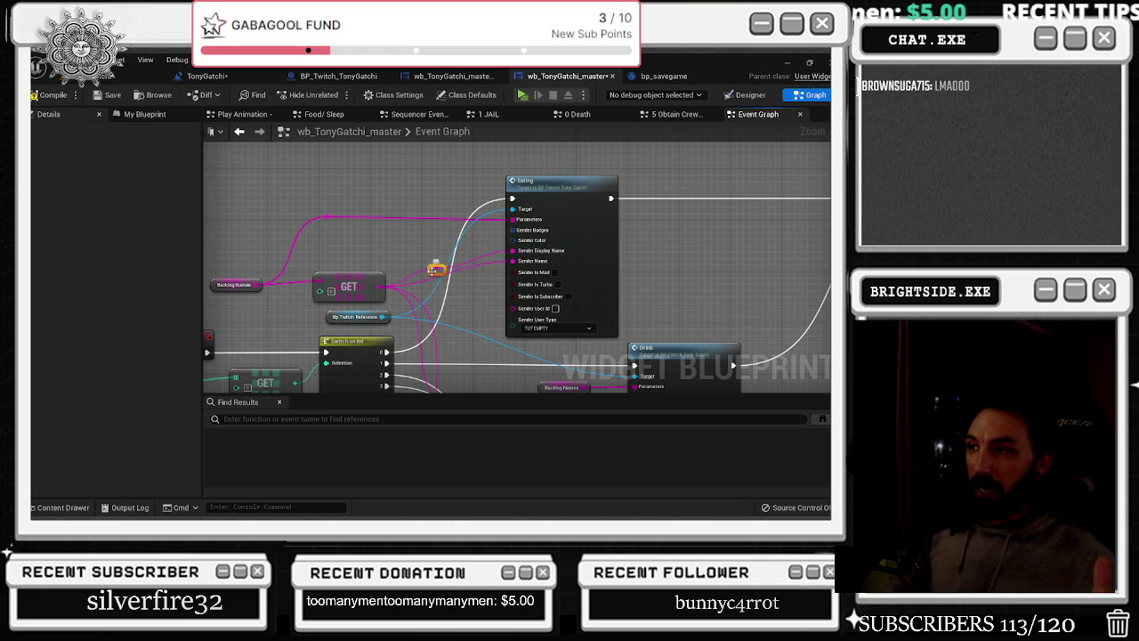
mouse_move(396, 251)
mouse_down()
mouse_move(427, 283)
mouse_move(442, 208)
mouse_up()
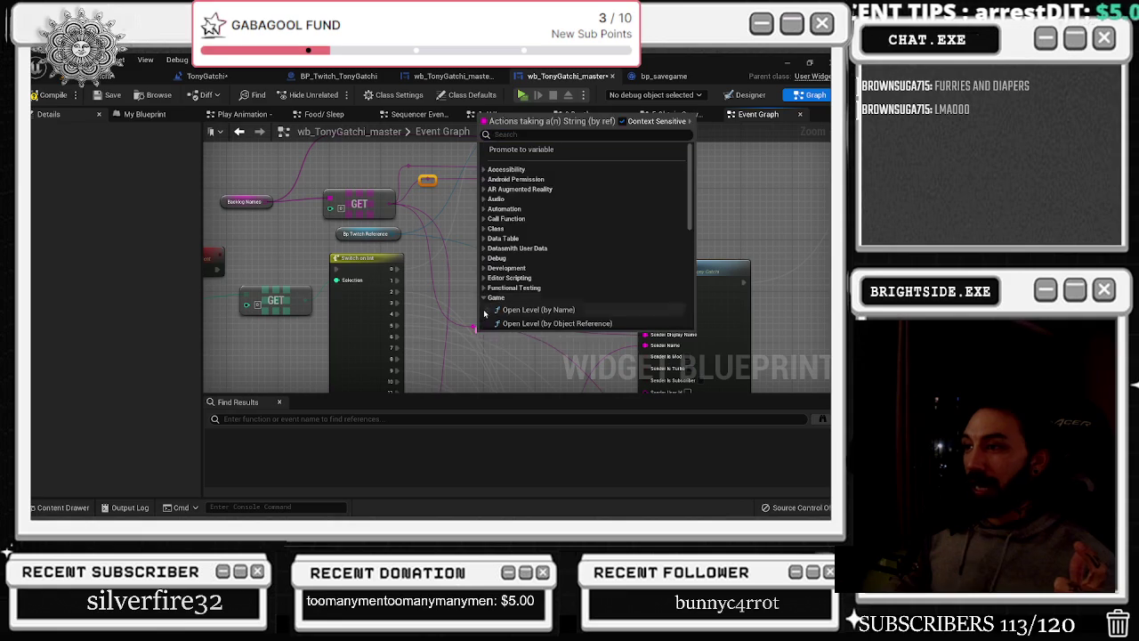
right_click(472, 324)
double_click(473, 327)
mouse_move(474, 328)
mouse_down()
mouse_move(522, 345)
mouse_move(462, 309)
mouse_up()
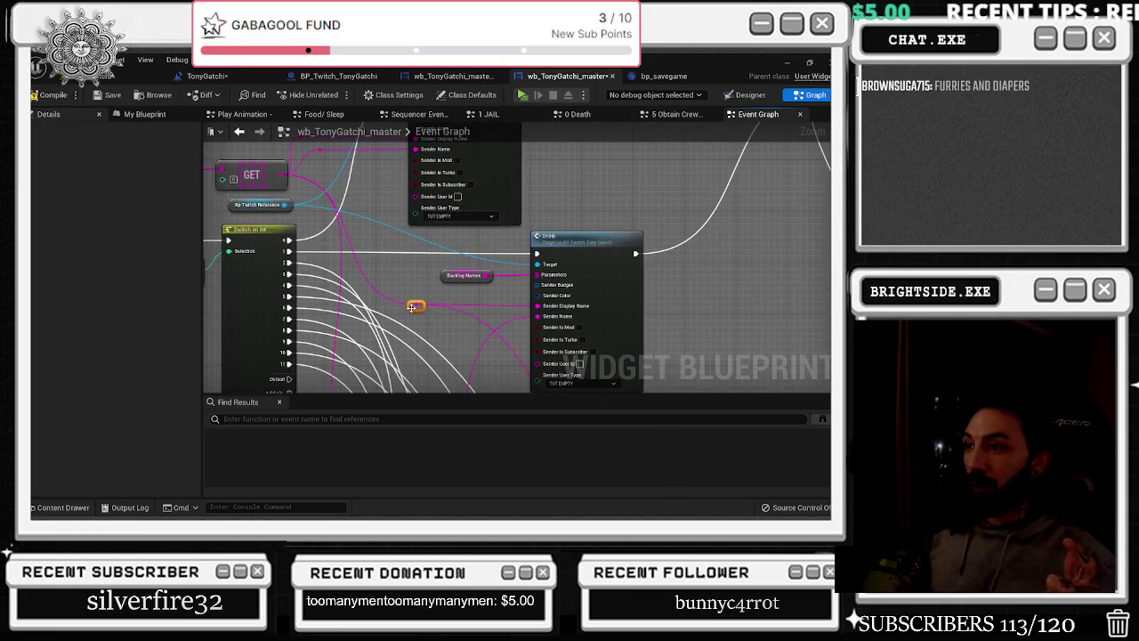
Zoom in on the two Remove Index nodes and bring up the add-node menu beside them
scroll(442, 322, down, 4)
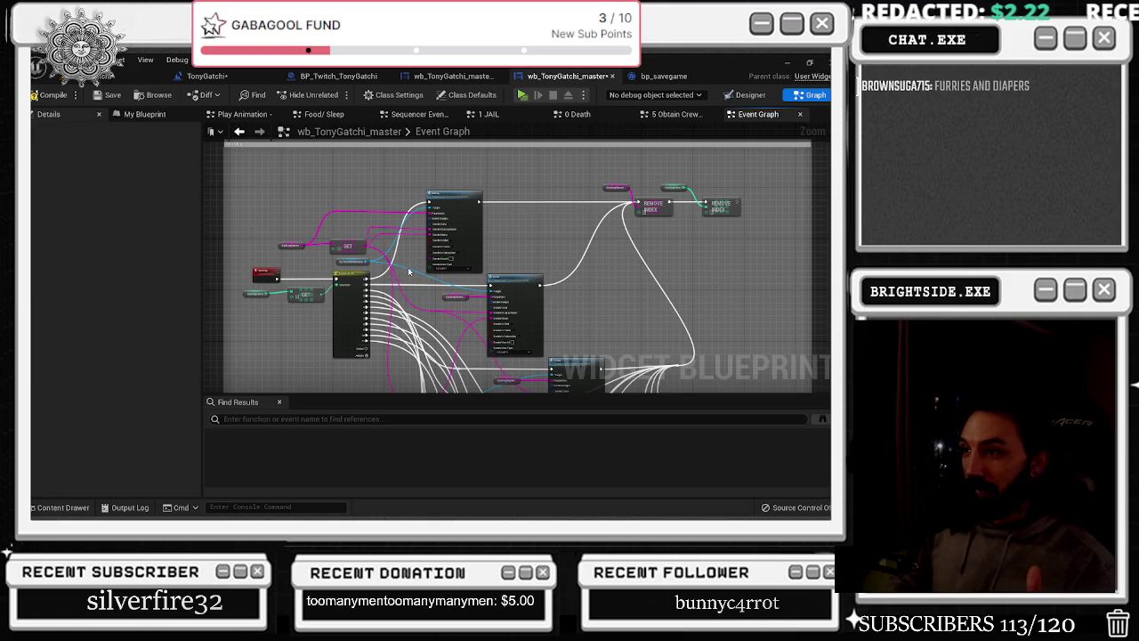
scroll(409, 269, up, 4)
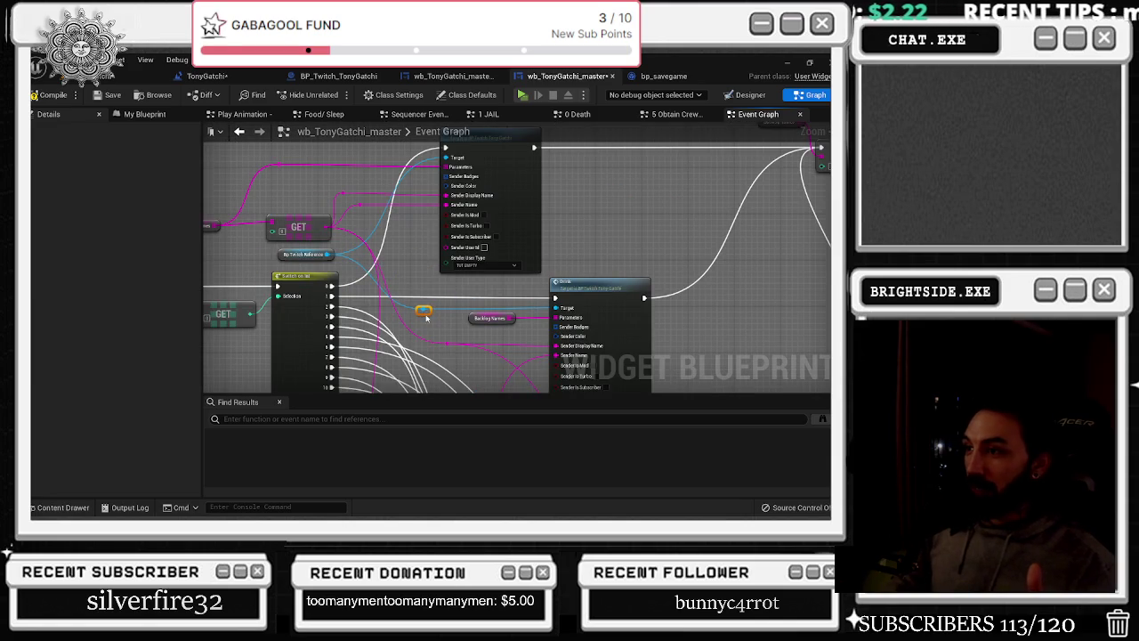
scroll(472, 309, down, 6)
mouse_move(478, 217)
mouse_down()
mouse_move(492, 239)
mouse_move(576, 243)
mouse_up()
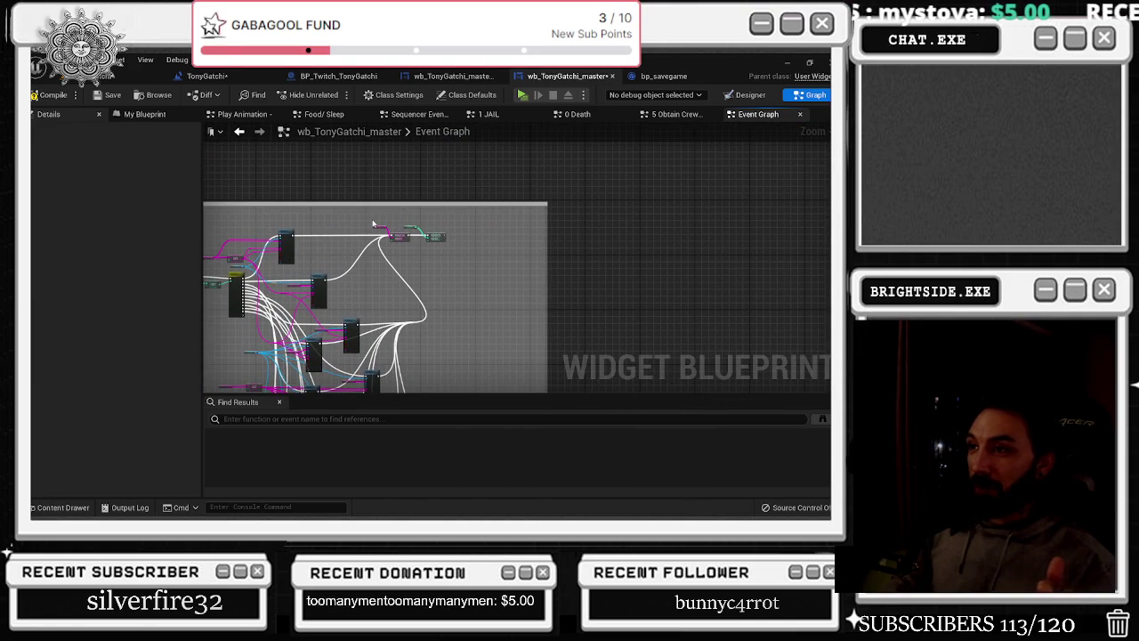
scroll(586, 198, up, 2)
drag(586, 197, 517, 216)
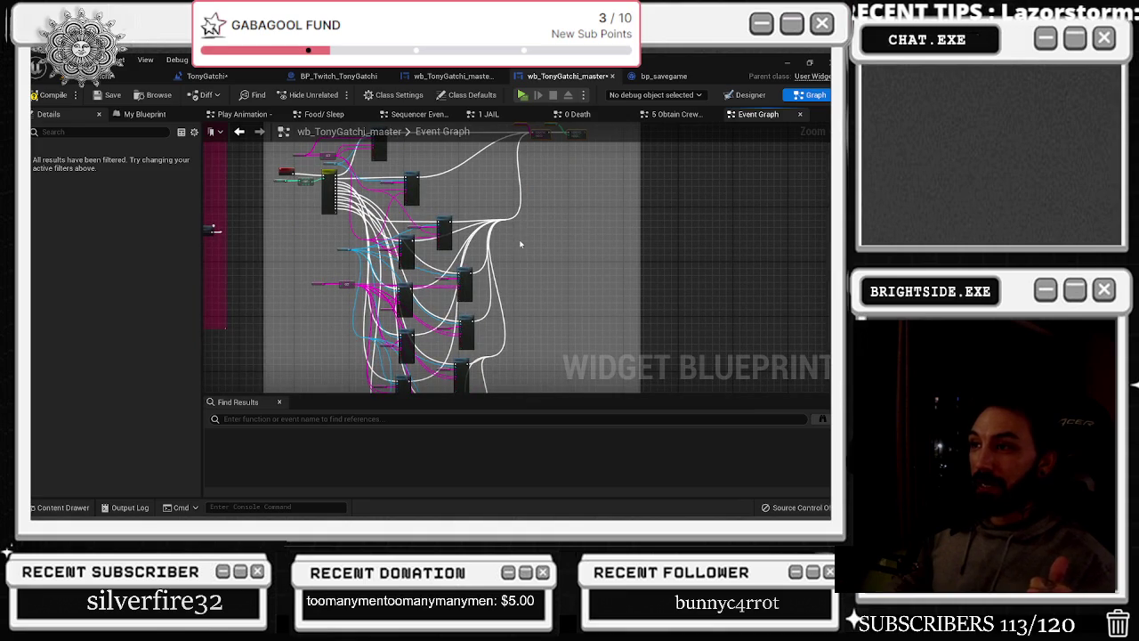
scroll(499, 238, up, 2)
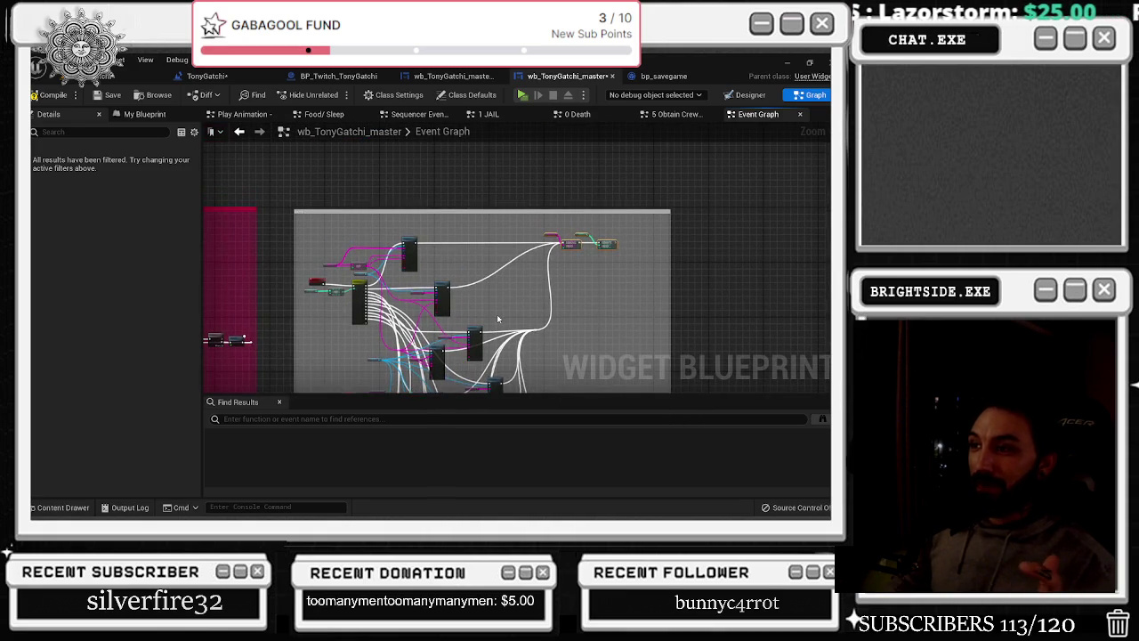
scroll(511, 299, up, 4)
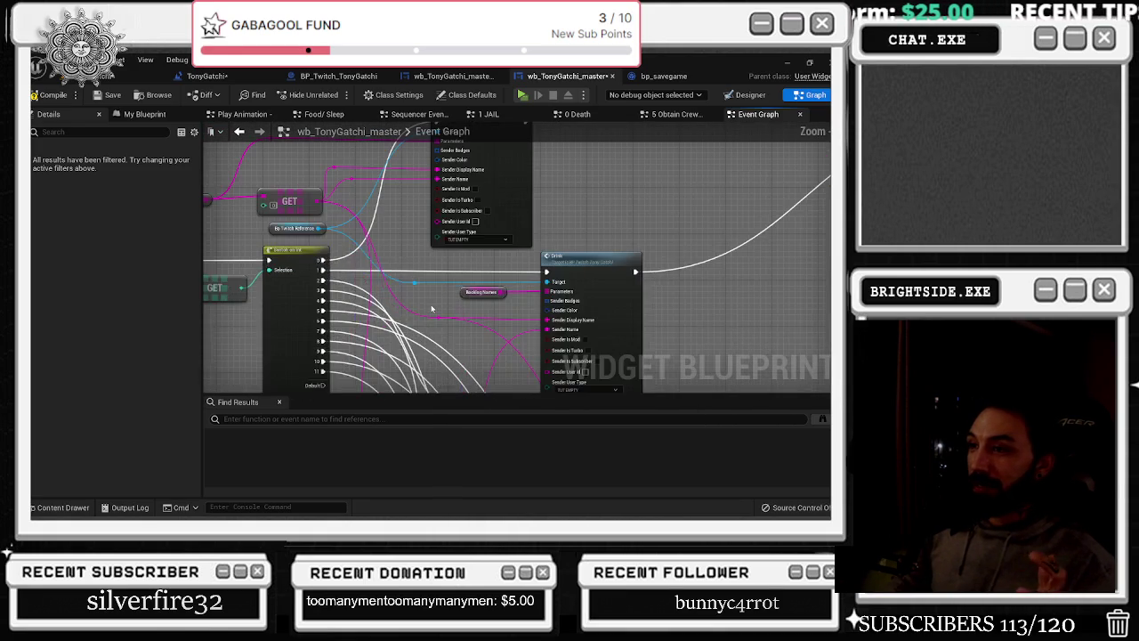
drag(426, 306, 243, 358)
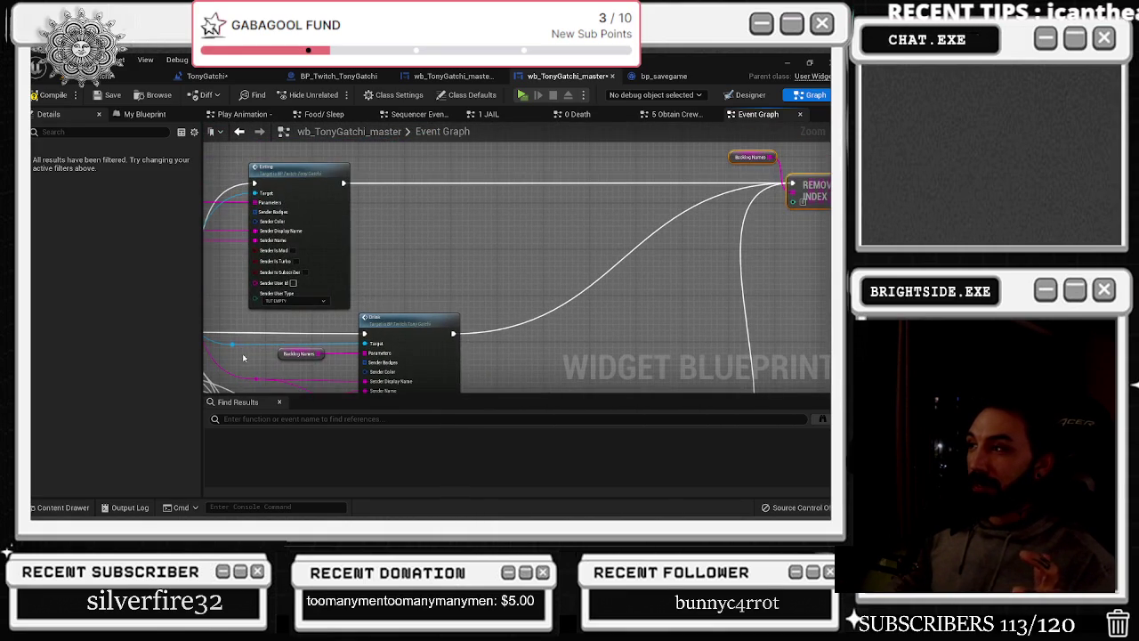
scroll(357, 309, down, 5)
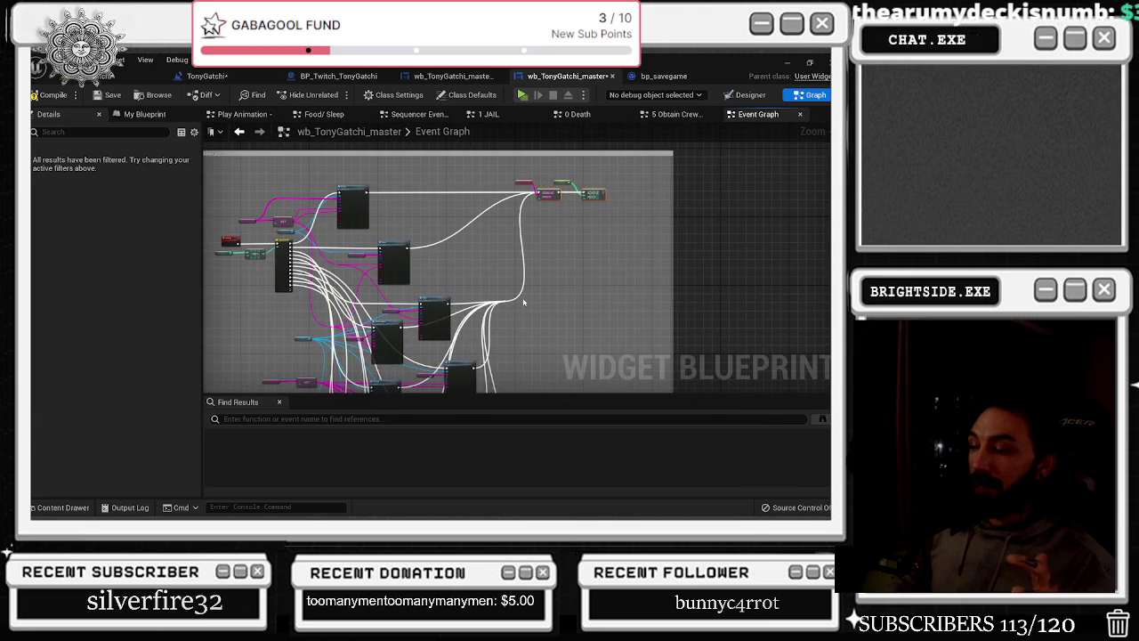
drag(520, 294, 534, 347)
scroll(445, 233, up, 4)
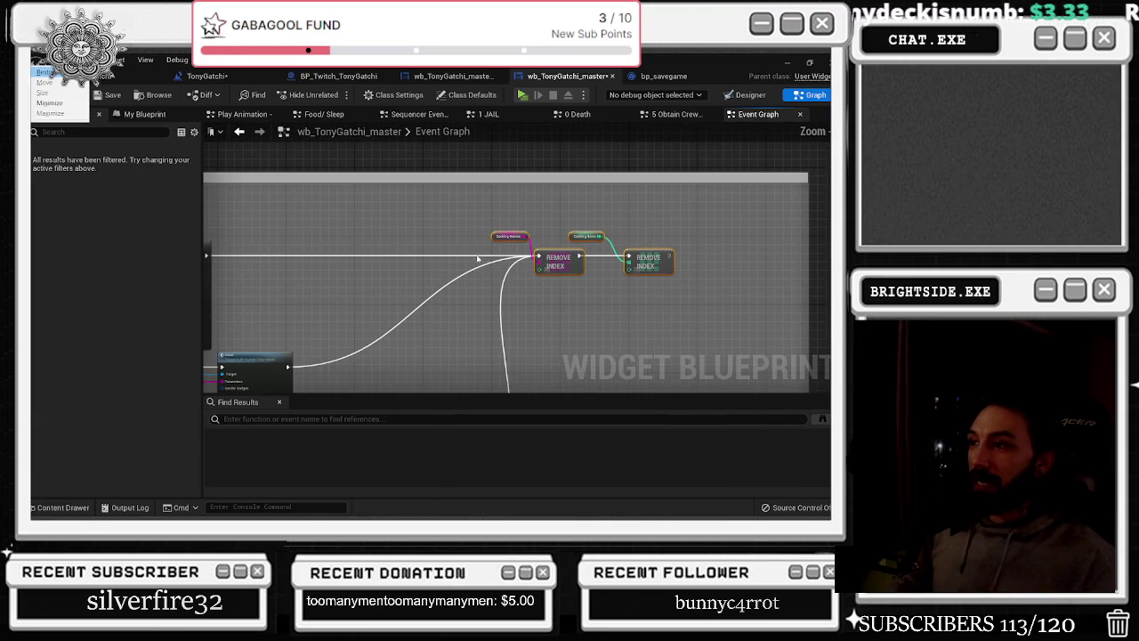
right_click(439, 230)
Add a 'remove the index' custom event wired to the first Remove Index, placed above Backlog Names
text(save)
key(Escape)
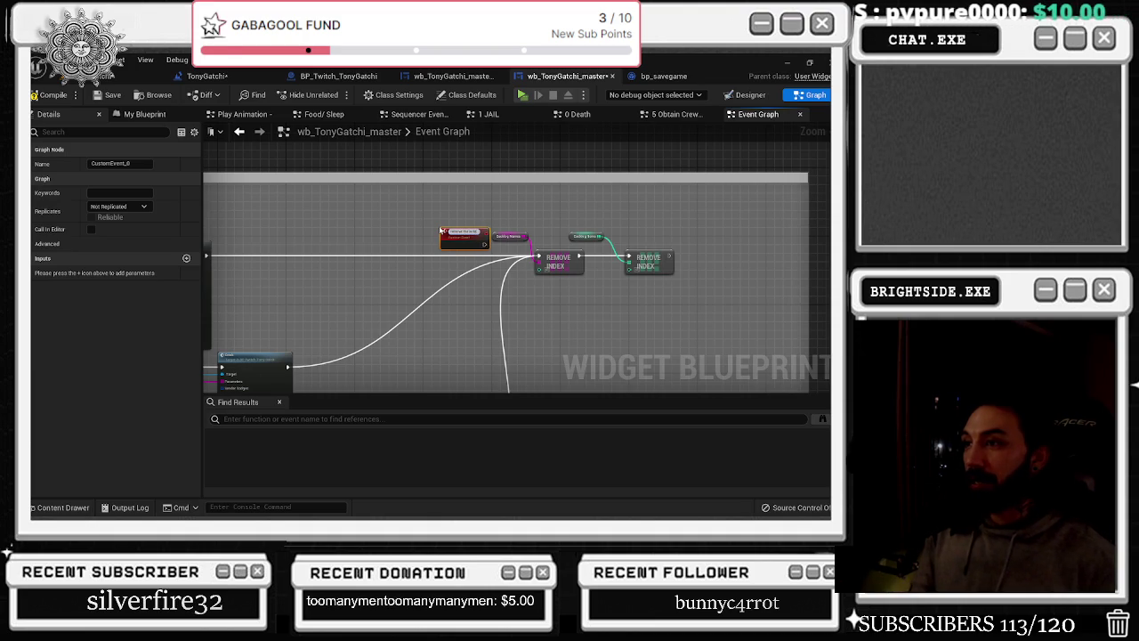
key(Return)
scroll(370, 219, up, 3)
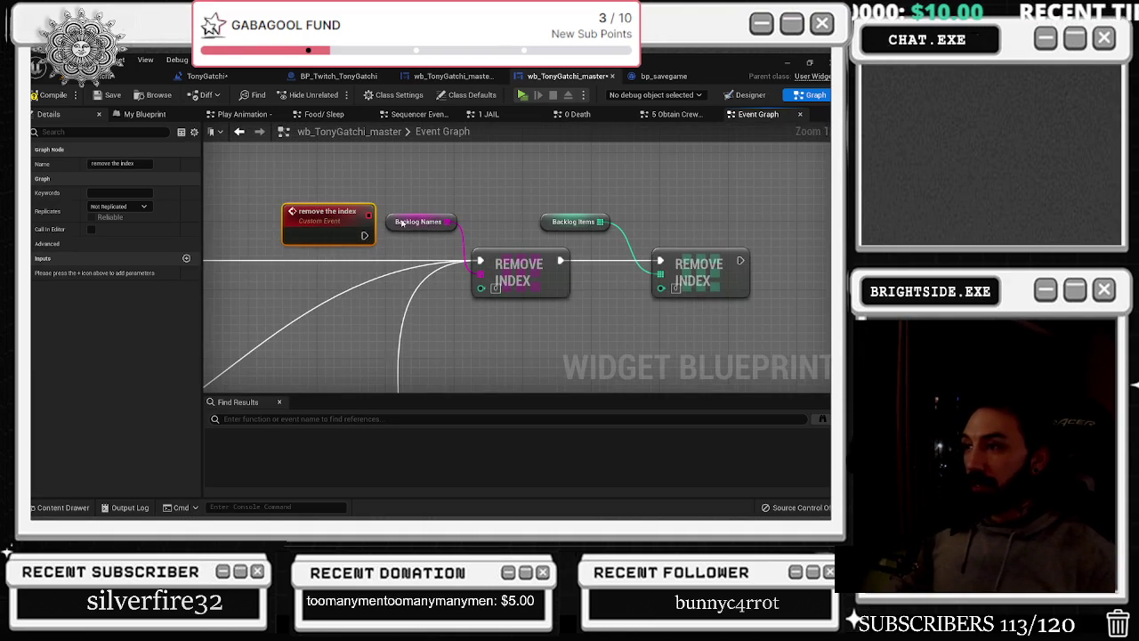
drag(419, 329, 346, 206)
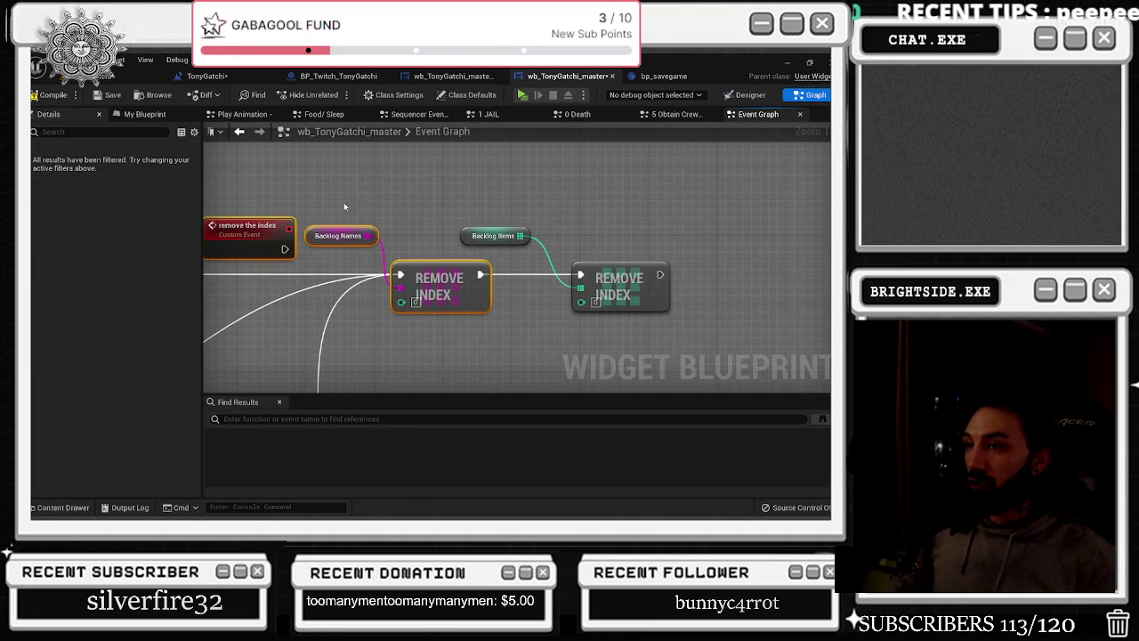
click(291, 273)
mouse_move(285, 249)
mouse_down()
mouse_move(428, 302)
mouse_move(402, 274)
mouse_up()
drag(272, 219, 338, 158)
Search Find Results for 'back' to list the Backlog Names references
click(276, 419)
text(back)
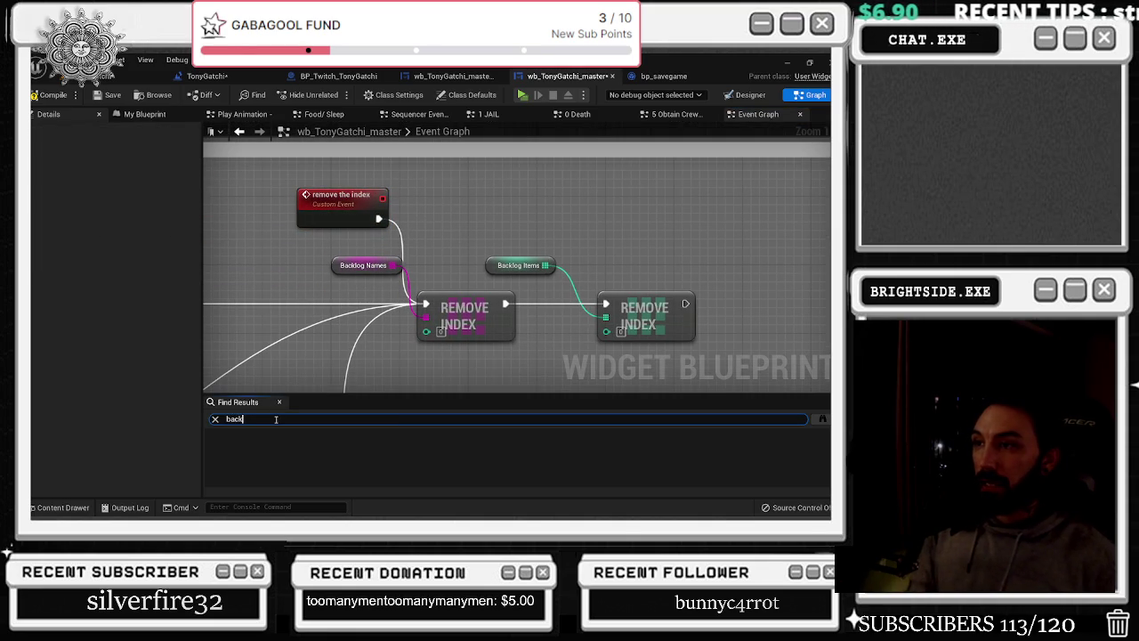
key(Return)
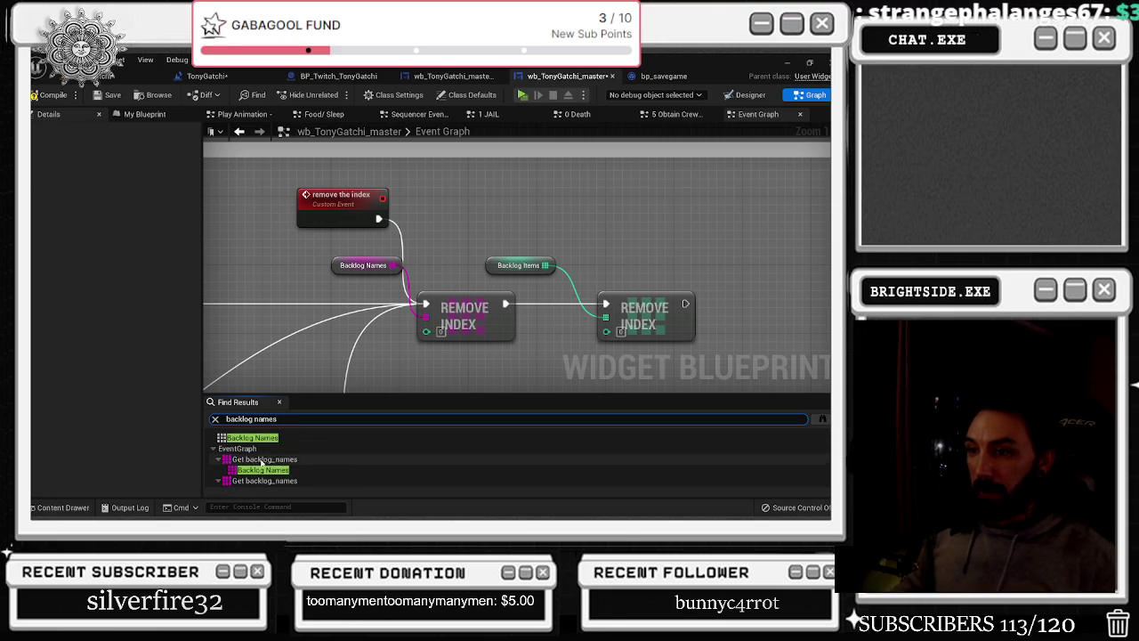
Step through the Backlog Names matches: Remove Index, Drink, Sleep, Smoke System, Tv, Toilet and Get Money
double_click(294, 458)
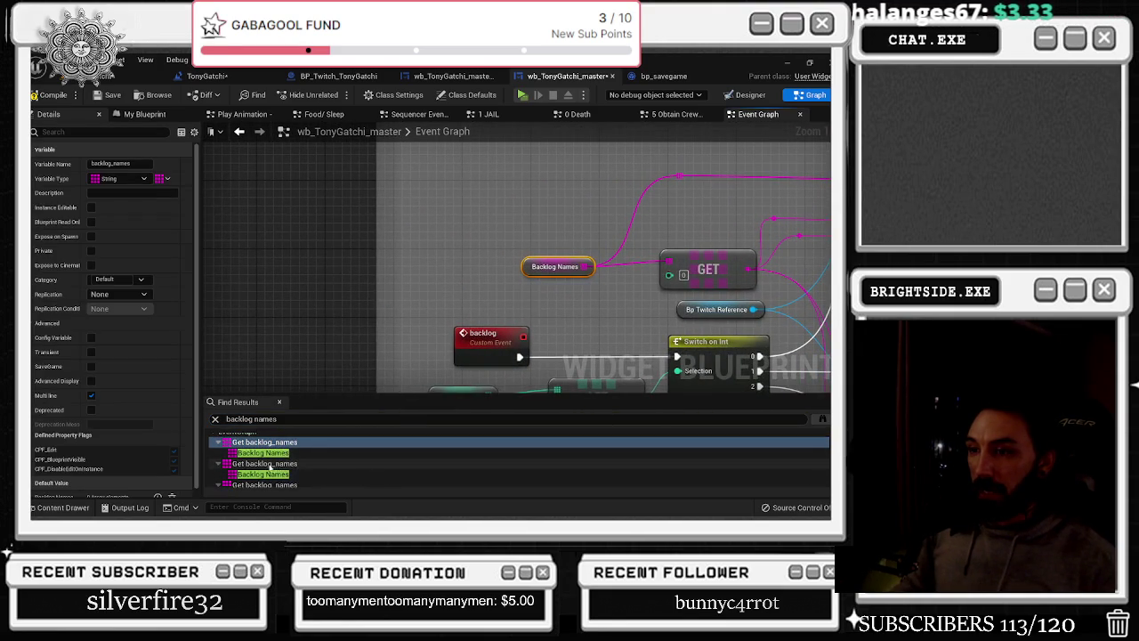
double_click(264, 461)
double_click(265, 451)
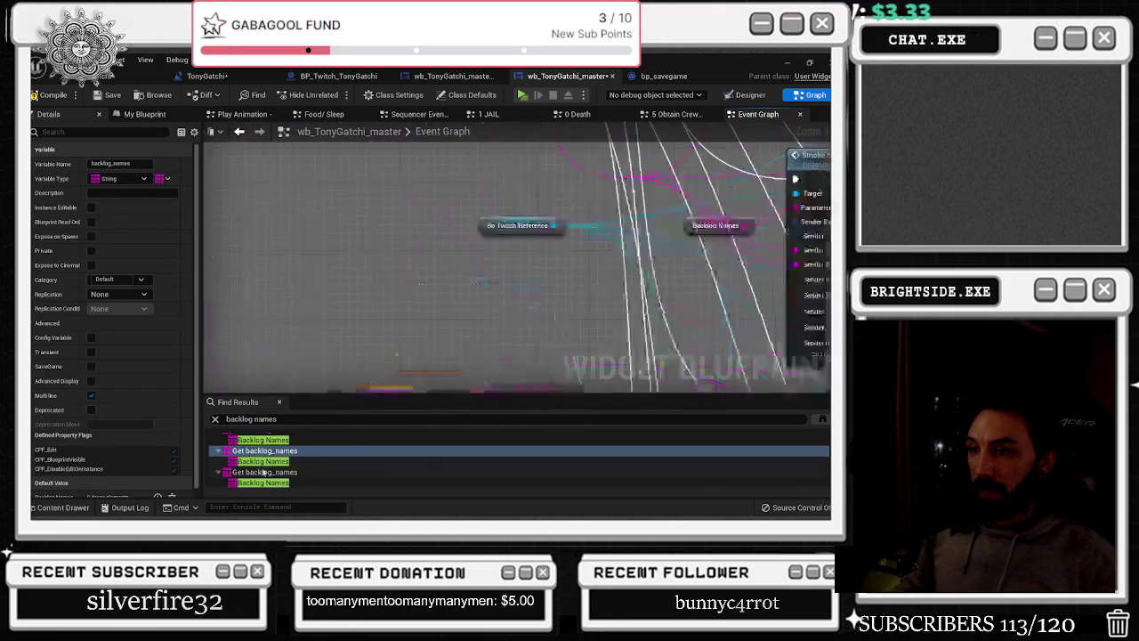
double_click(267, 472)
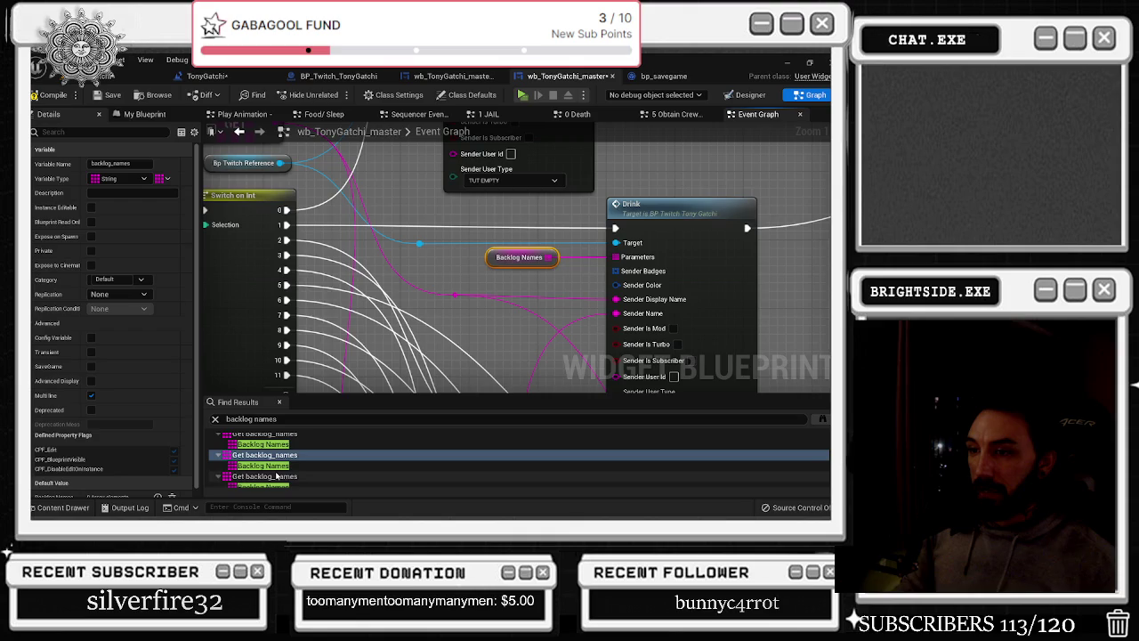
double_click(274, 476)
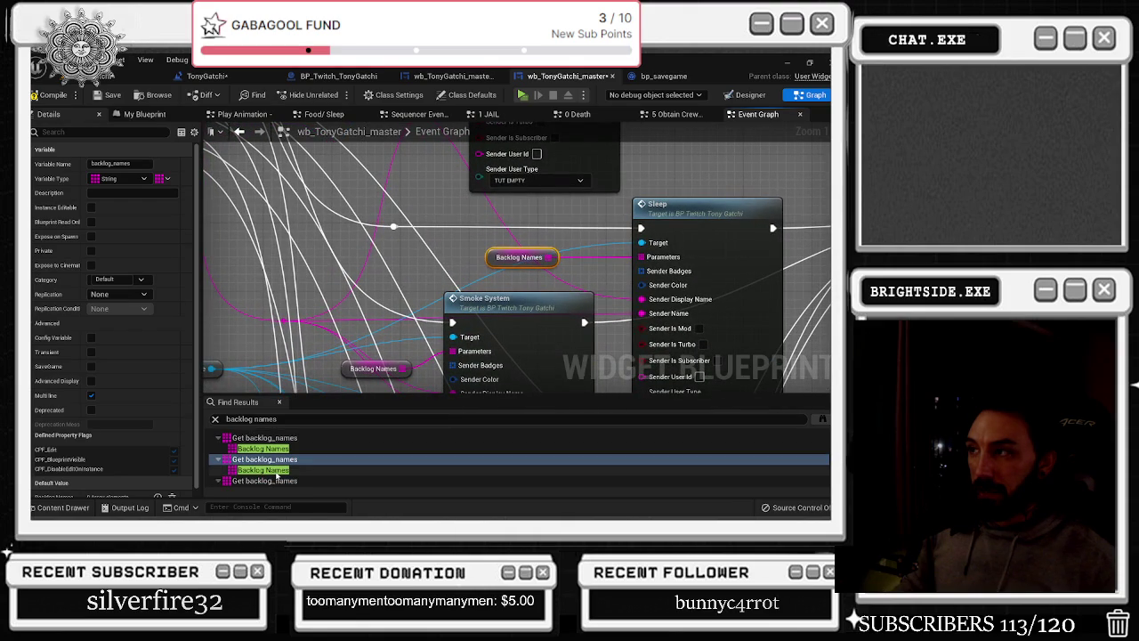
double_click(276, 477)
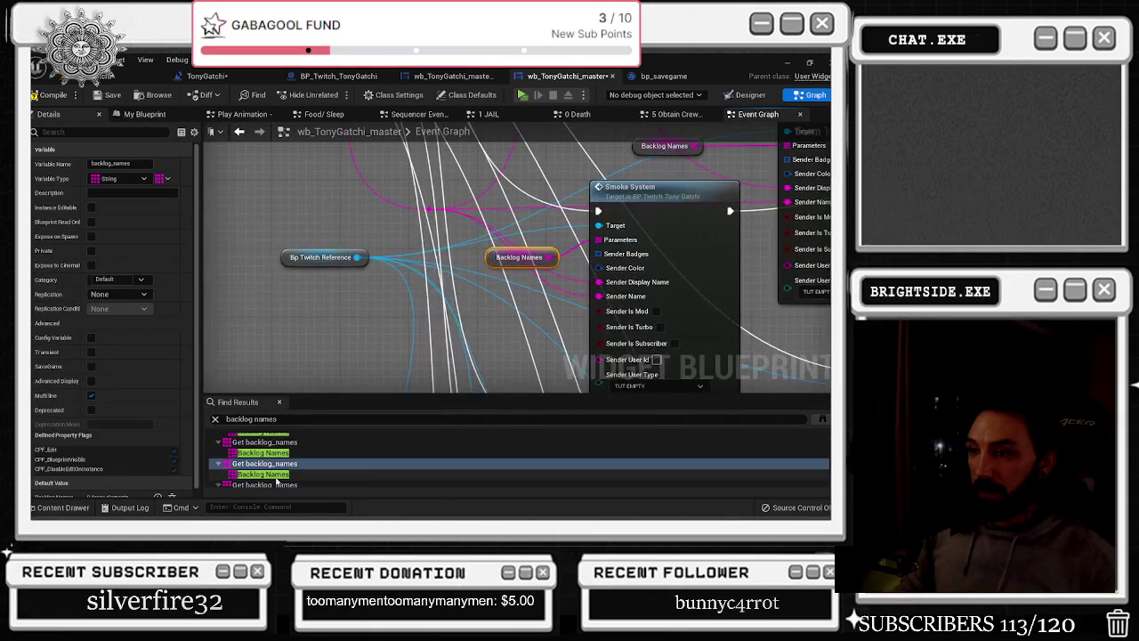
double_click(283, 485)
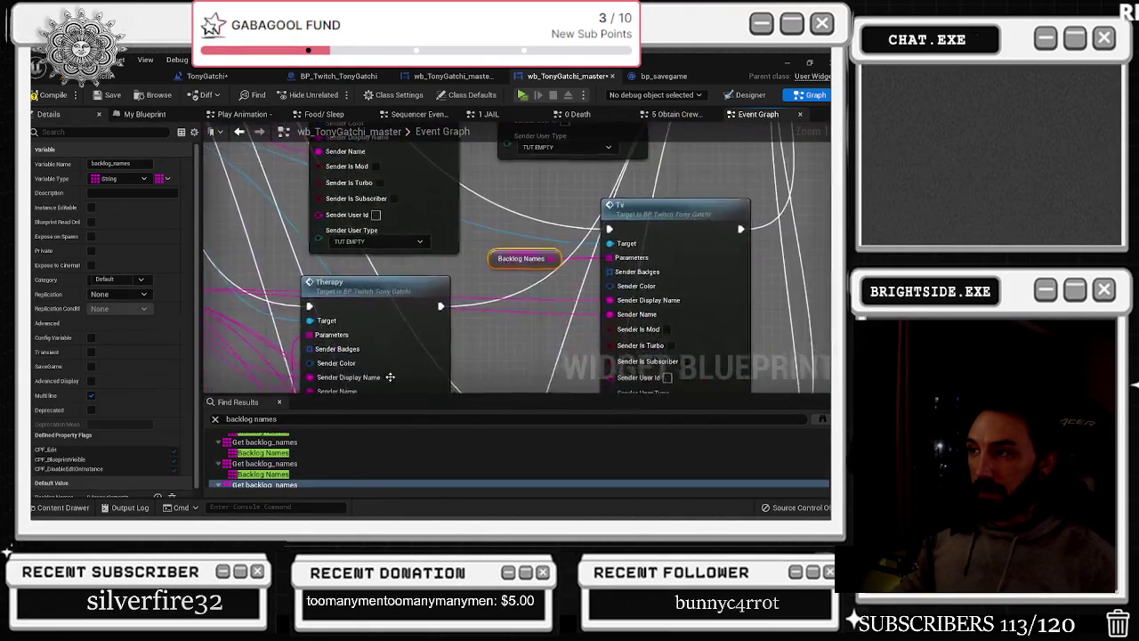
double_click(295, 475)
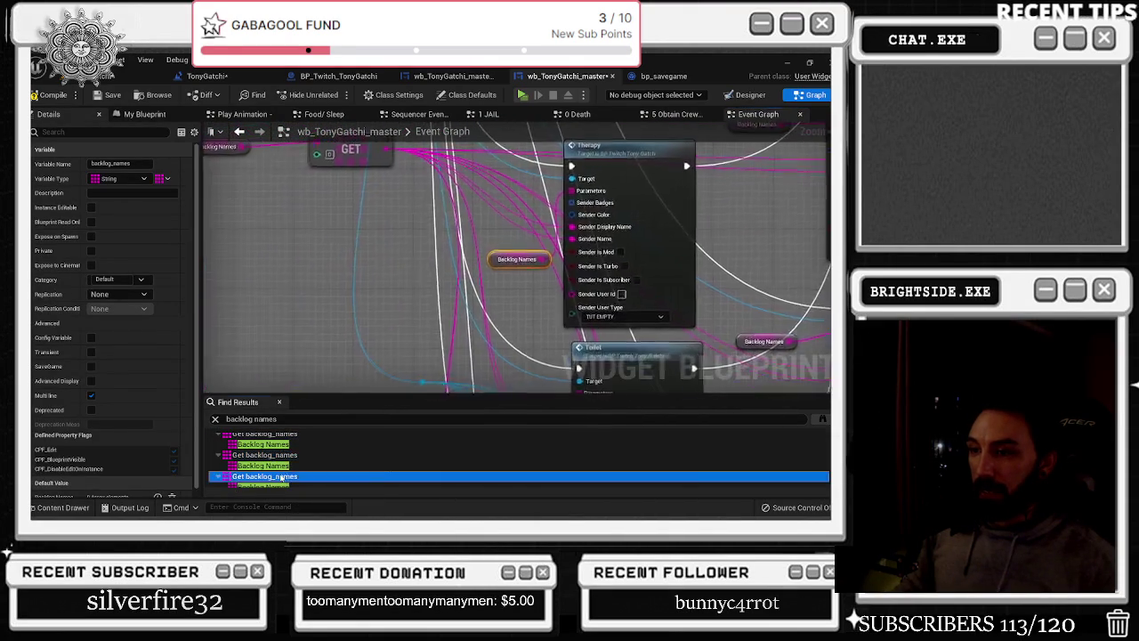
double_click(271, 465)
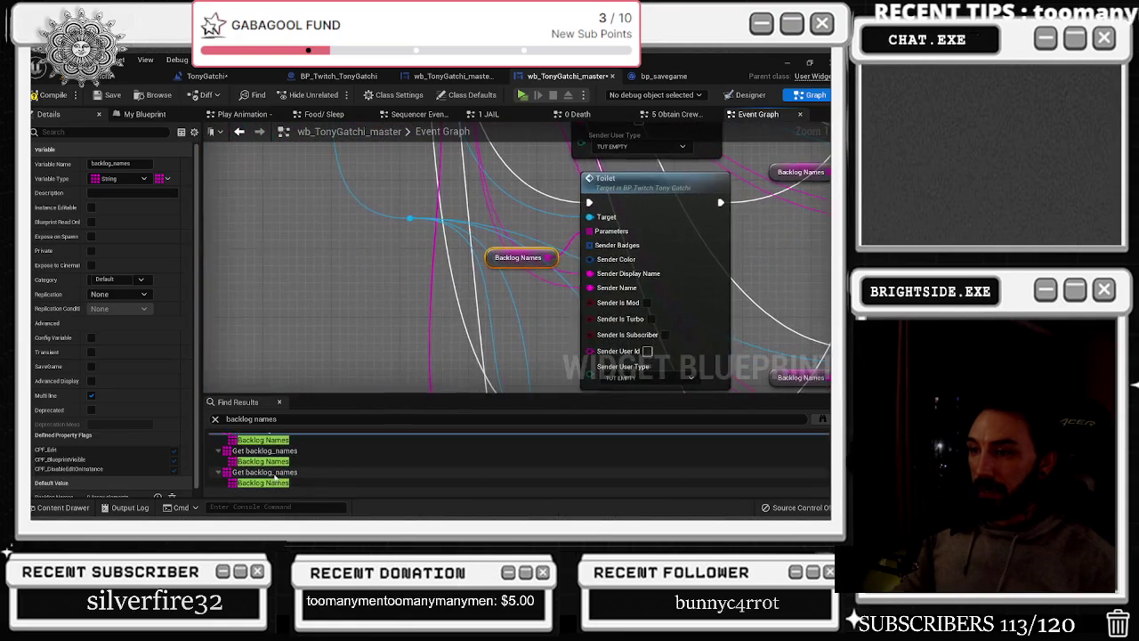
double_click(285, 472)
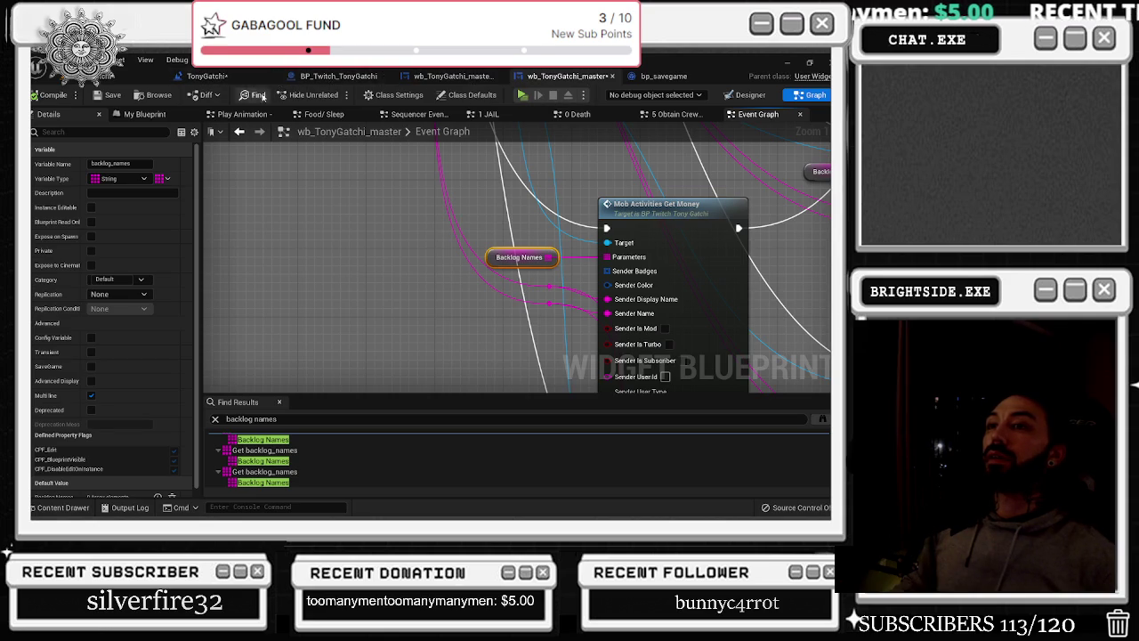
Look over the other widget graph and the TonyGatchi level blueprint
click(449, 76)
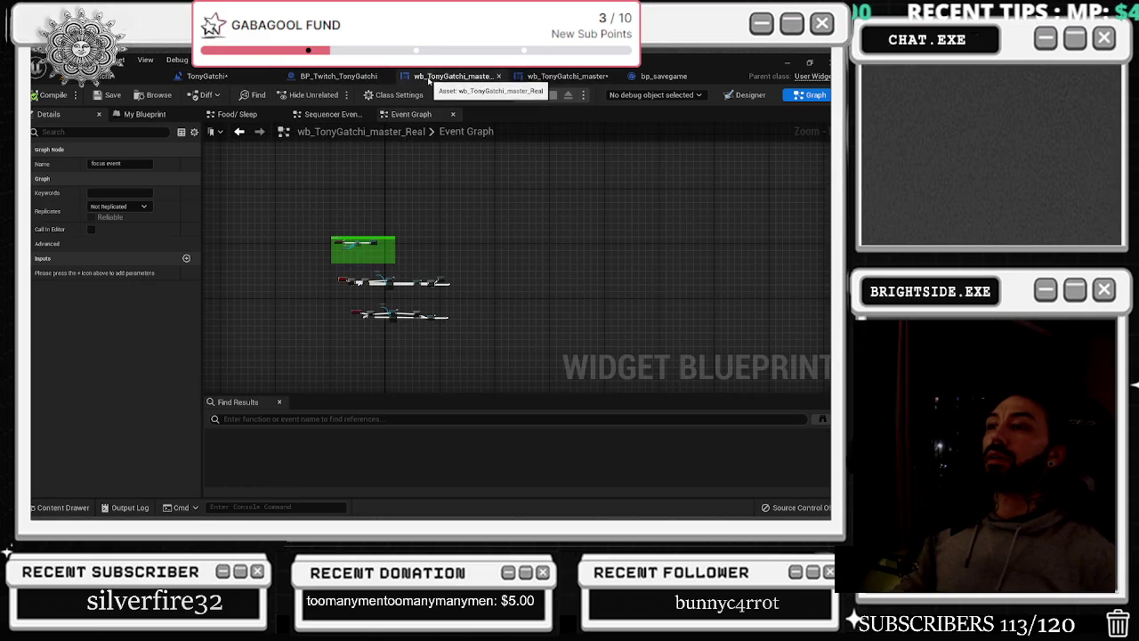
click(227, 76)
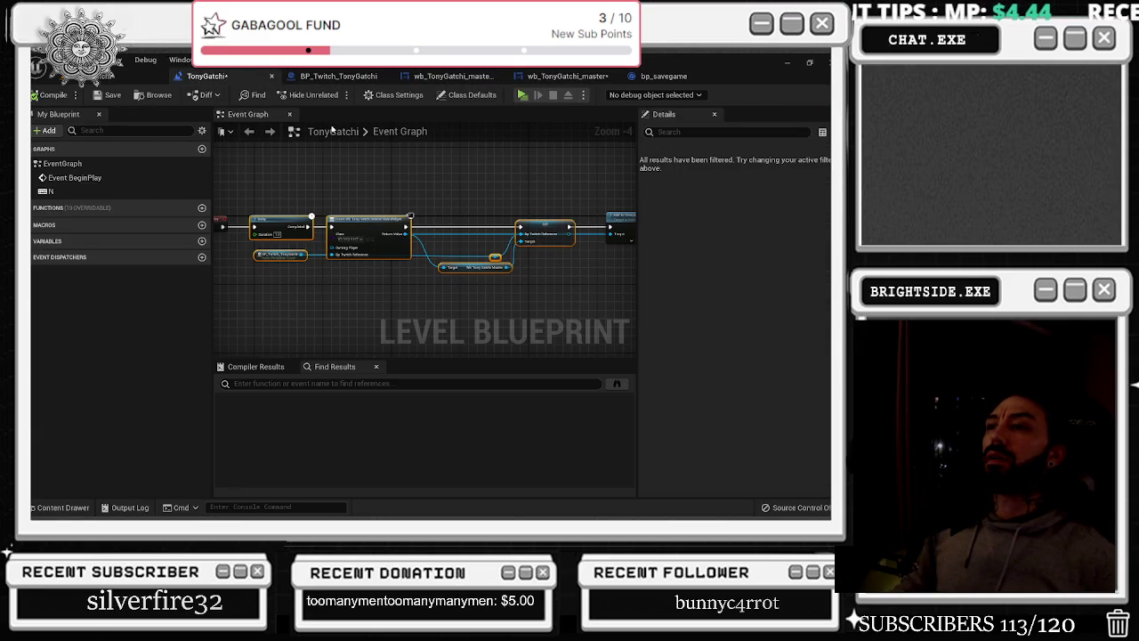
scroll(380, 182, down, 8)
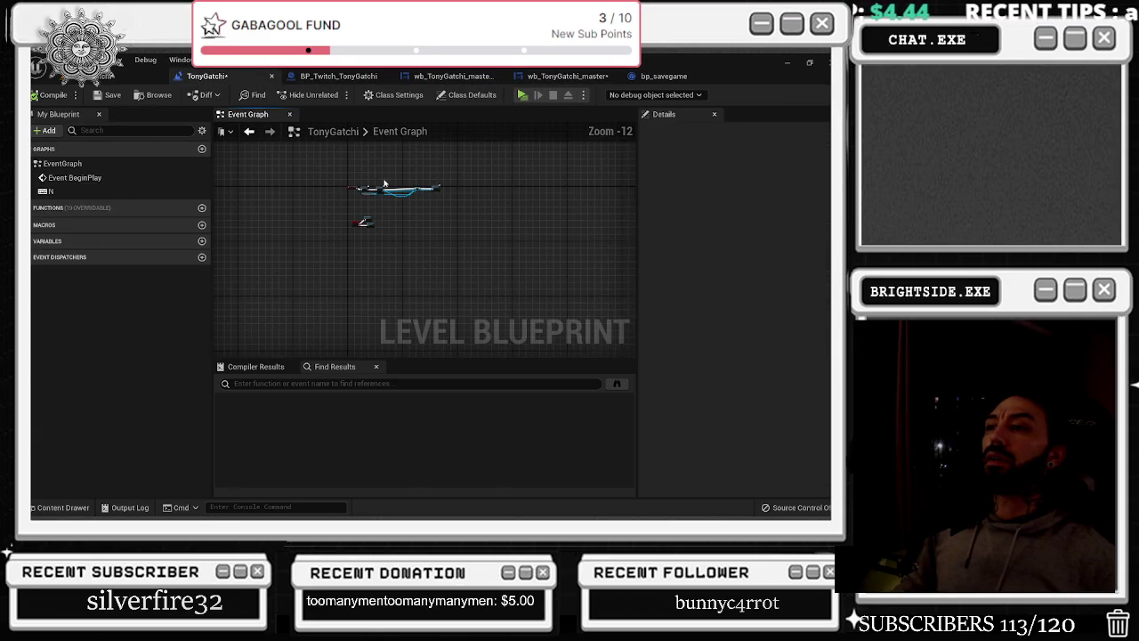
scroll(384, 183, up, 5)
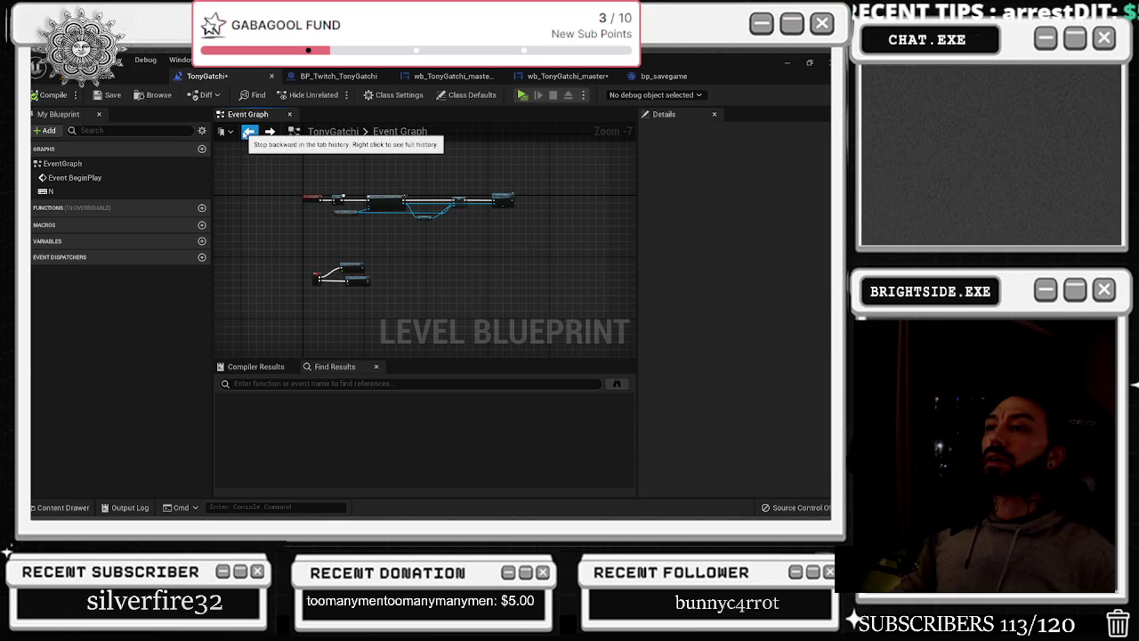
Switch to BP_Twitch_TonyGatchi's Event Graph and select the command-checking setup event
click(338, 75)
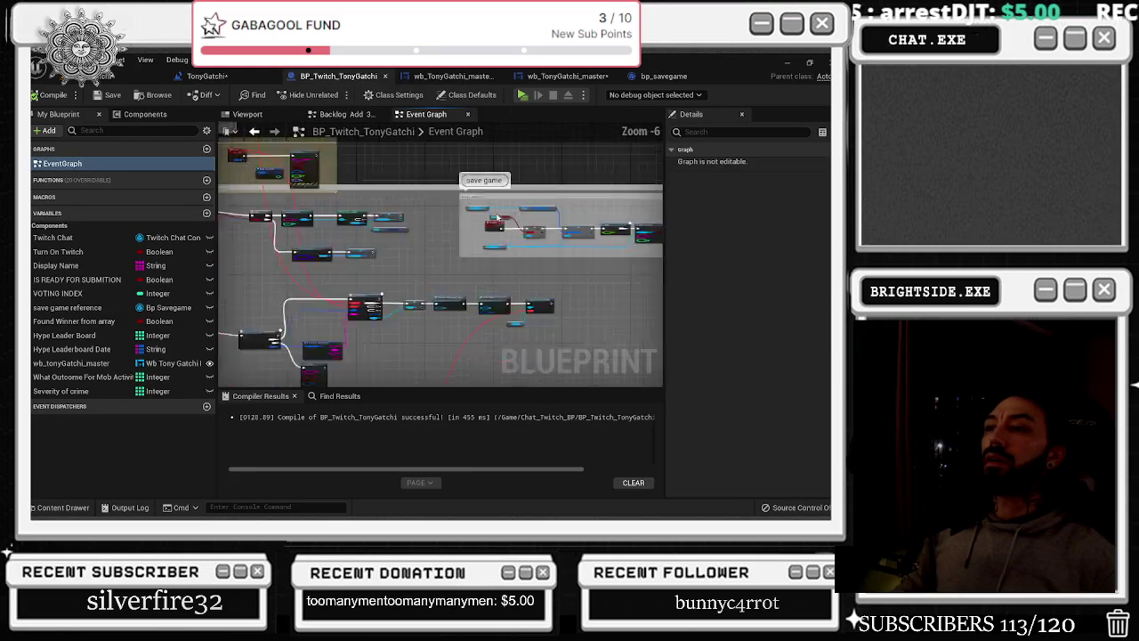
scroll(419, 374, down, 7)
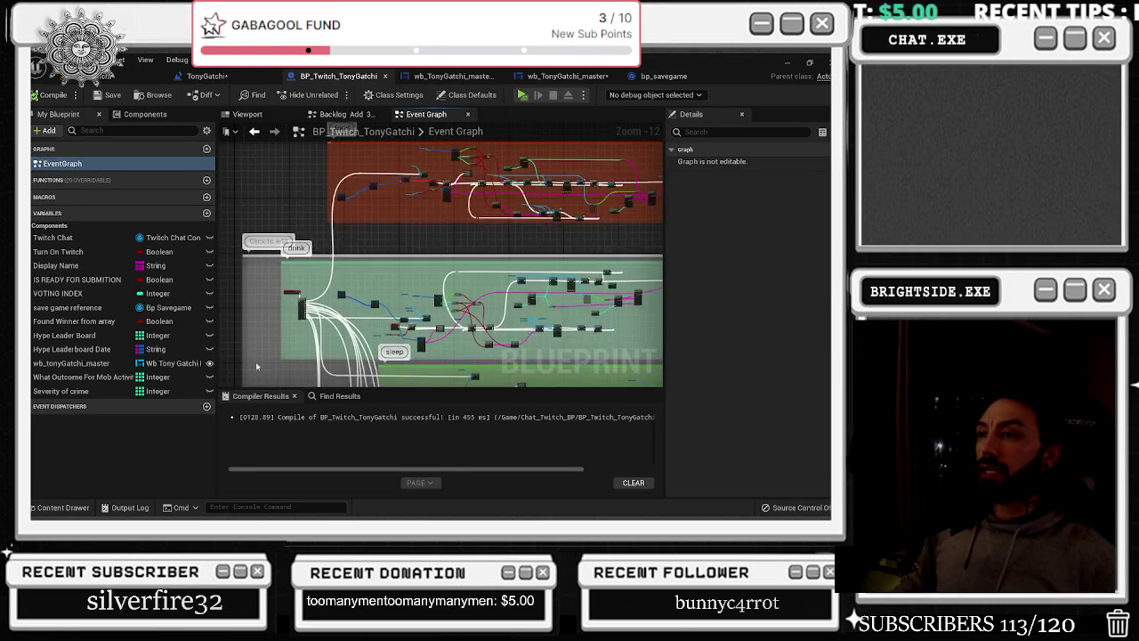
drag(233, 375, 237, 246)
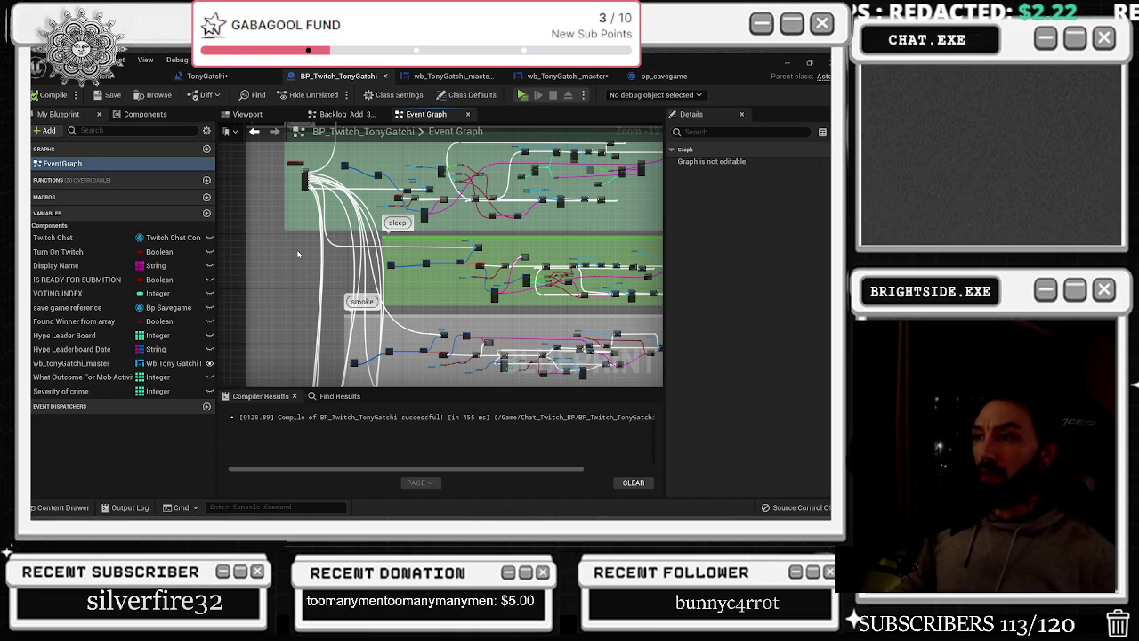
drag(293, 251, 302, 256)
scroll(453, 245, up, 6)
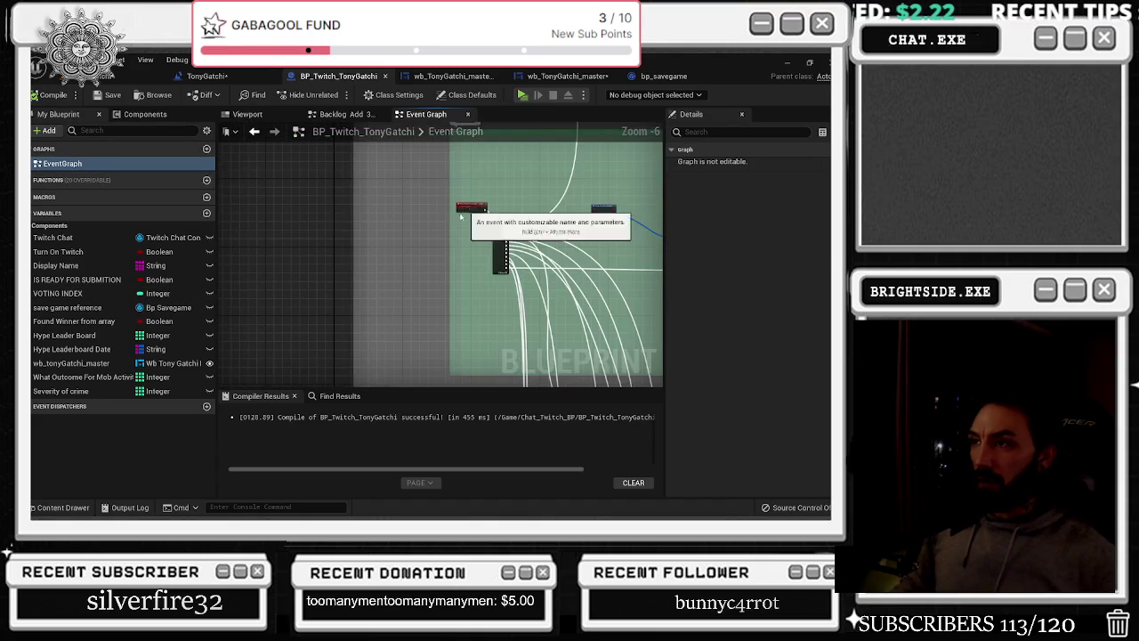
click(457, 226)
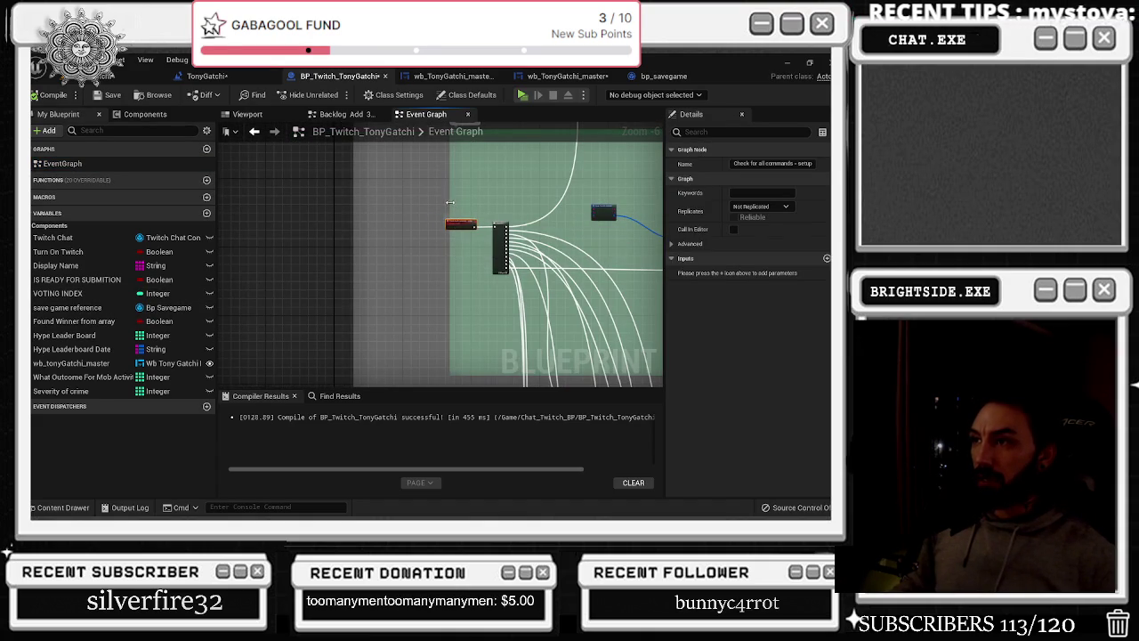
scroll(449, 203, down, 6)
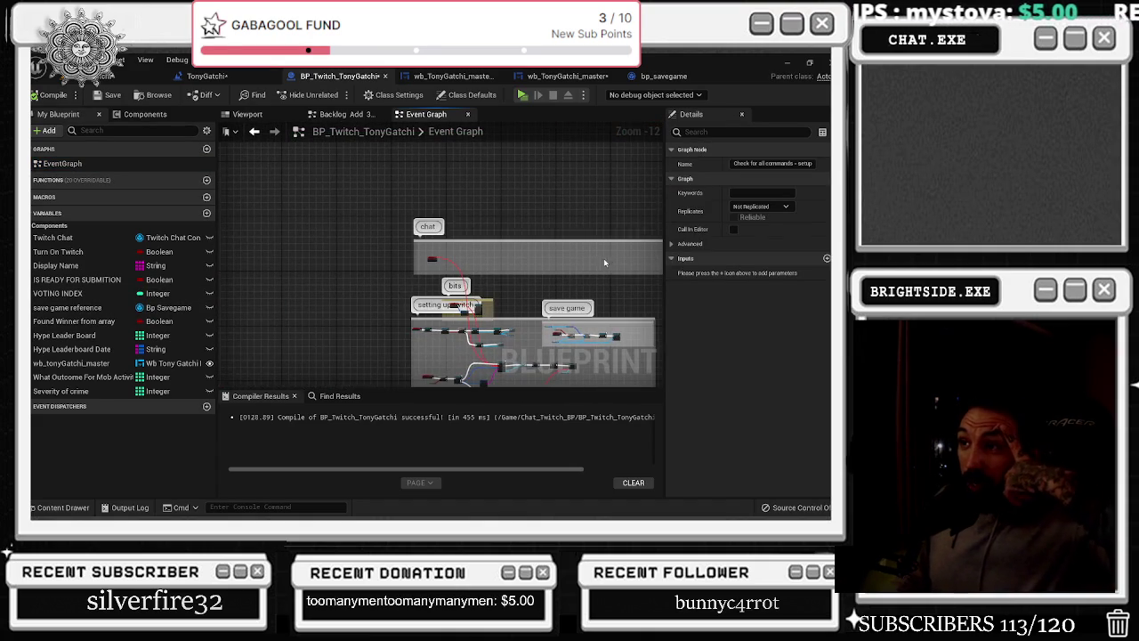
Survey the channel points, therapy, toilet, sleep and smoke command groups, then open Backlog Add 3
drag(605, 263, 570, 206)
drag(616, 244, 527, 143)
mouse_move(580, 233)
mouse_down()
mouse_move(339, 126)
mouse_move(330, 53)
mouse_up()
drag(353, 234, 378, 298)
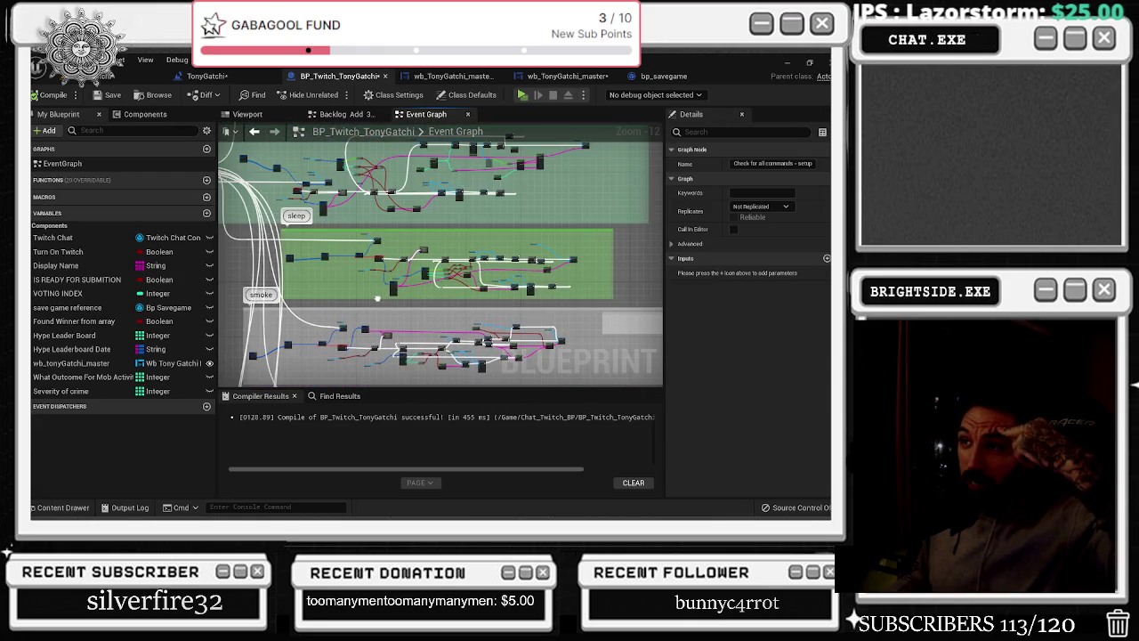
scroll(377, 297, up, 10)
double_click(451, 245)
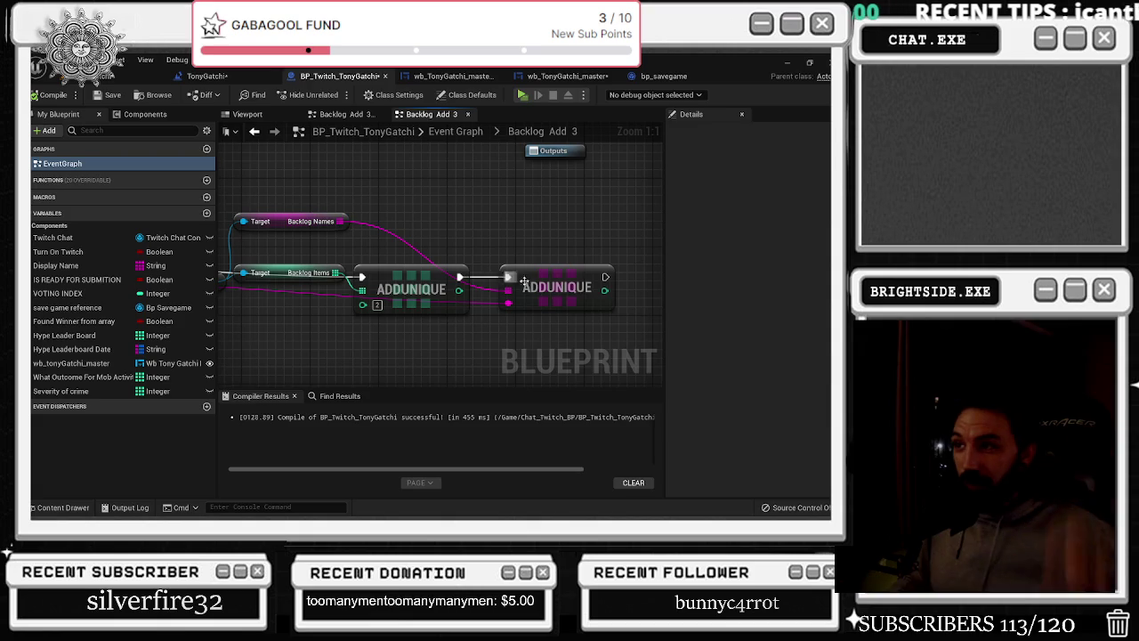
Pull an 'add' ADD array node off Backlog Names and place it beside the ADDUNIQUE nodes
drag(343, 220, 424, 226)
text(add)
key(Return)
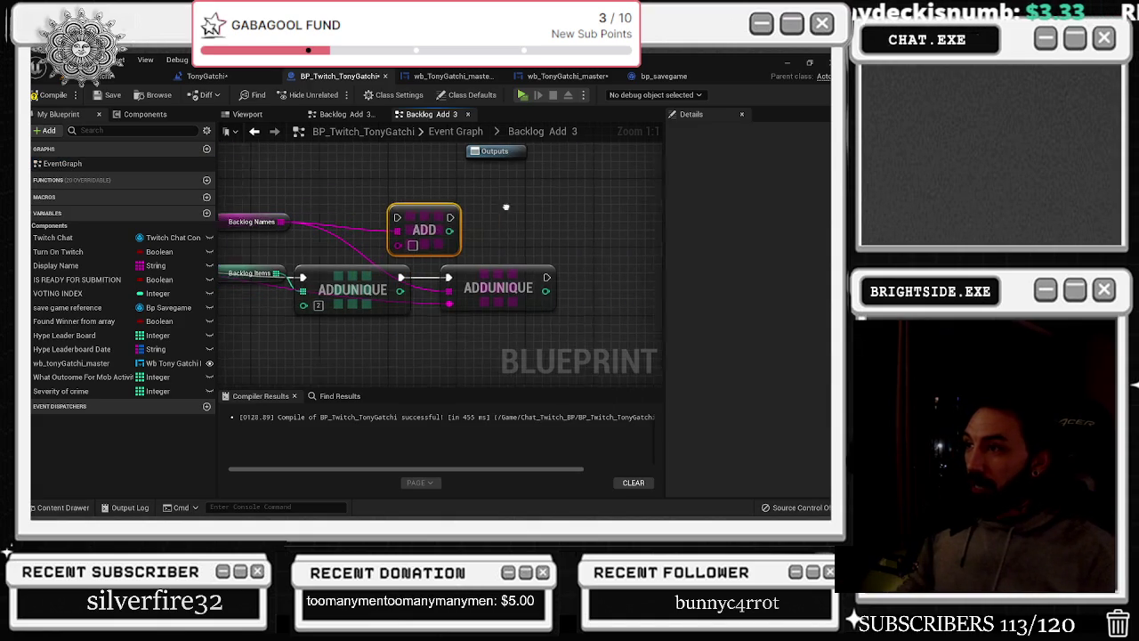
drag(419, 233, 468, 243)
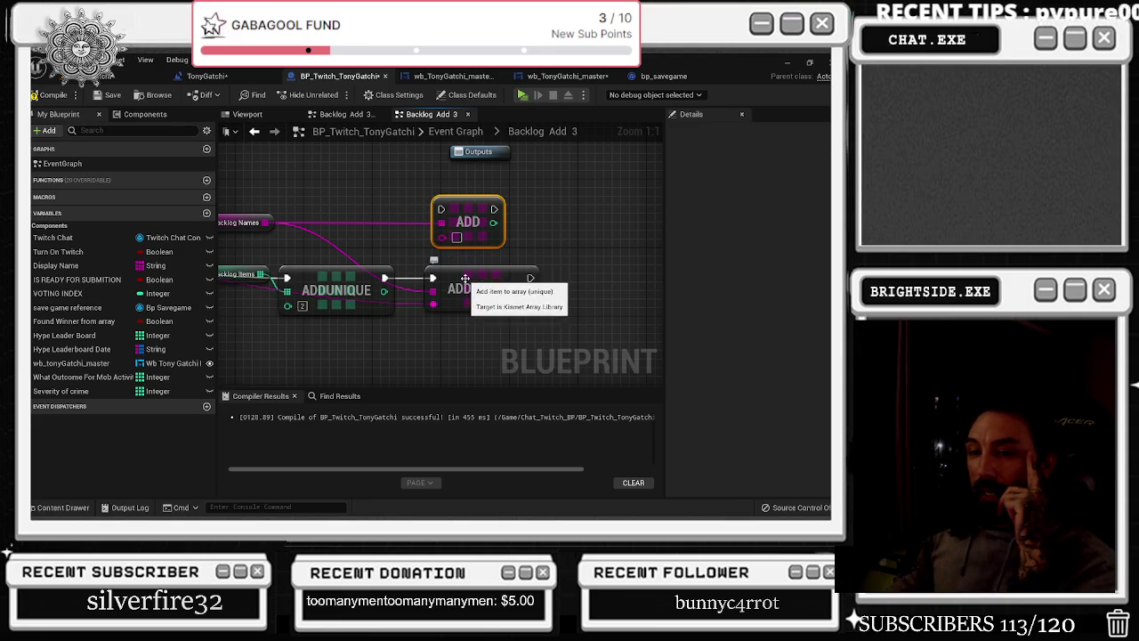
Select Backlog Names and then each ADDUNIQUE node to compare them with the new ADD node
drag(390, 222, 460, 245)
click(287, 246)
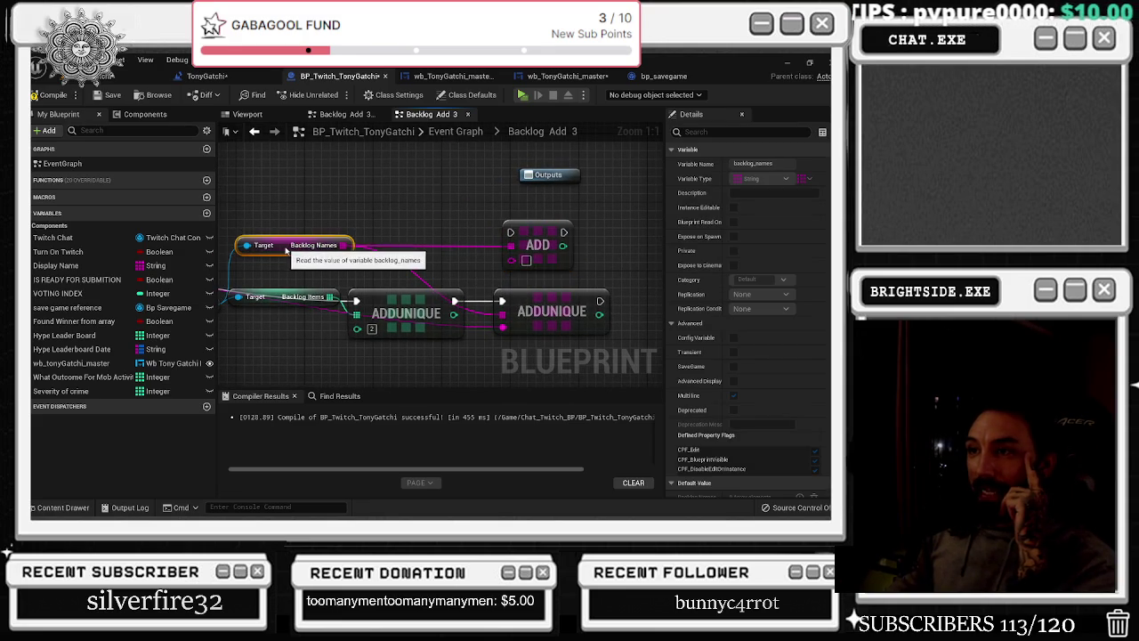
drag(258, 289, 359, 268)
scroll(339, 267, down, 2)
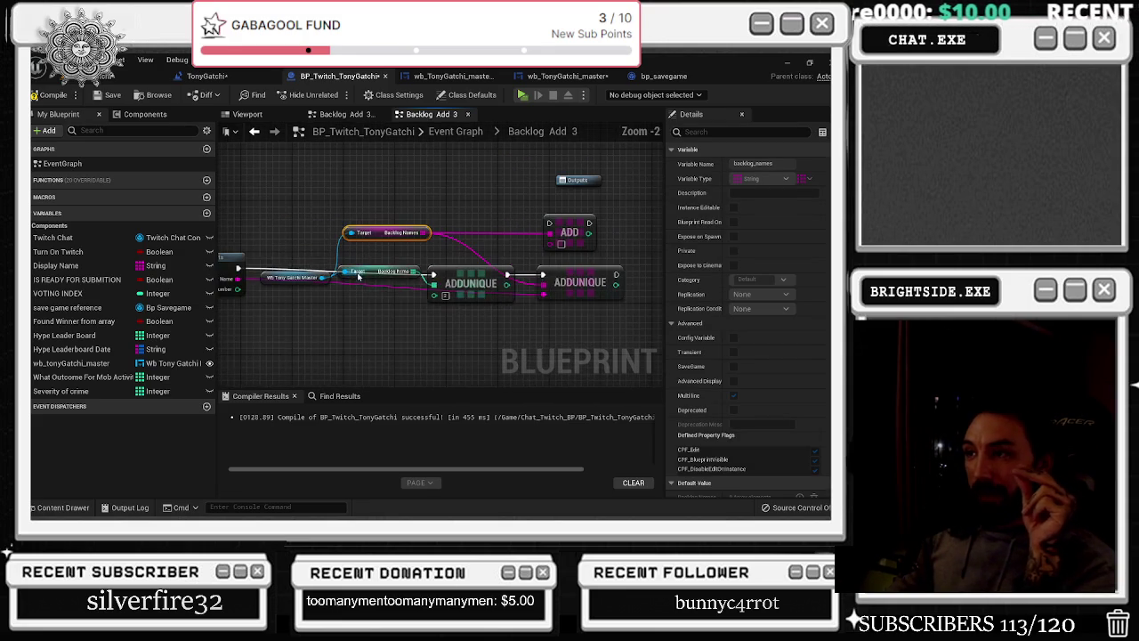
scroll(366, 294, down, 2)
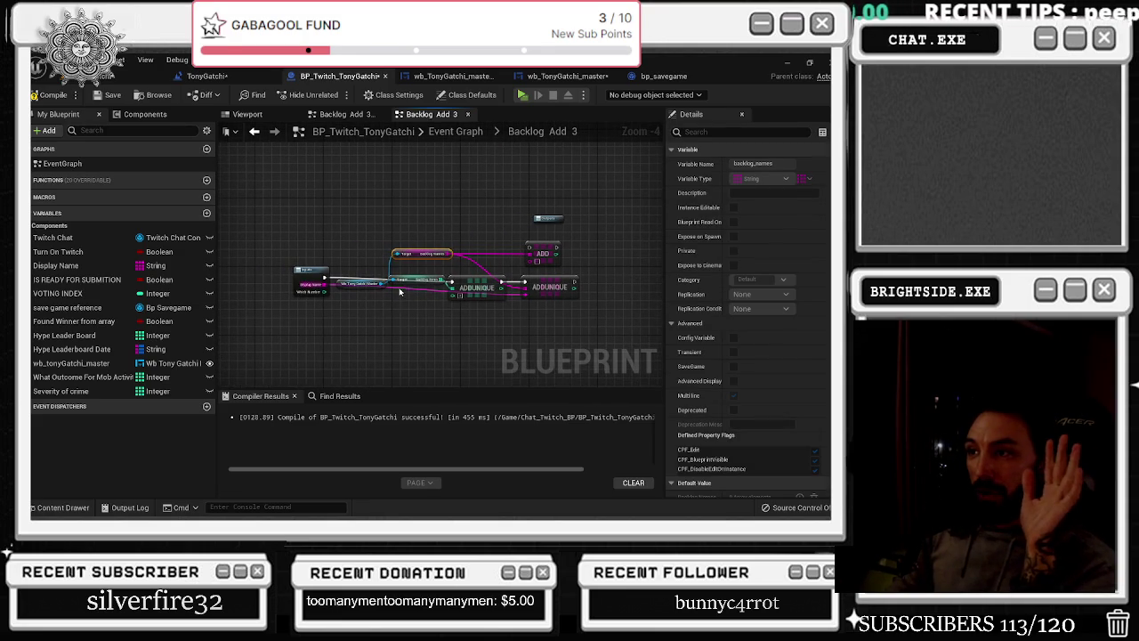
click(399, 289)
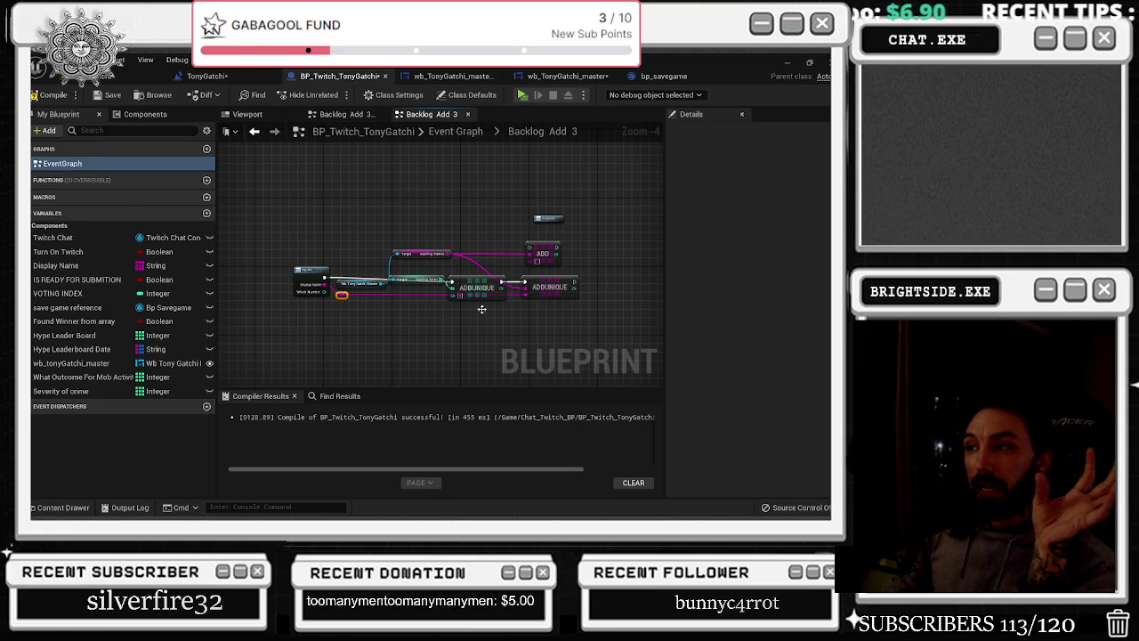
scroll(477, 301, up, 3)
click(472, 267)
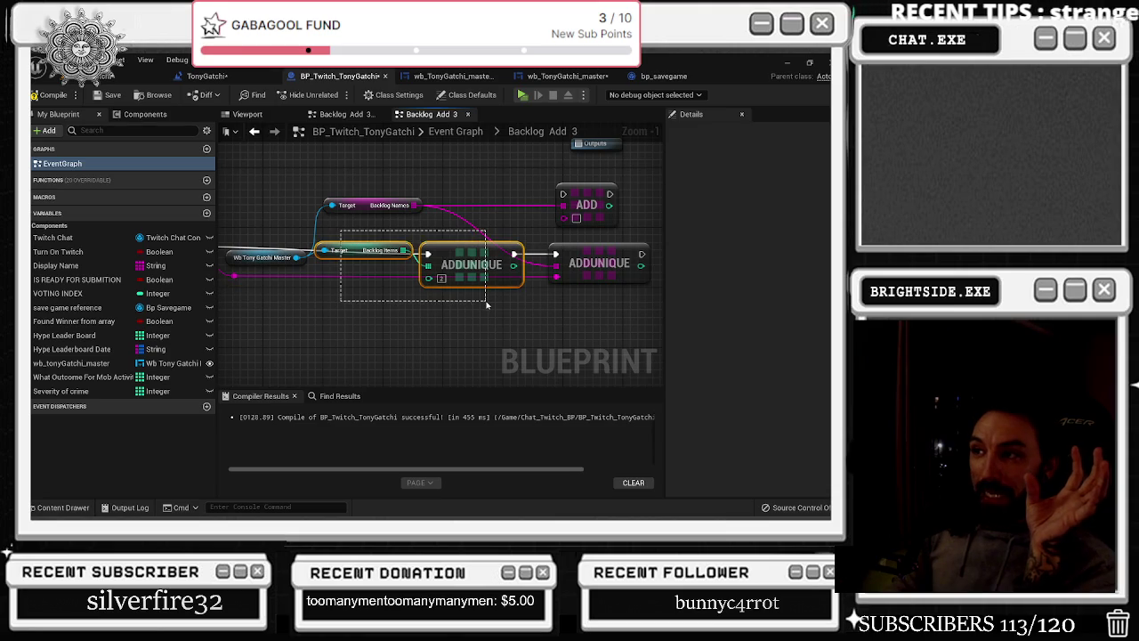
click(470, 260)
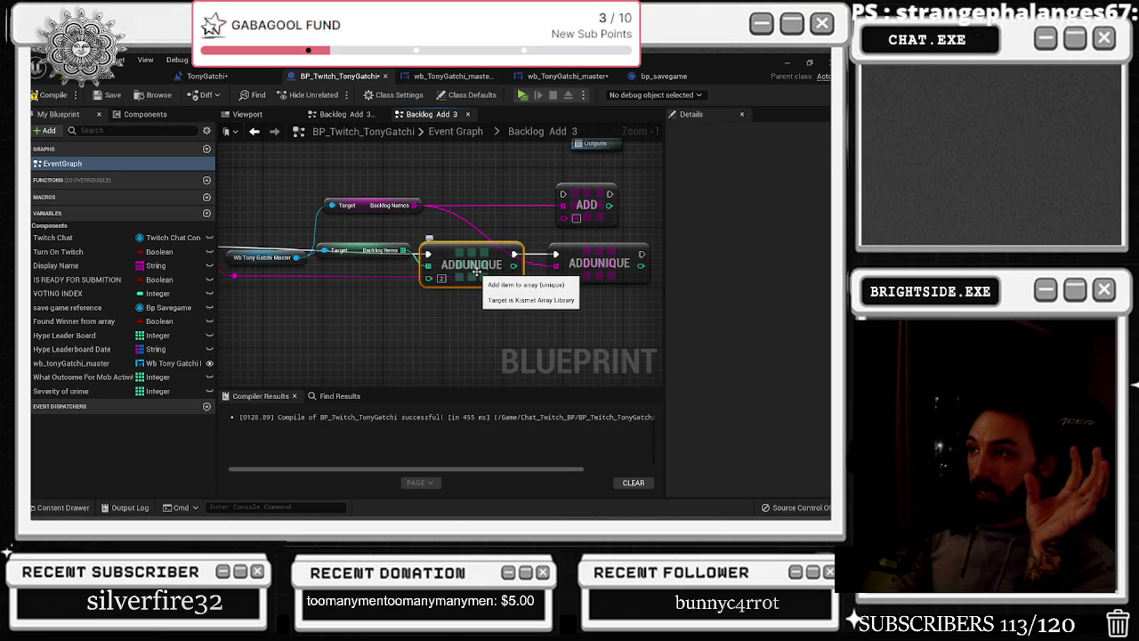
scroll(477, 272, up, 2)
click(485, 270)
Reselect the second ADDUNIQUE node, then return to wb_TonyGatchi_master's Event Graph
click(397, 245)
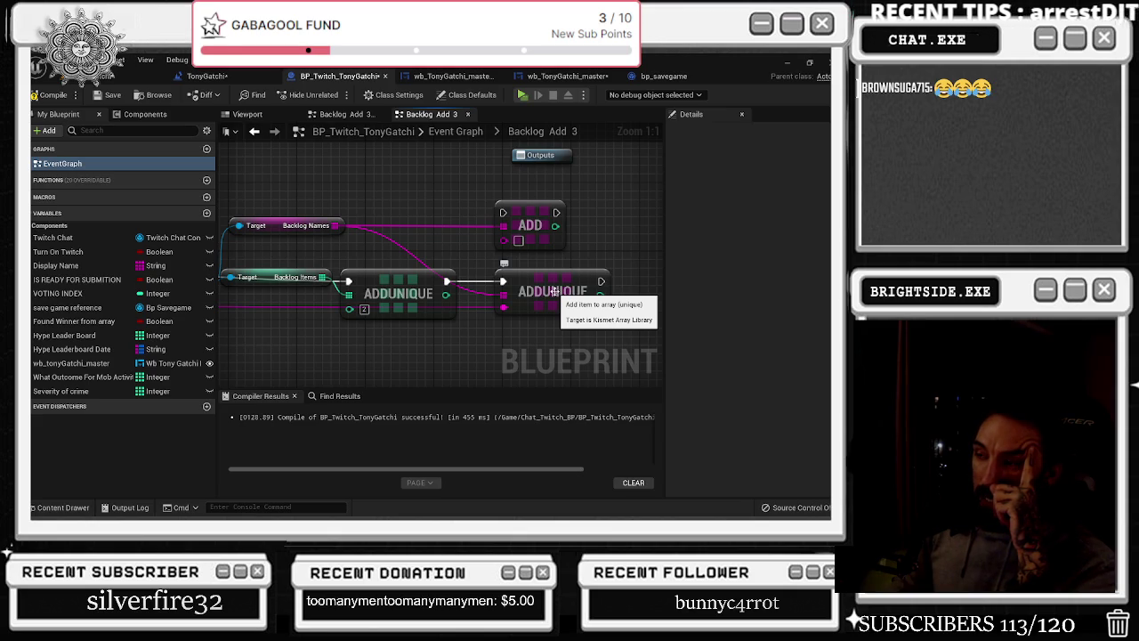
click(553, 290)
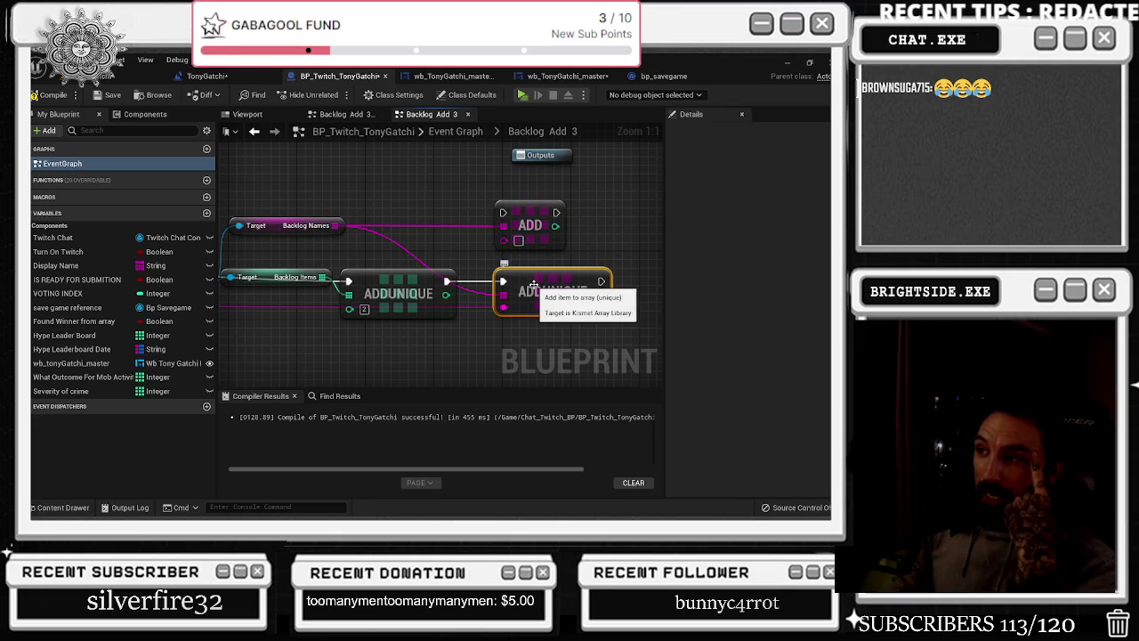
click(570, 76)
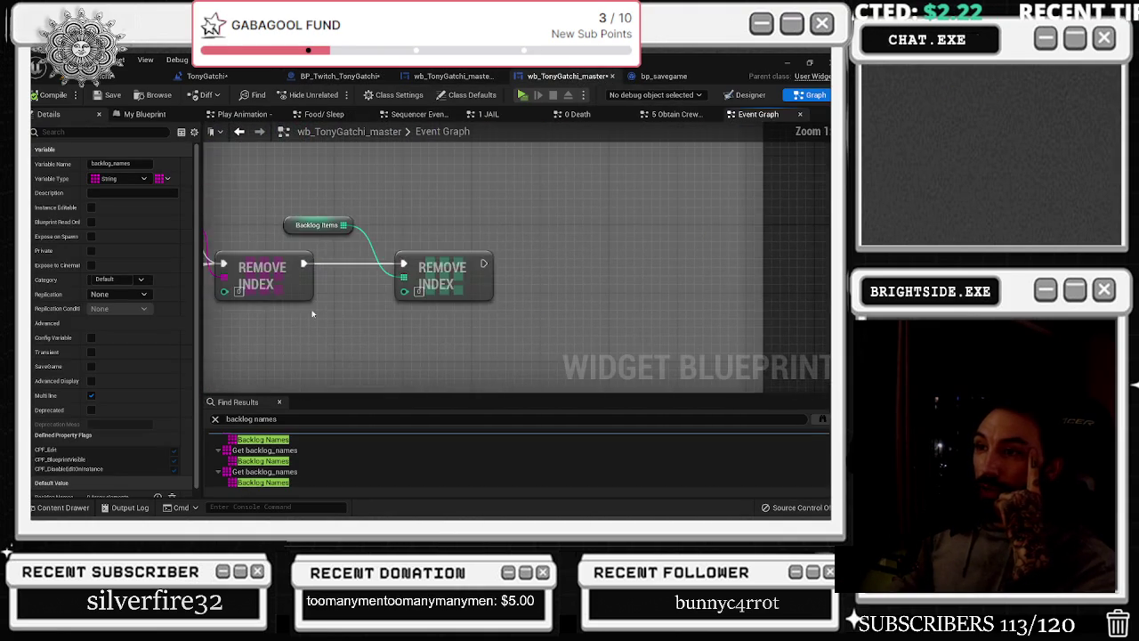
Move Backlog Names up-left toward 'remove the index', save wb_TonyGatchi_master, and return to BP_Twitch_TonyGatchi
click(360, 320)
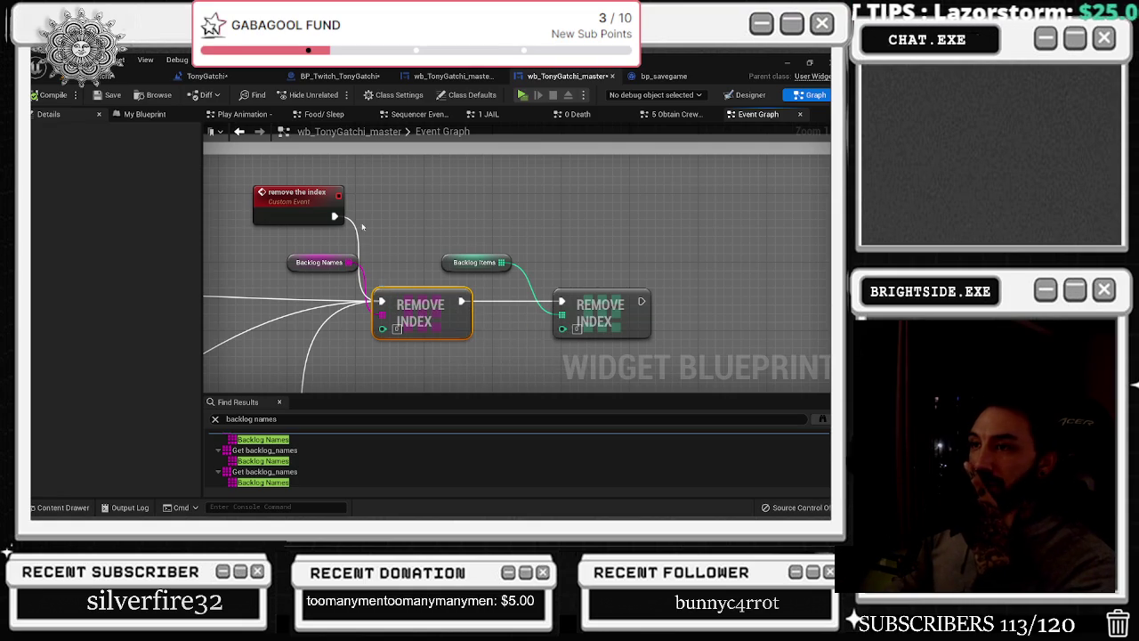
drag(328, 266, 303, 247)
click(397, 254)
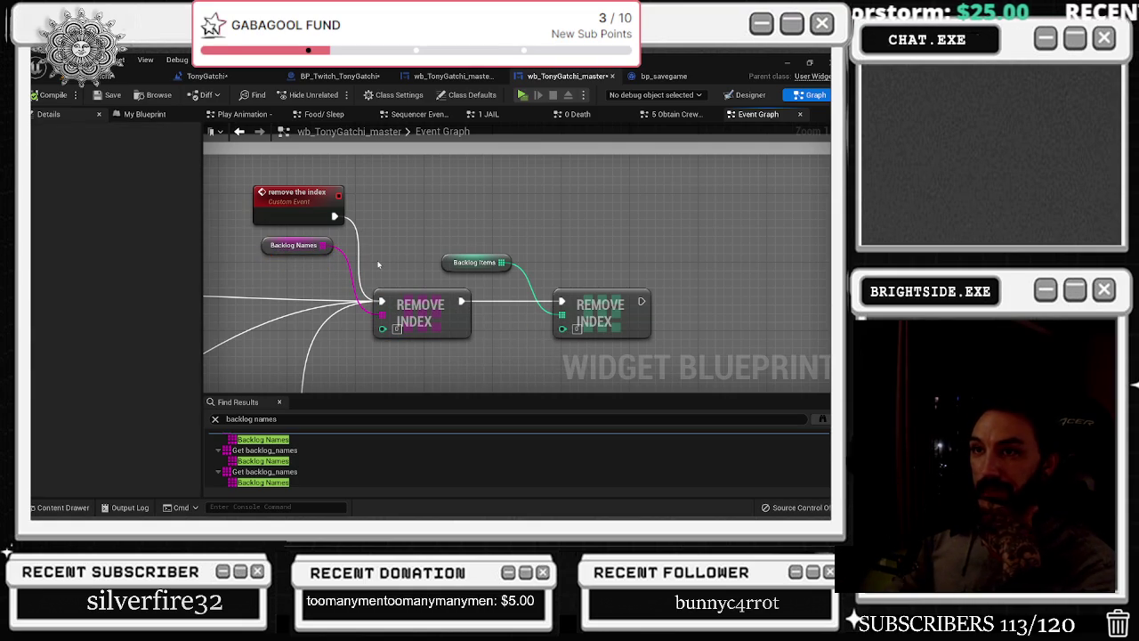
click(107, 95)
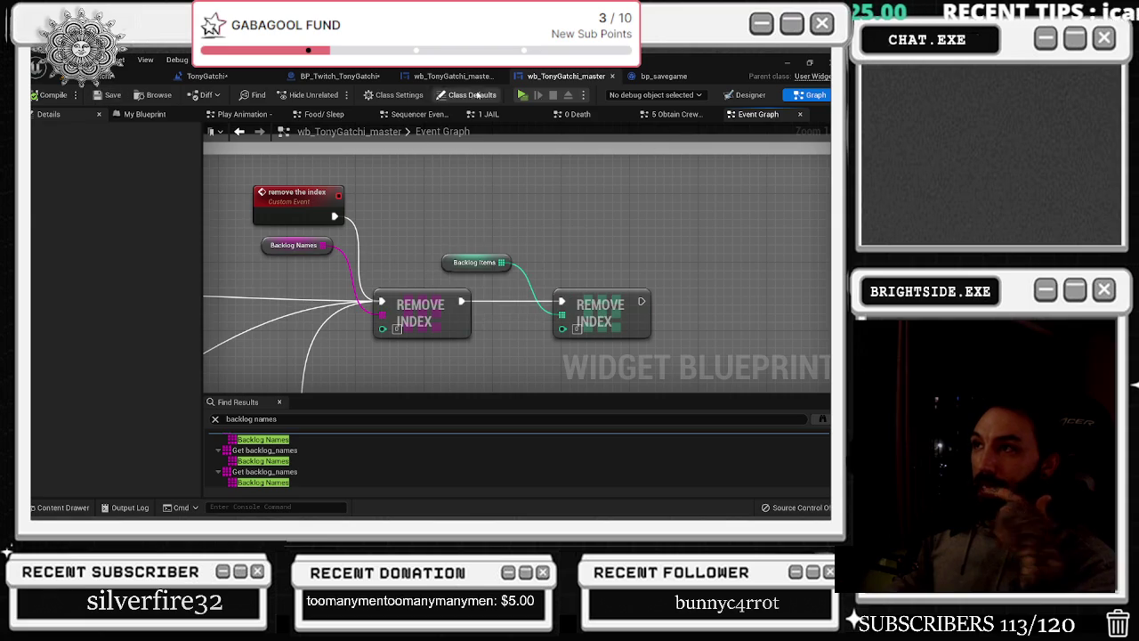
click(454, 76)
click(347, 77)
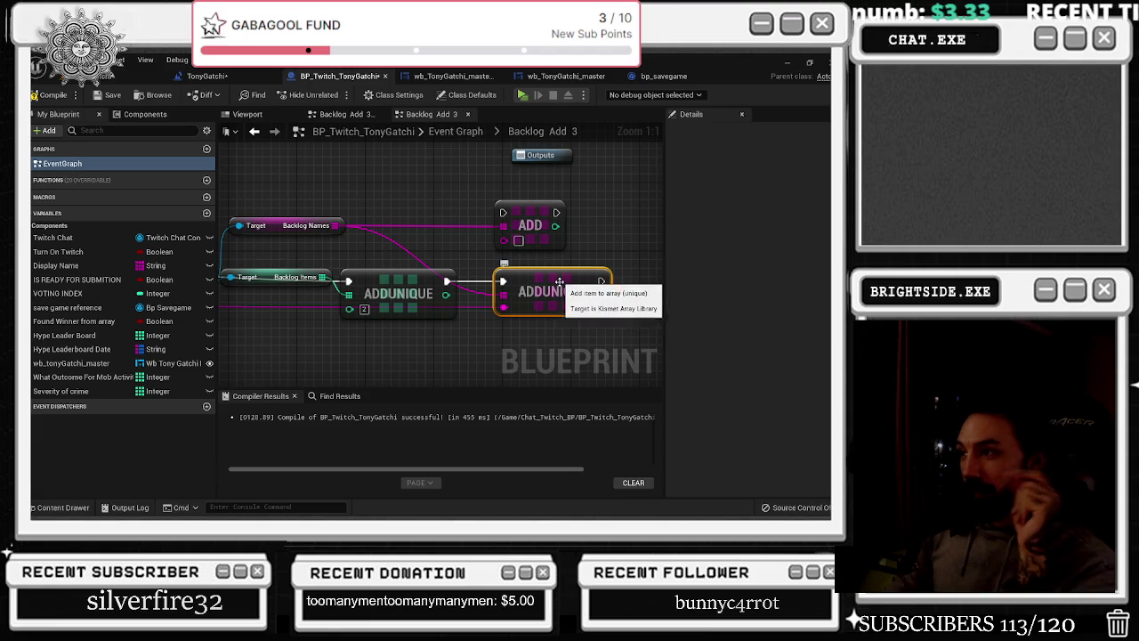
Alt+Tab to the Chrome window with the 'add vs add unique node' Google search
key(alt+Tab)
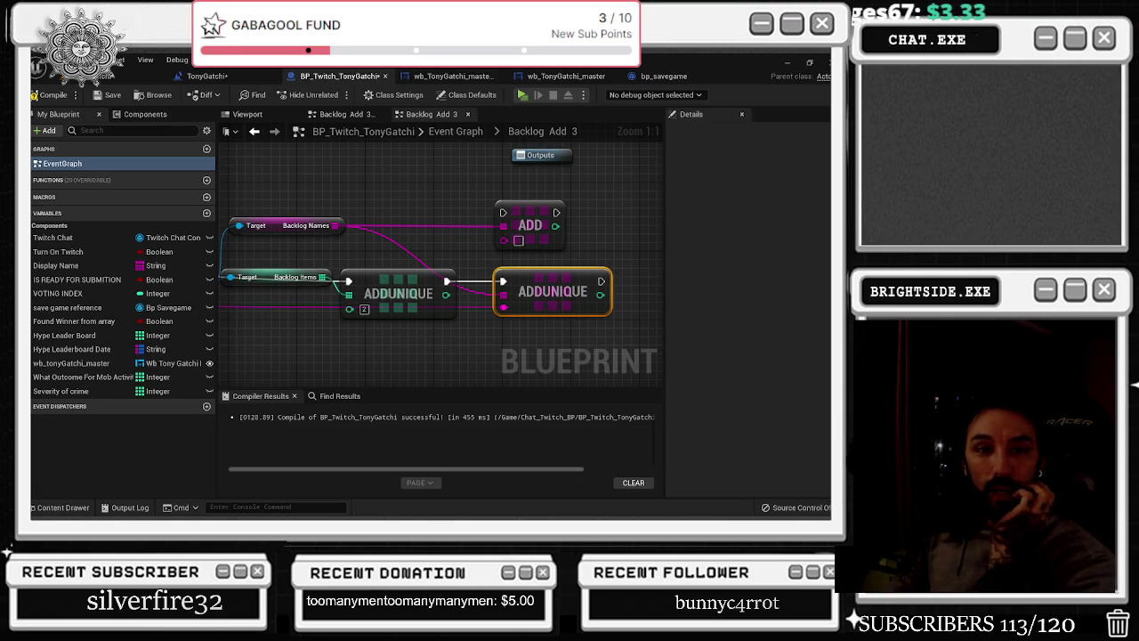
key(alt+Tab)
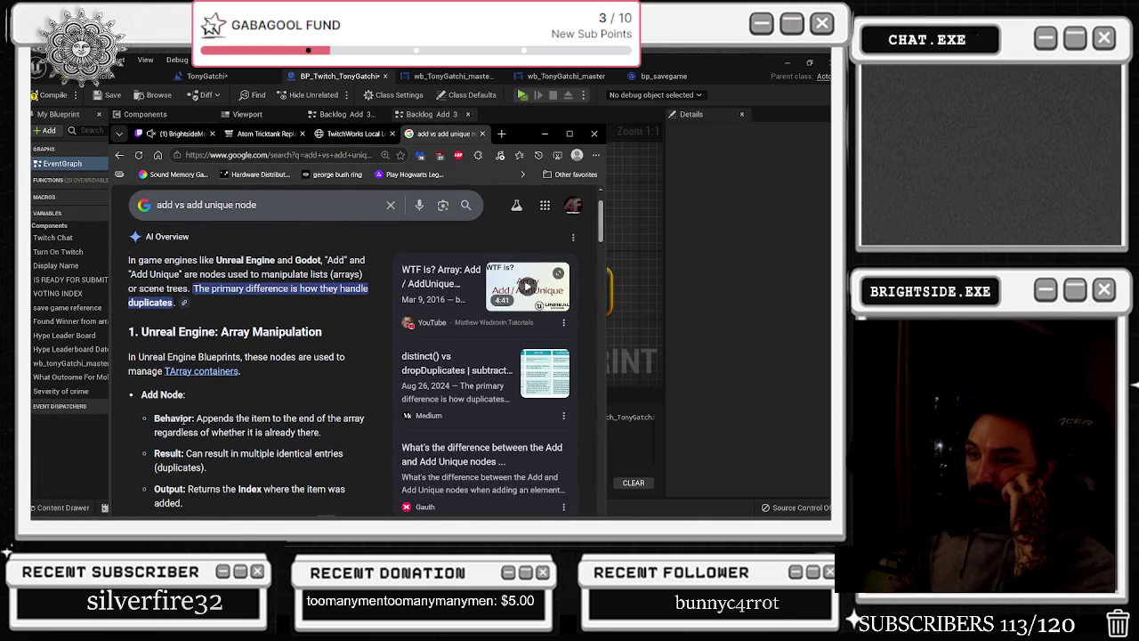
Highlight the explanation that Add allows duplicates while Add Unique skips existing entries, then minimize Chrome
drag(154, 417, 226, 417)
drag(314, 418, 301, 432)
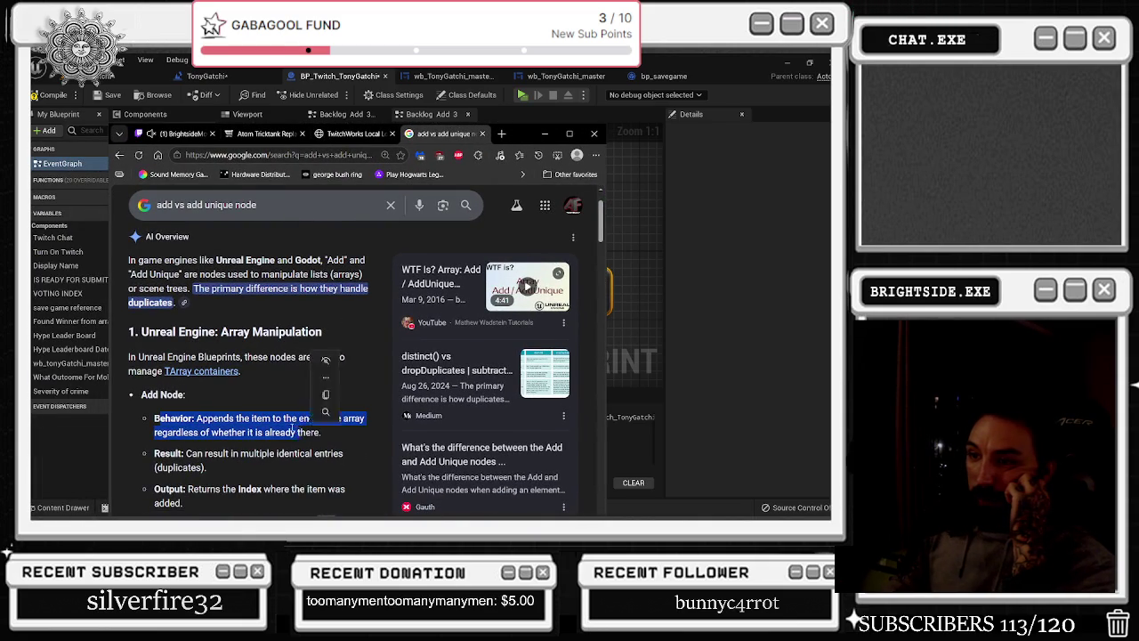
scroll(301, 432, down, 1)
drag(196, 364, 283, 364)
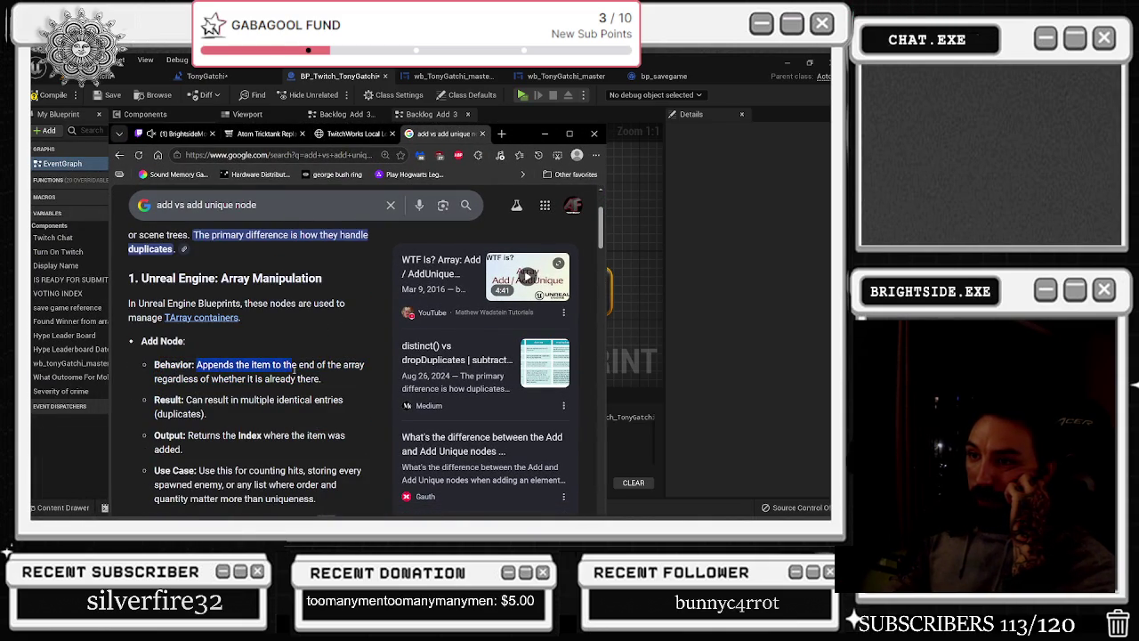
click(219, 416)
drag(253, 384, 339, 384)
mouse_move(155, 399)
mouse_down()
mouse_move(267, 402)
mouse_move(286, 422)
mouse_up()
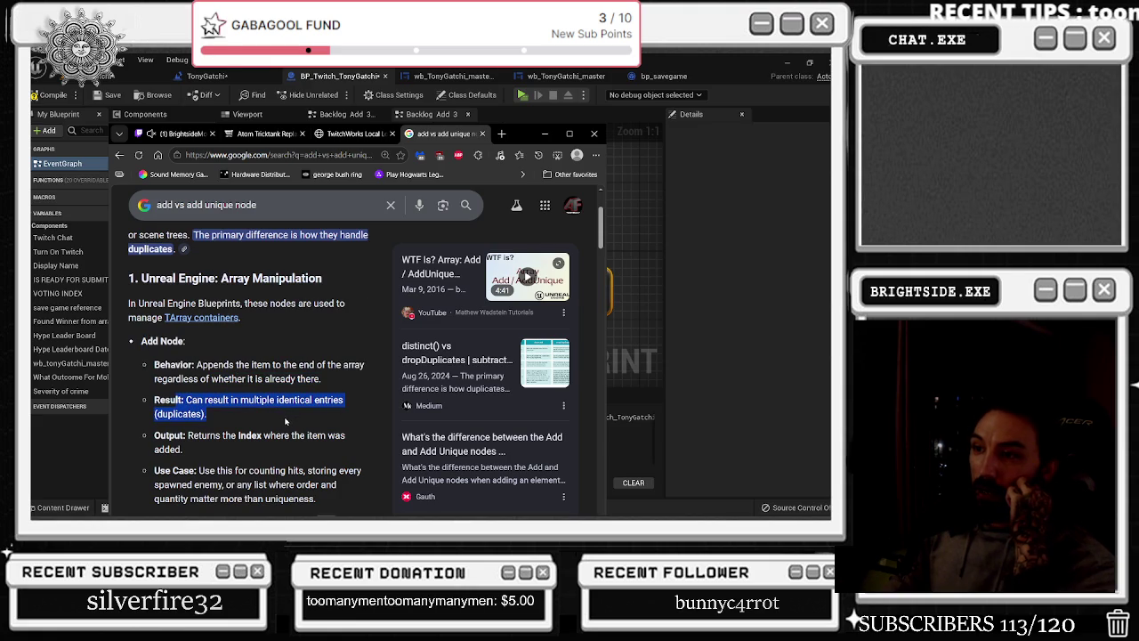
drag(151, 385, 205, 408)
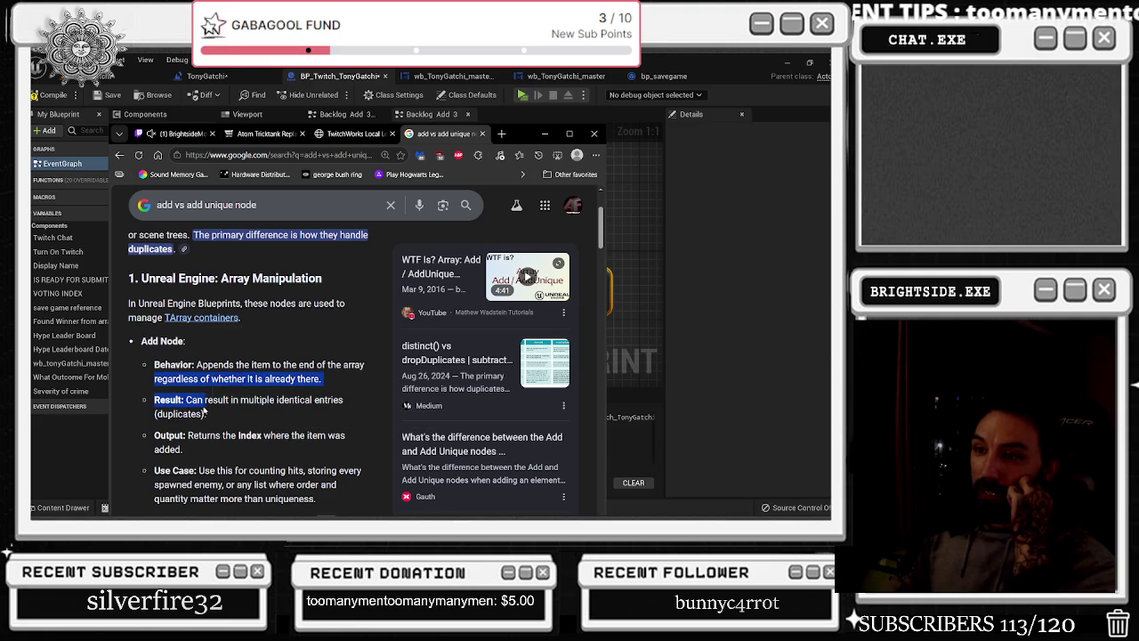
drag(153, 435, 243, 472)
click(294, 418)
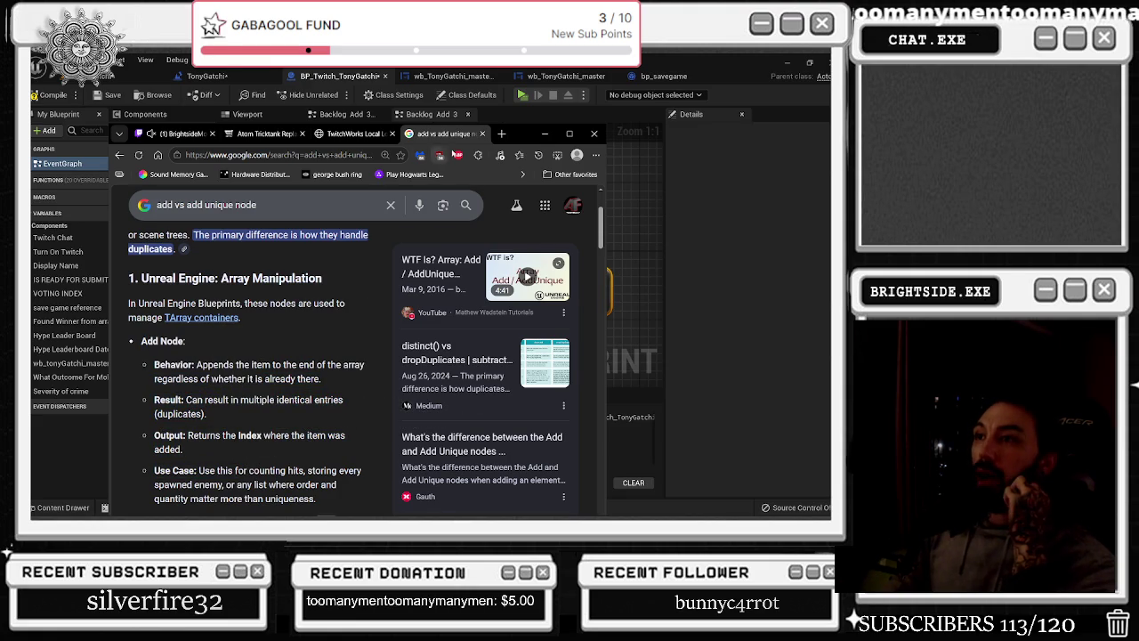
click(545, 134)
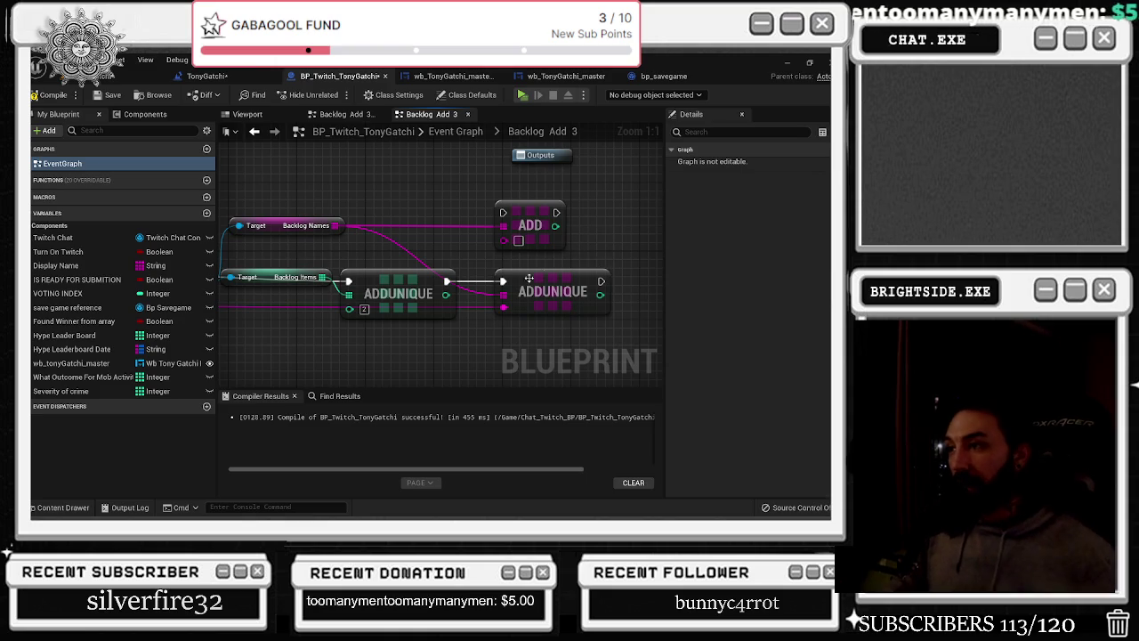
In Backlog Add 3, route the first ADDUNIQUE's exec into ADD and delete the second ADDUNIQUE
mouse_move(447, 281)
mouse_down()
mouse_move(503, 213)
mouse_move(539, 294)
mouse_up()
click(556, 298)
key(Delete)
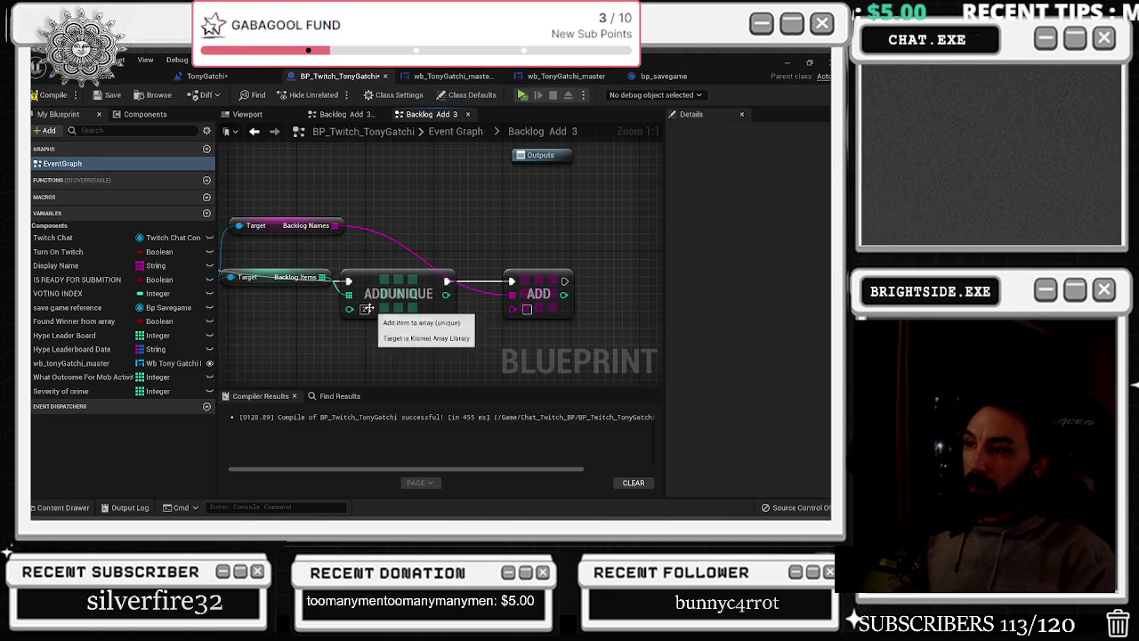
drag(379, 314, 387, 312)
drag(400, 265, 477, 265)
drag(351, 284, 352, 318)
drag(499, 283, 488, 283)
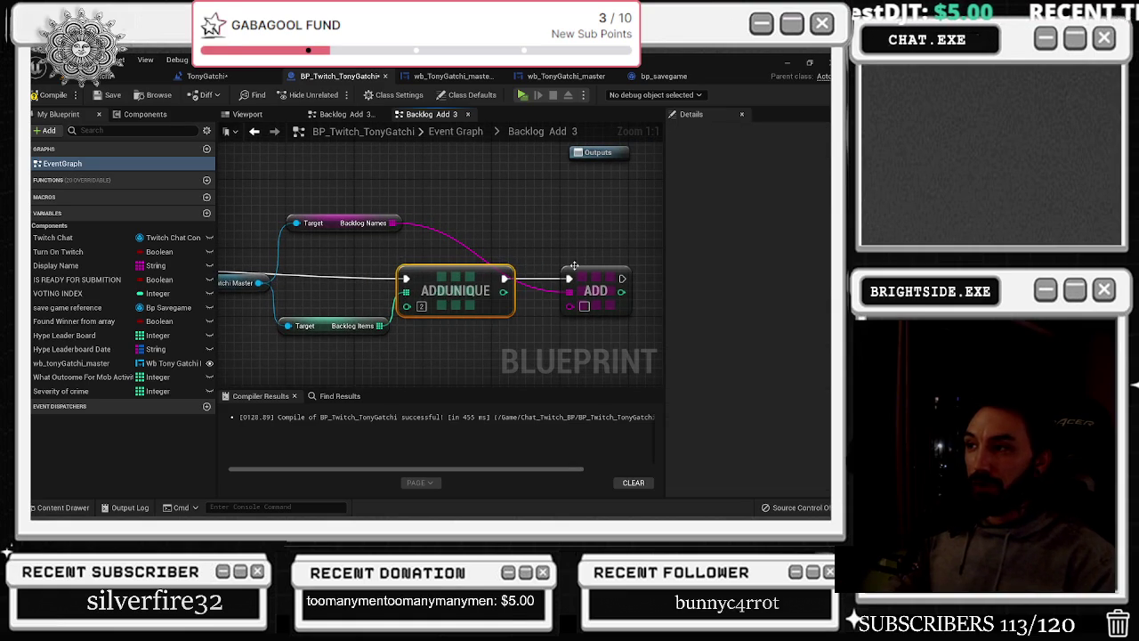
Connect the Inputs node's Display Name to the ADD node's item input and return to the Event Graph
drag(567, 269, 594, 265)
click(507, 236)
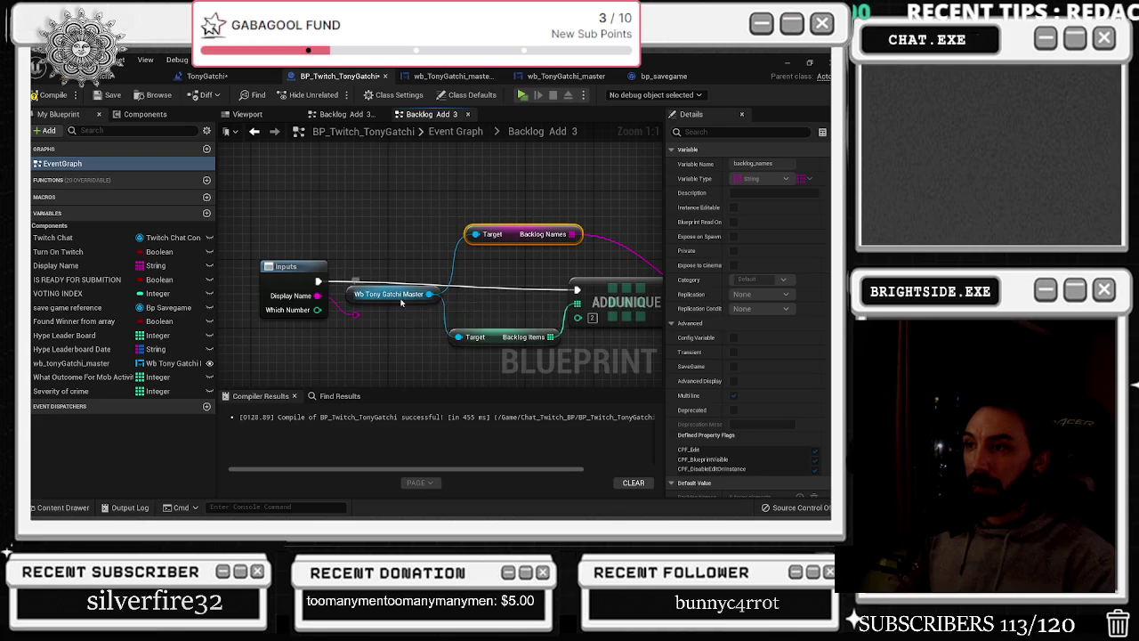
drag(291, 274, 272, 282)
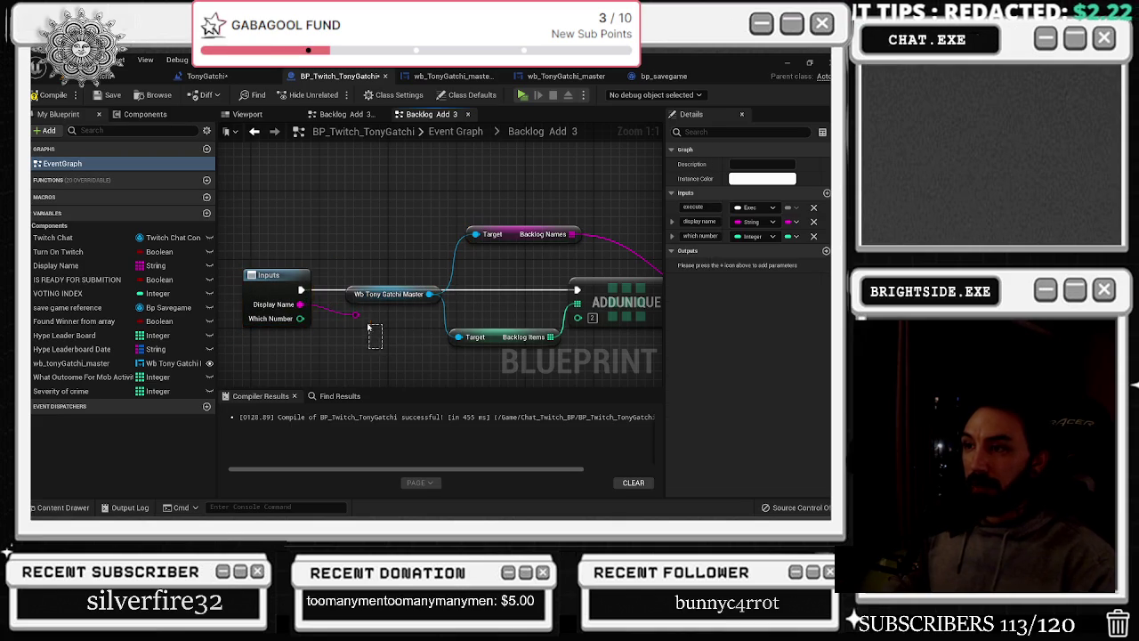
drag(370, 329, 369, 326)
mouse_move(499, 302)
mouse_down()
mouse_move(229, 324)
mouse_move(279, 332)
mouse_move(377, 319)
mouse_up()
scroll(186, 337, down, 1)
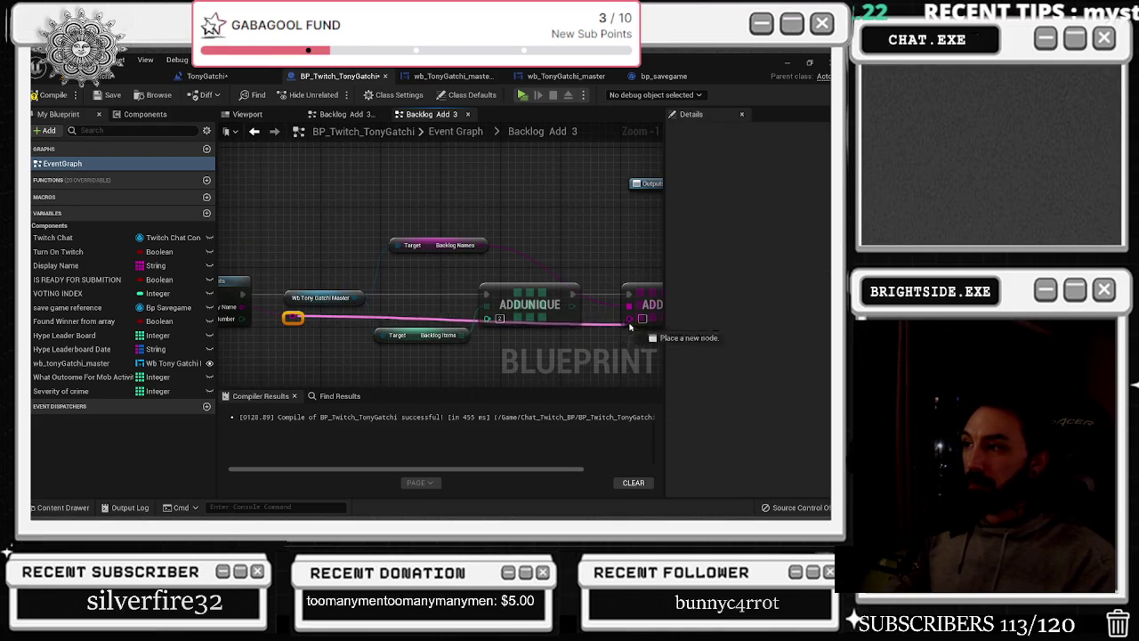
drag(621, 327, 629, 318)
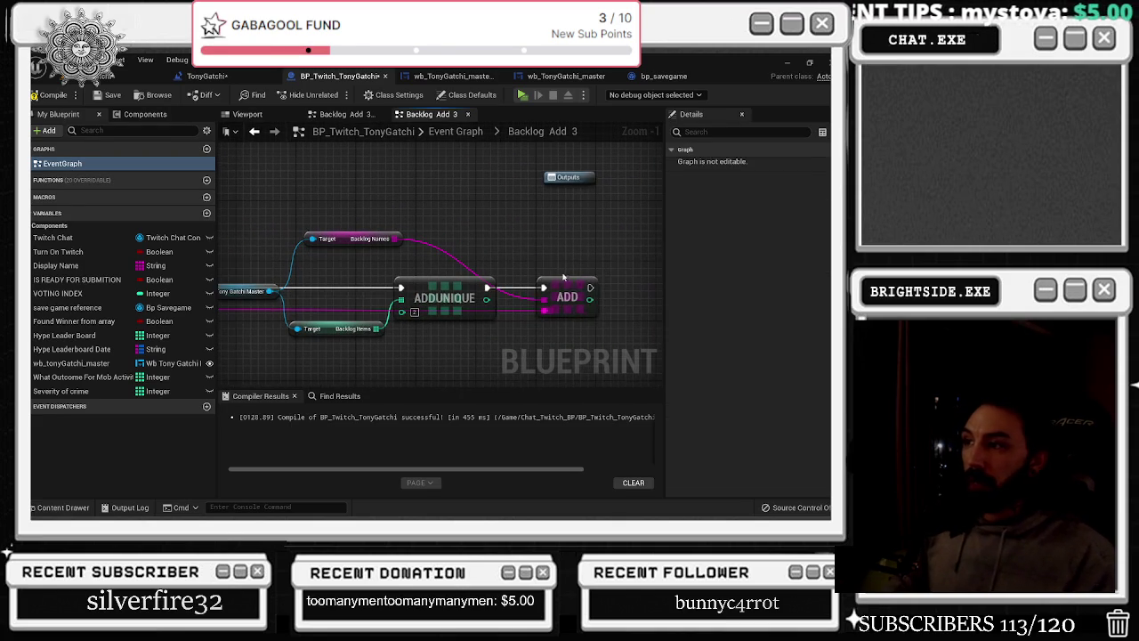
click(254, 131)
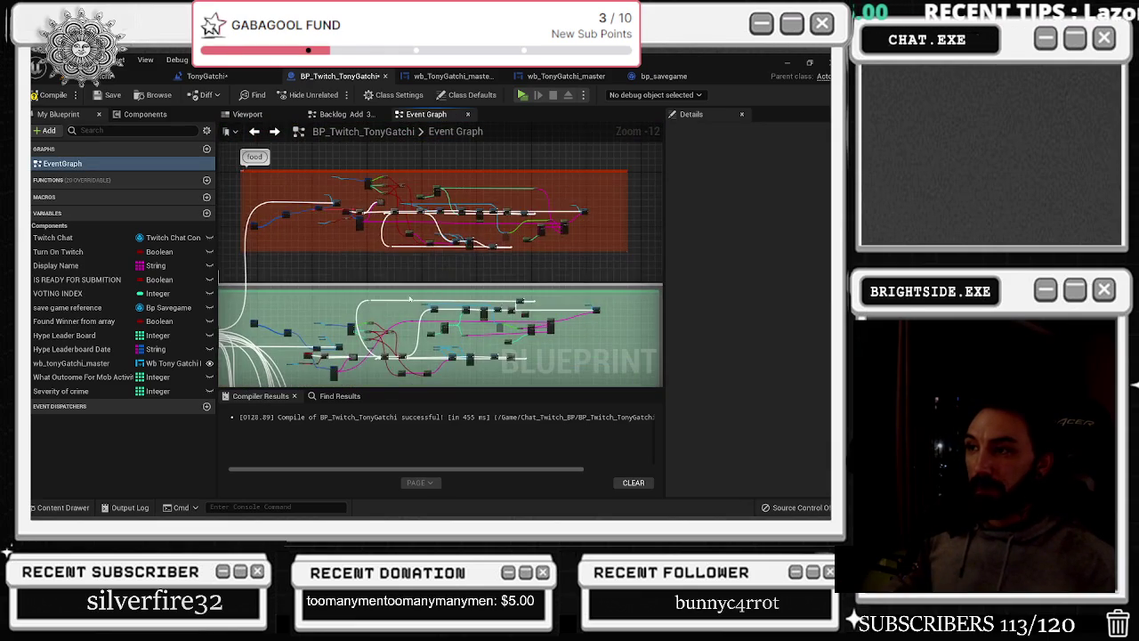
scroll(377, 379, up, 1)
In the Backlog Add graph, paste an ADD node fed by Backlog Names beside the first ADDUNIQUE
scroll(422, 300, up, 10)
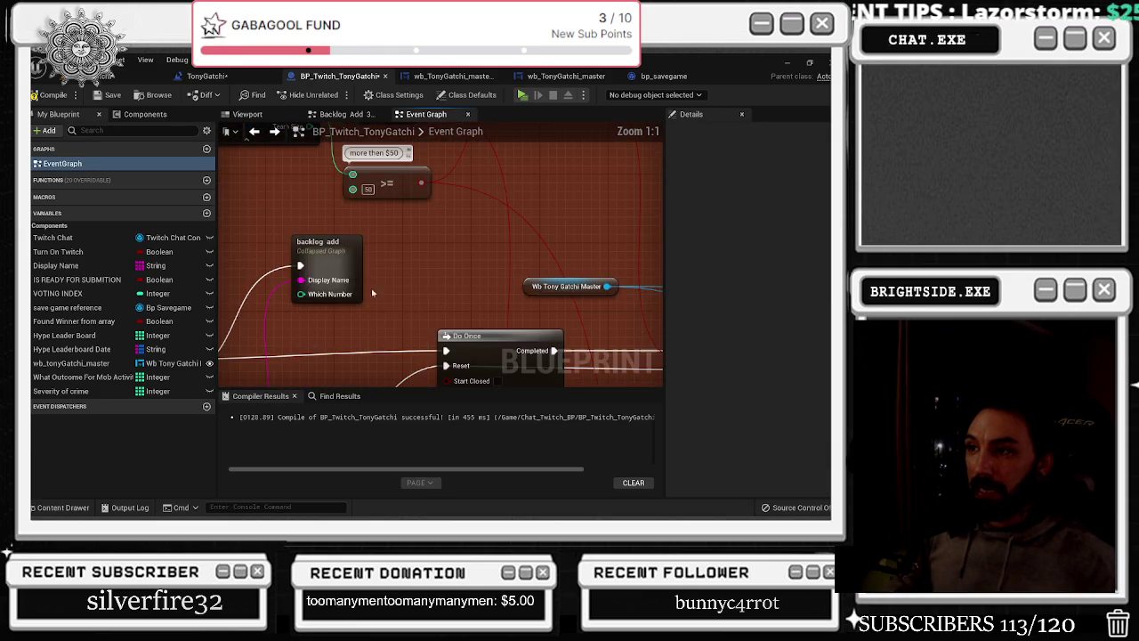
double_click(342, 263)
drag(426, 276, 318, 320)
key(ctrl+v)
click(298, 282)
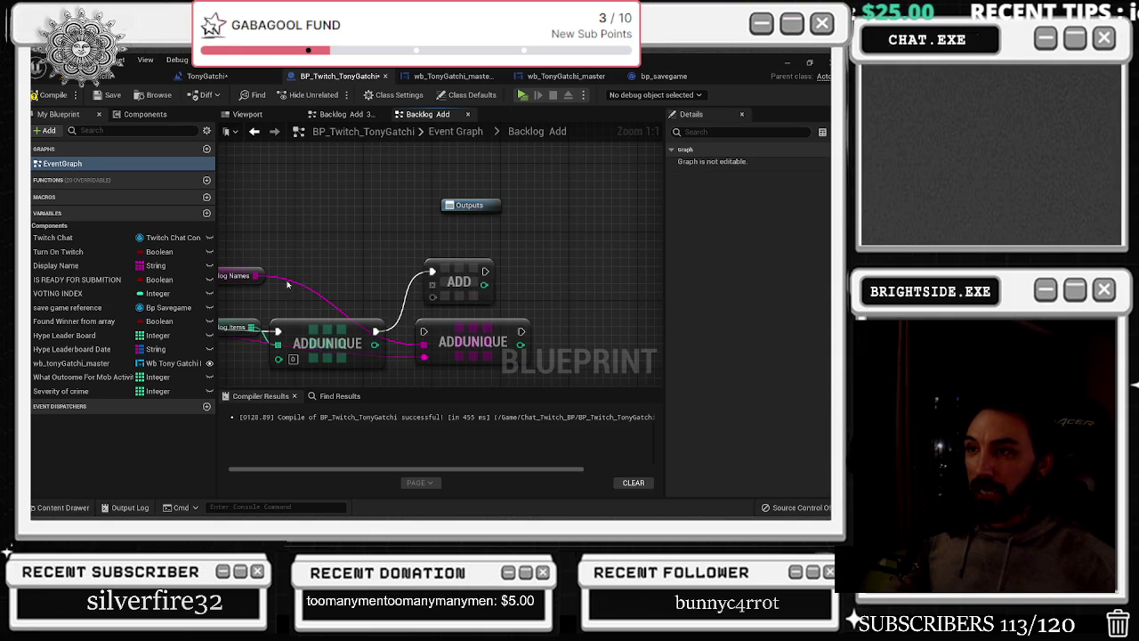
mouse_move(425, 345)
mouse_down()
mouse_move(437, 275)
mouse_move(445, 280)
mouse_move(434, 287)
mouse_up()
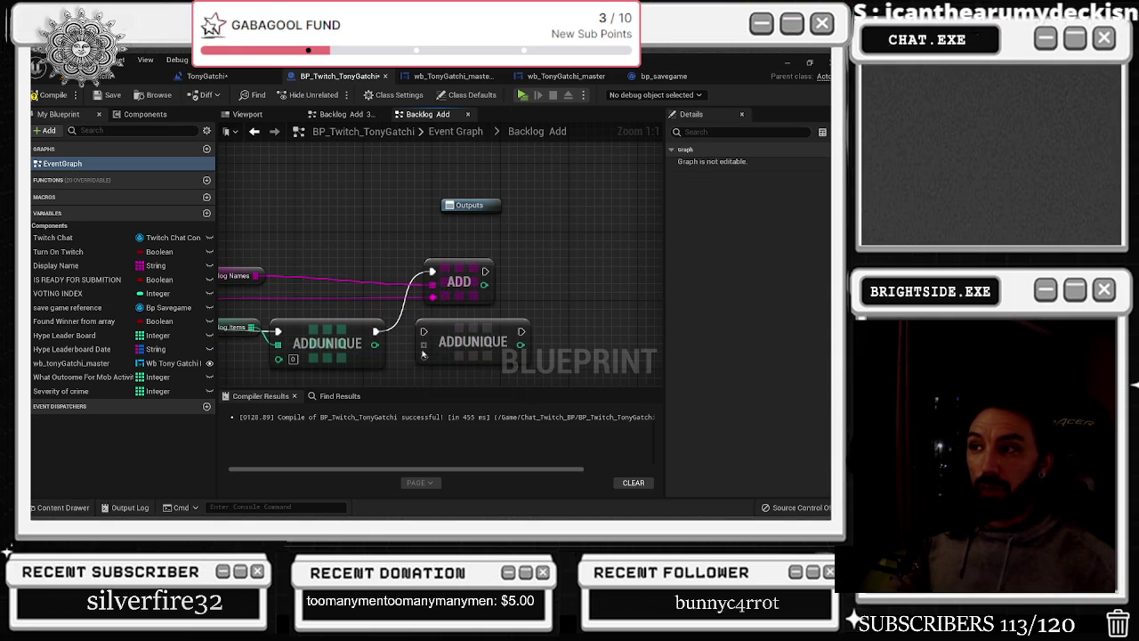
drag(445, 331, 588, 269)
drag(459, 282, 468, 342)
drag(292, 253, 384, 270)
click(318, 293)
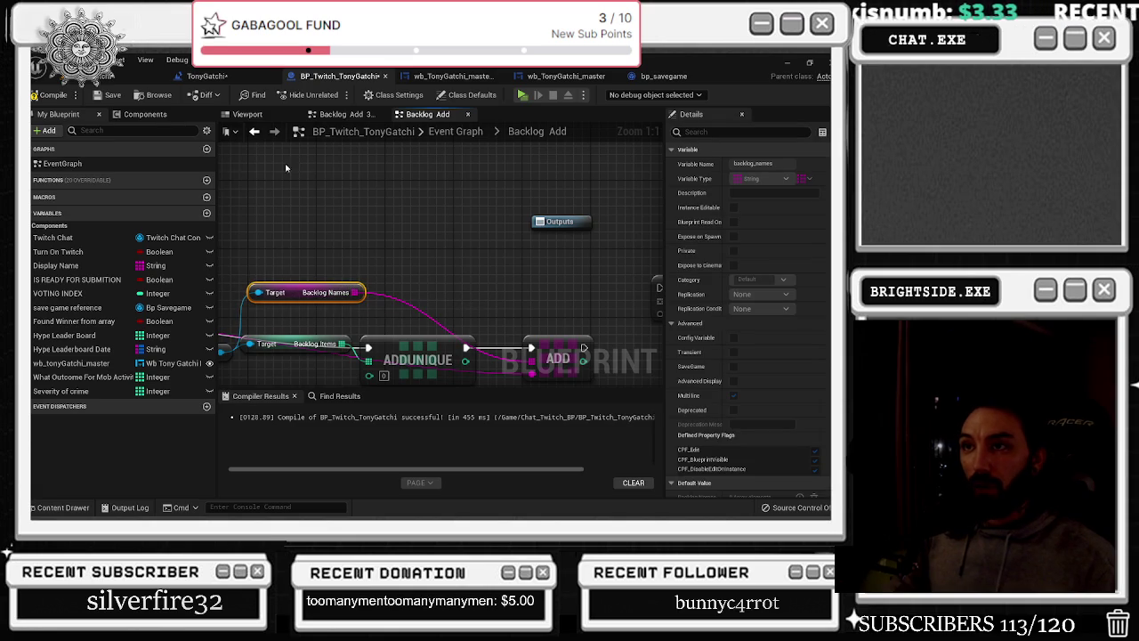
click(254, 132)
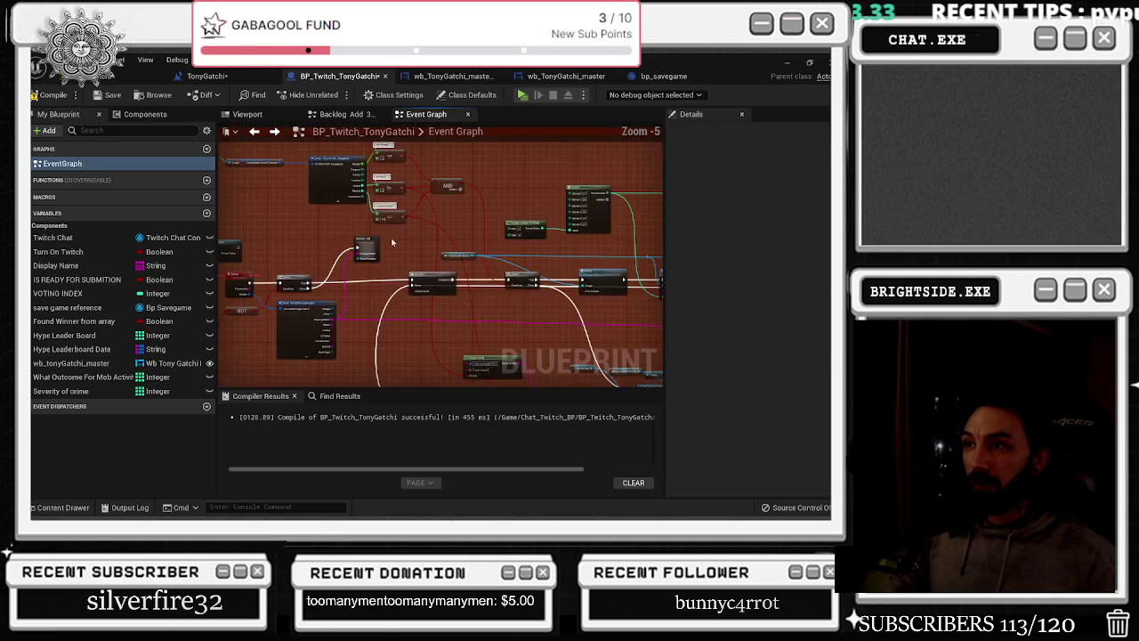
In Backlog Add 2, move the names wire onto ADD and delete the second ADDUNIQUE
scroll(391, 242, down, 2)
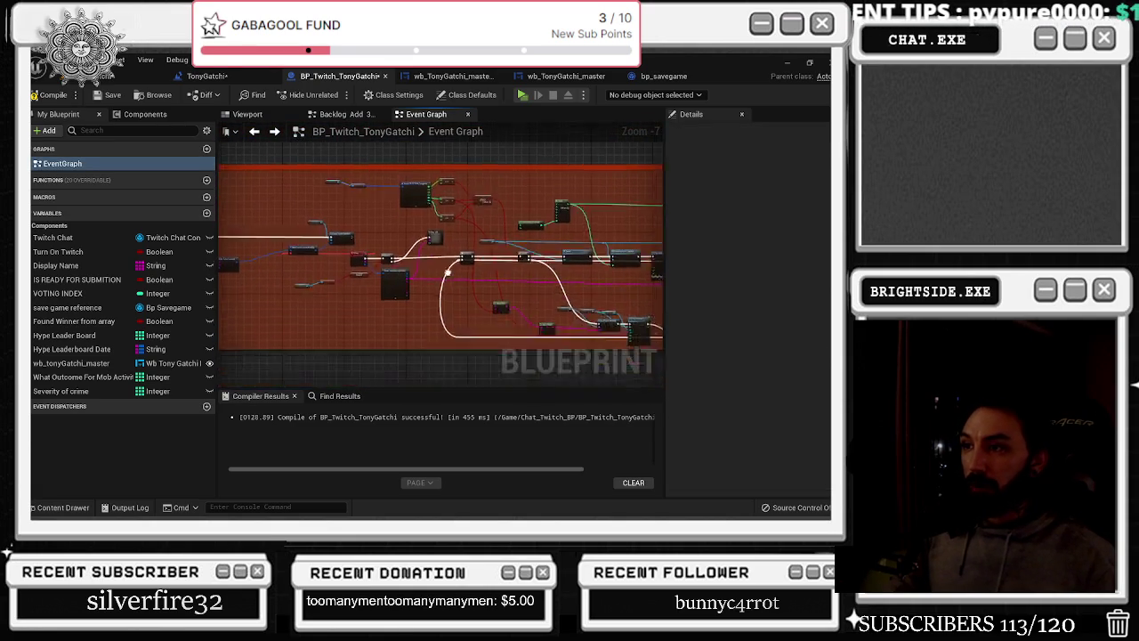
scroll(300, 330, up, 3)
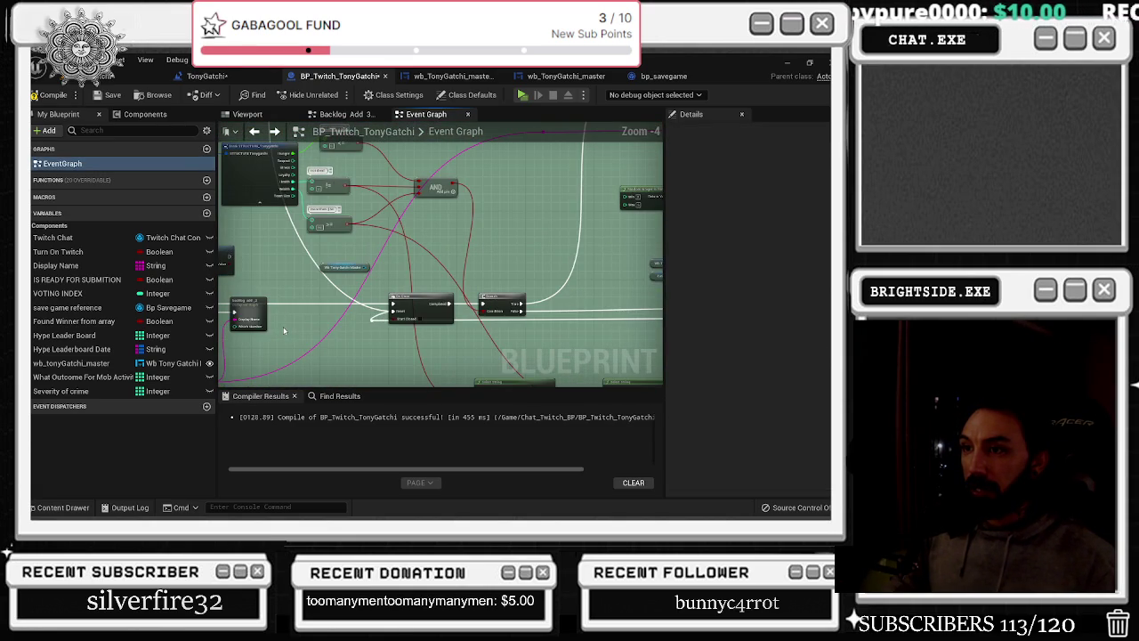
double_click(255, 313)
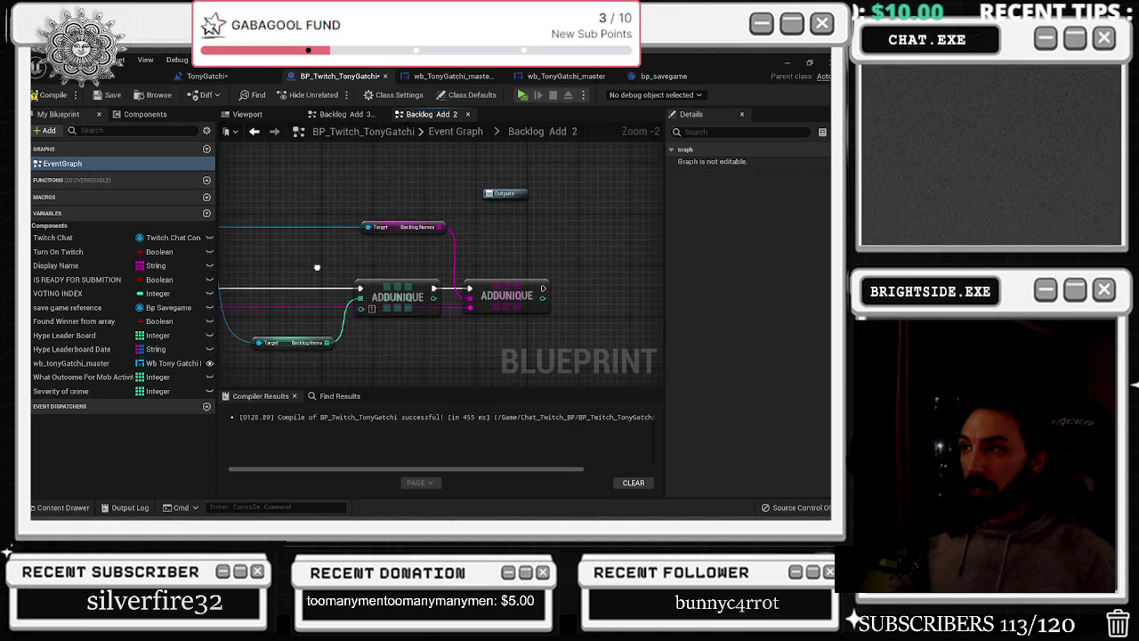
scroll(481, 260, up, 2)
drag(469, 322, 505, 273)
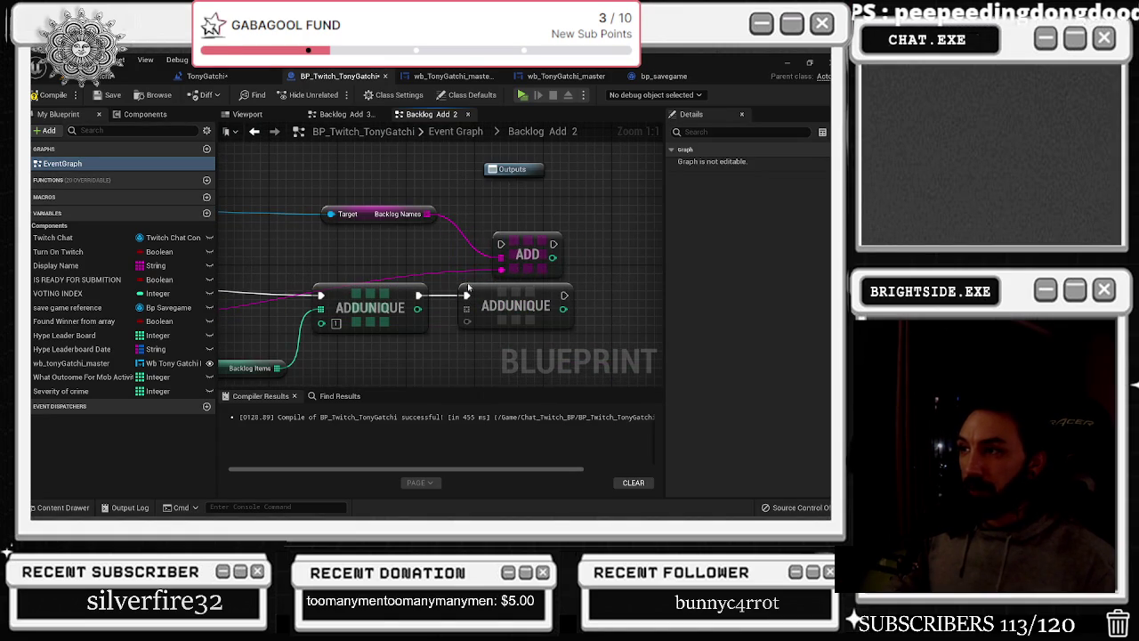
click(507, 293)
key(Delete)
drag(526, 251, 500, 302)
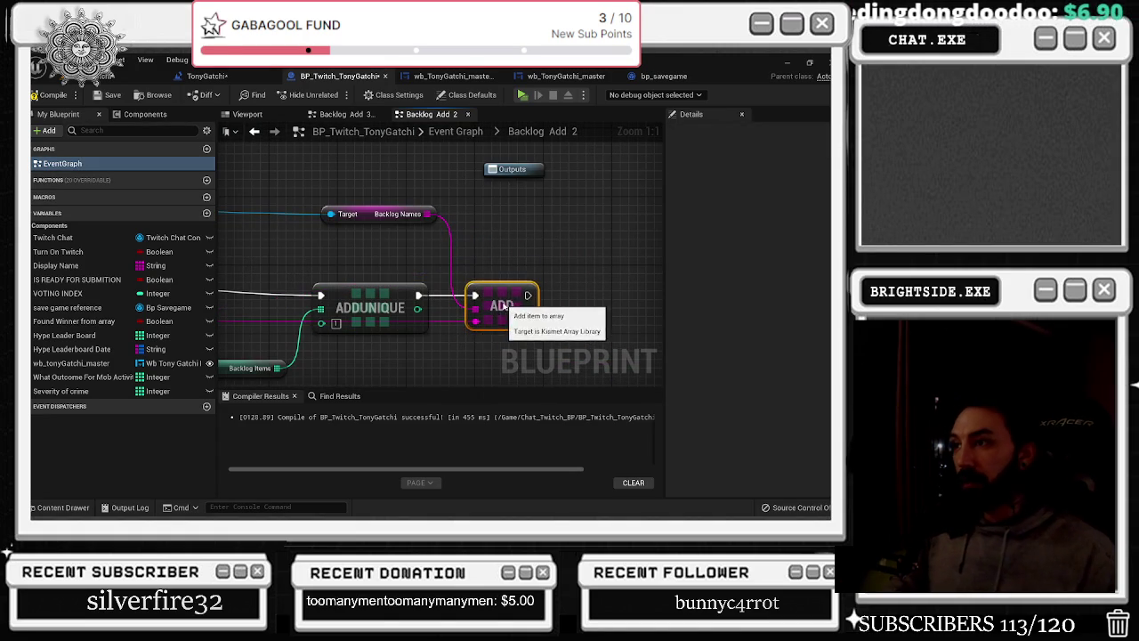
key(alt+Left)
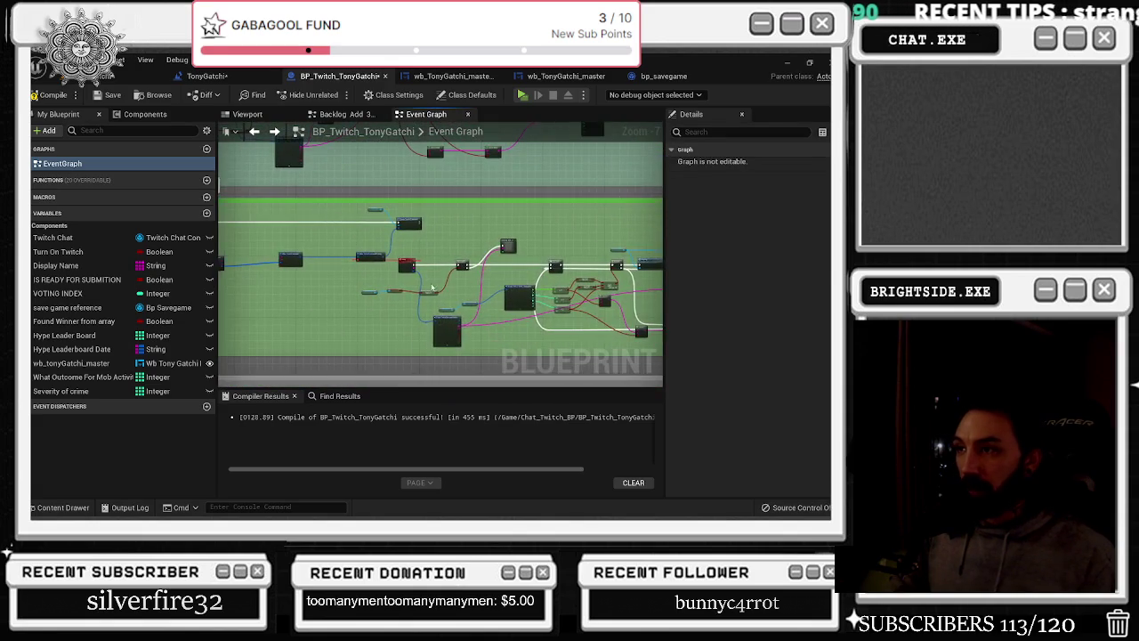
scroll(445, 258, up, 3)
Check Backlog Add 3, then swap the next collapsed graph's second ADDUNIQUE for an ADD node
double_click(488, 248)
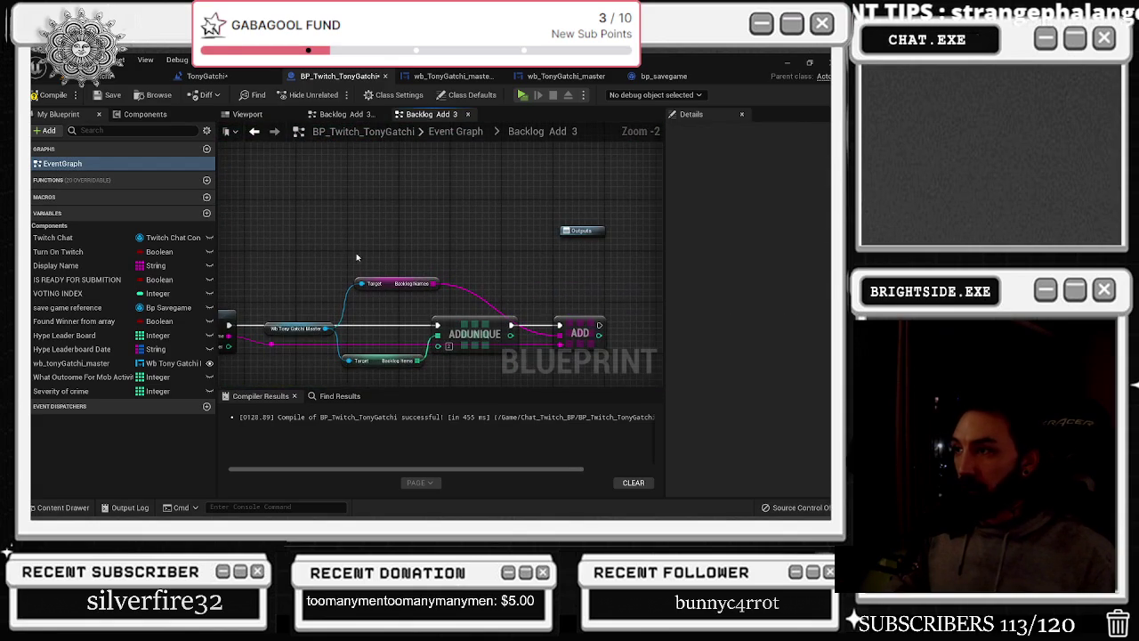
click(255, 131)
scroll(371, 297, down, 5)
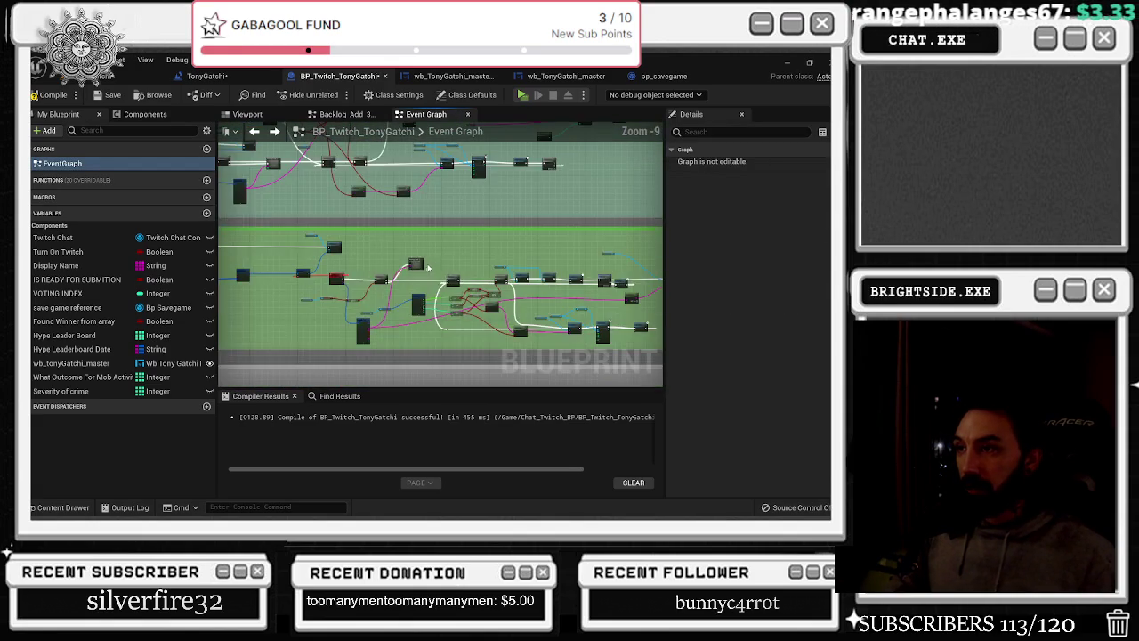
scroll(371, 296, up, 5)
double_click(410, 235)
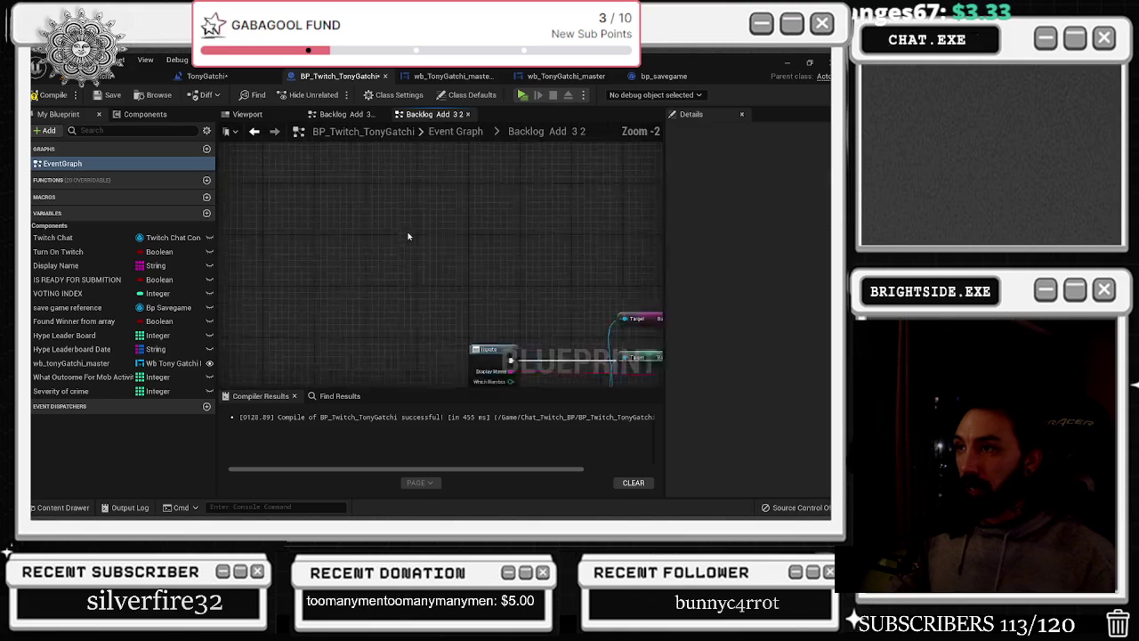
mouse_move(405, 249)
mouse_down()
mouse_move(396, 254)
mouse_move(415, 263)
mouse_move(409, 212)
mouse_move(409, 226)
mouse_up()
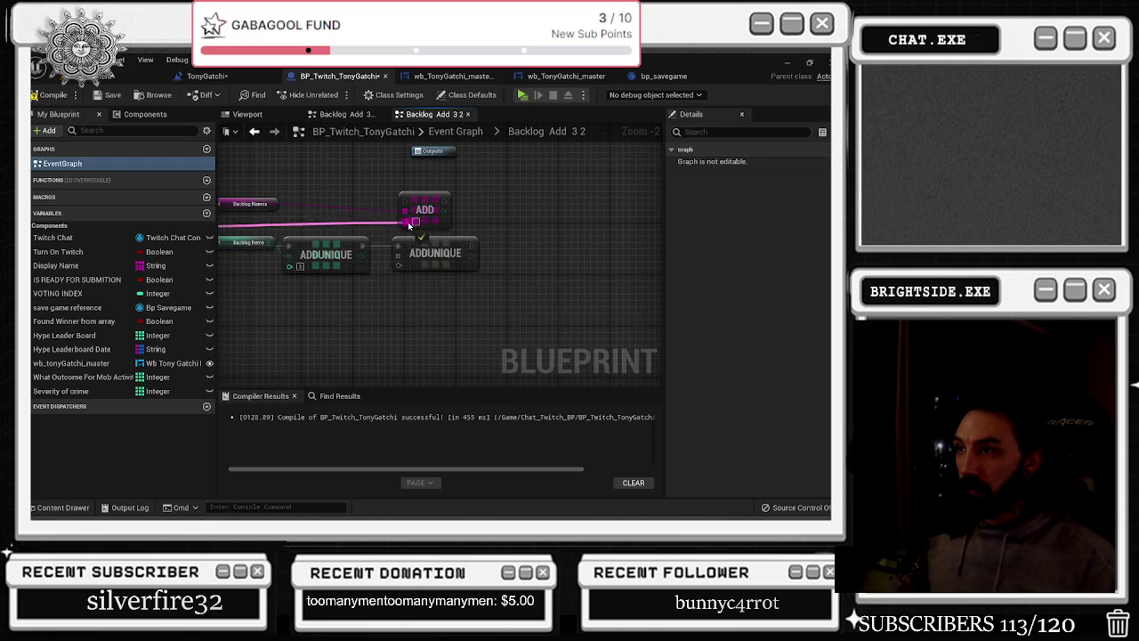
click(427, 260)
key(Delete)
drag(424, 206, 424, 258)
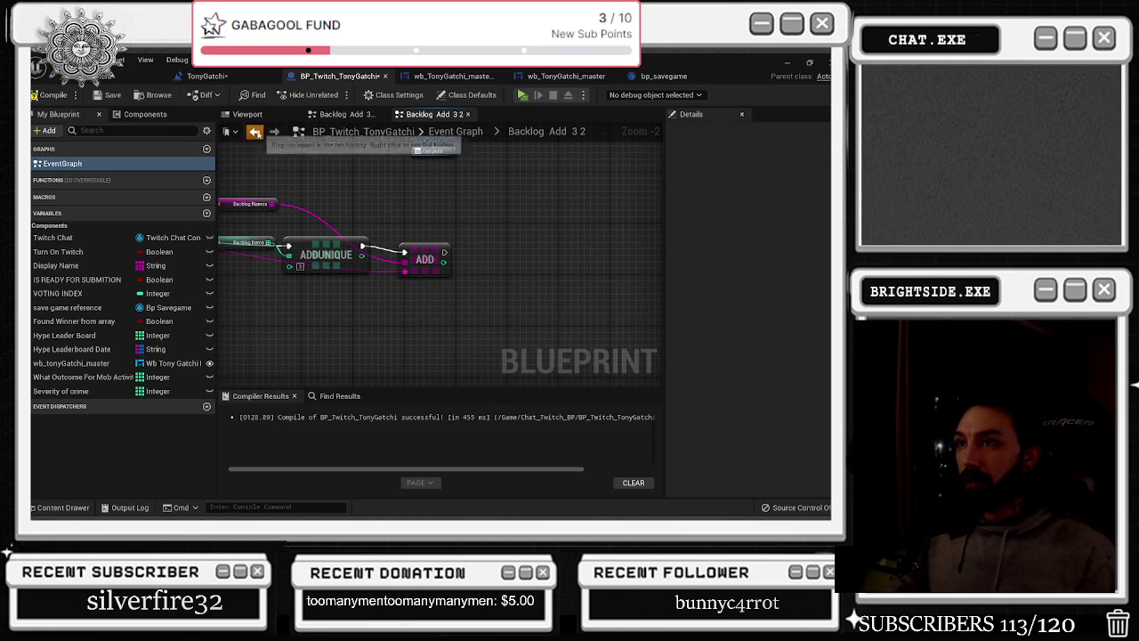
click(255, 133)
scroll(463, 293, down, 5)
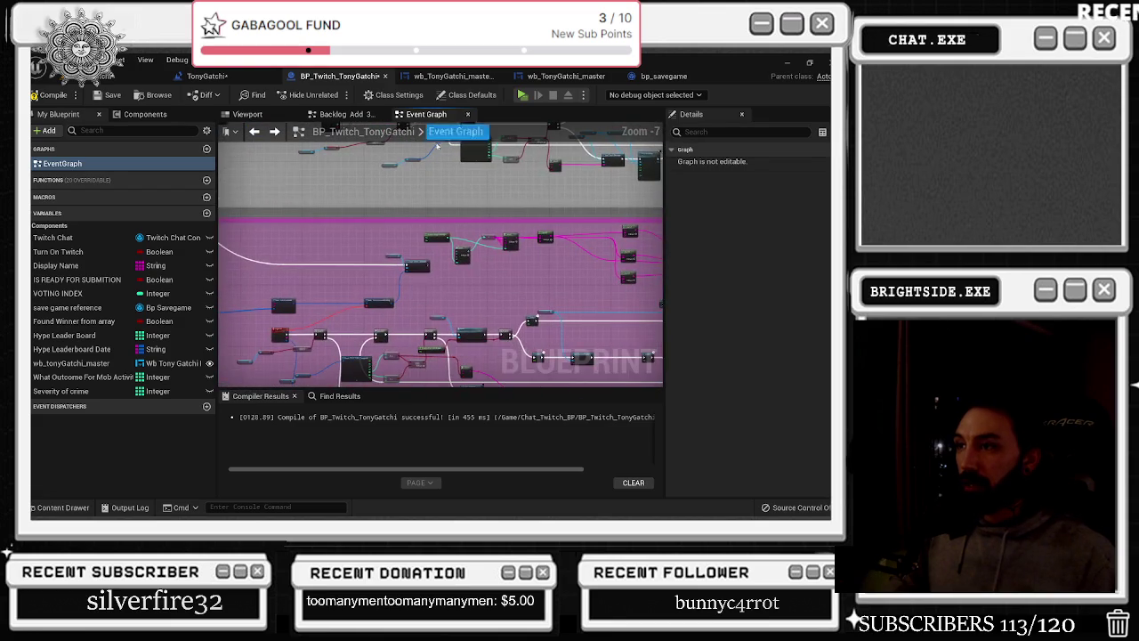
scroll(375, 287, up, 2)
In another collapsed Backlog Add graph, paste ADD and put it in place of the deleted second ADDUNIQUE
drag(376, 287, 526, 221)
drag(351, 233, 323, 265)
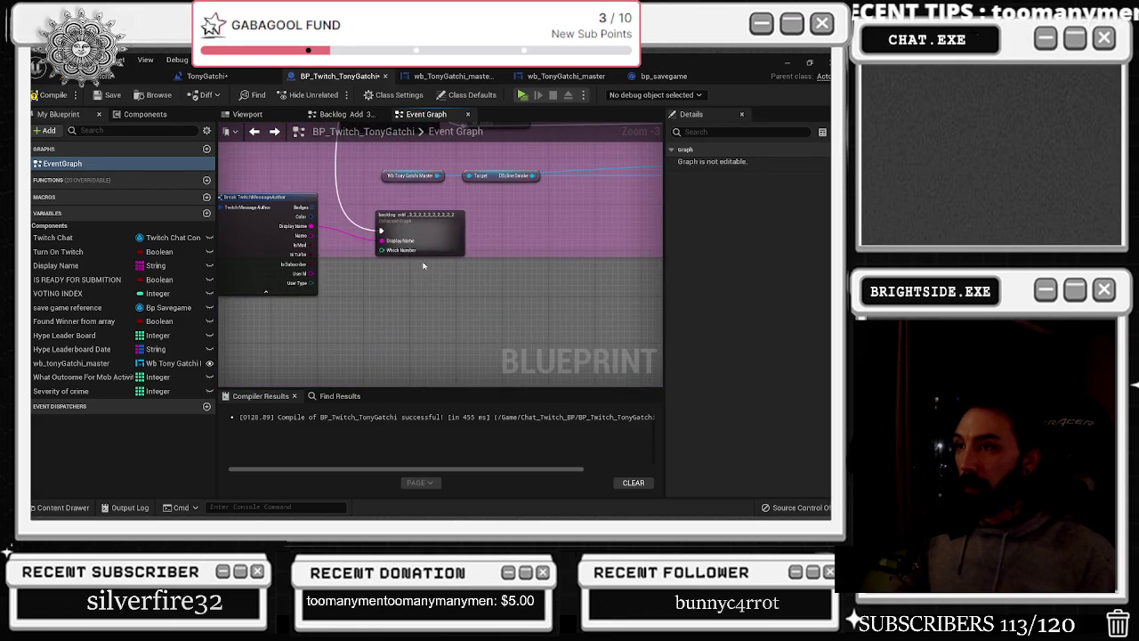
double_click(420, 227)
key(ctrl+v)
mouse_move(397, 287)
mouse_down()
mouse_move(431, 233)
mouse_move(403, 267)
mouse_up()
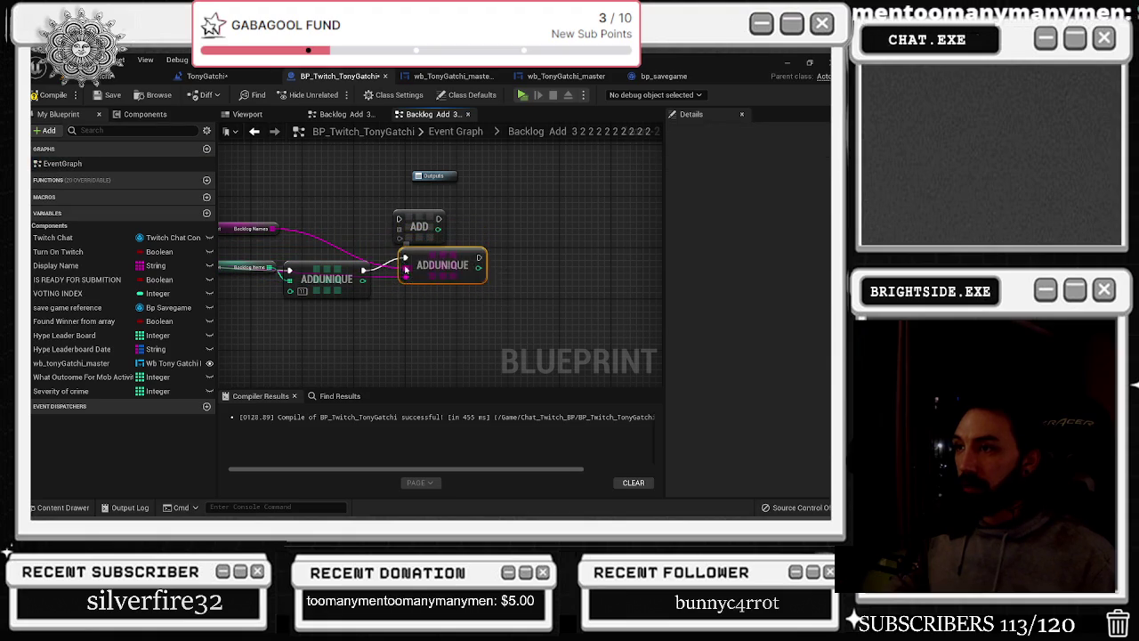
click(404, 265)
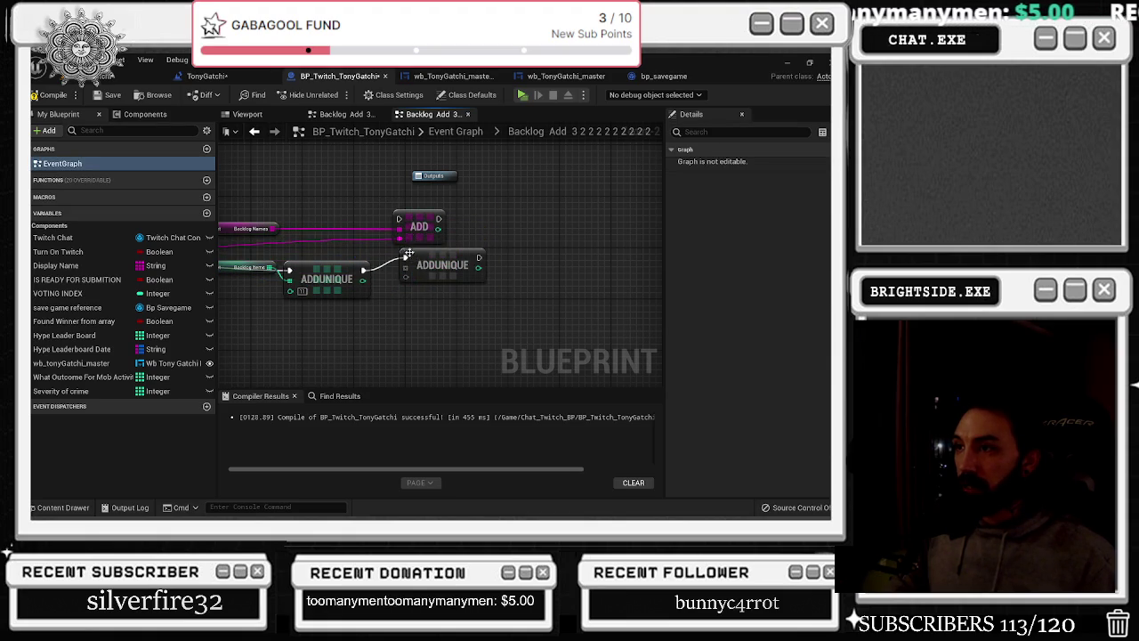
click(437, 253)
key(Delete)
drag(419, 226, 426, 277)
click(255, 132)
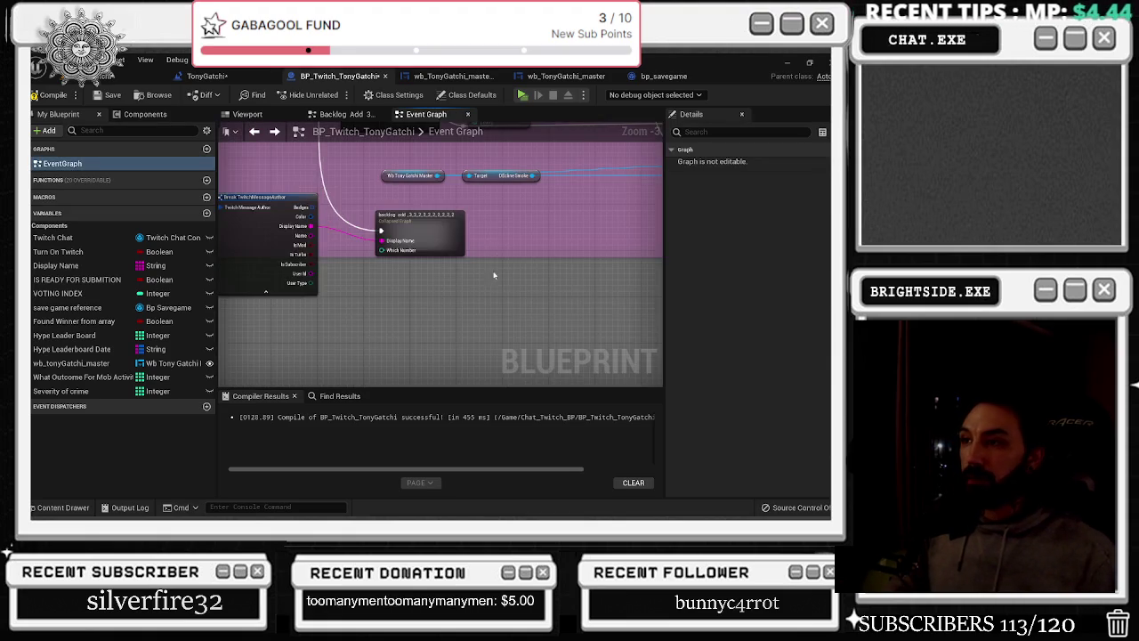
In Backlog Add 3 2 2, wire the first ADDUNIQUE's exec to ADD and delete the second ADDUNIQUE
click(274, 131)
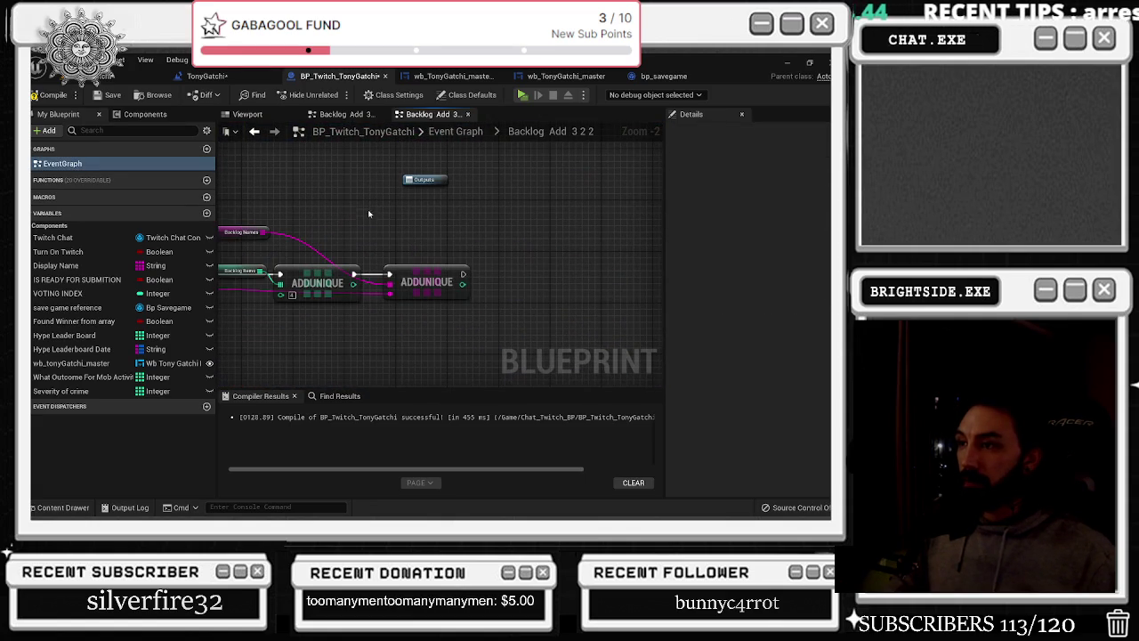
drag(354, 274, 378, 212)
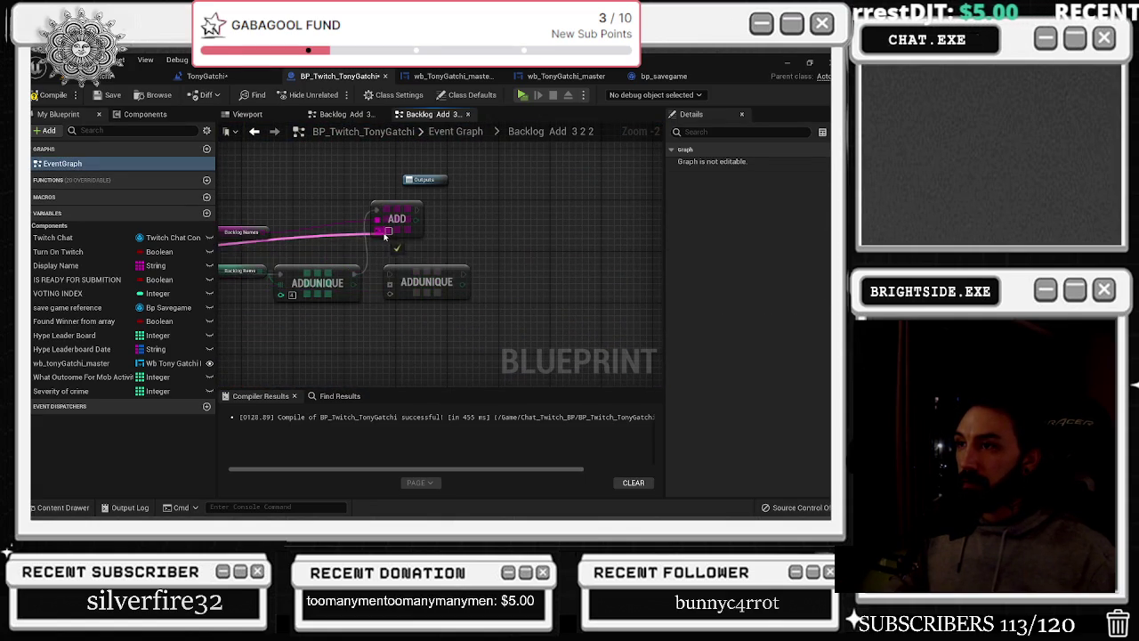
click(427, 282)
key(Delete)
drag(400, 211, 419, 276)
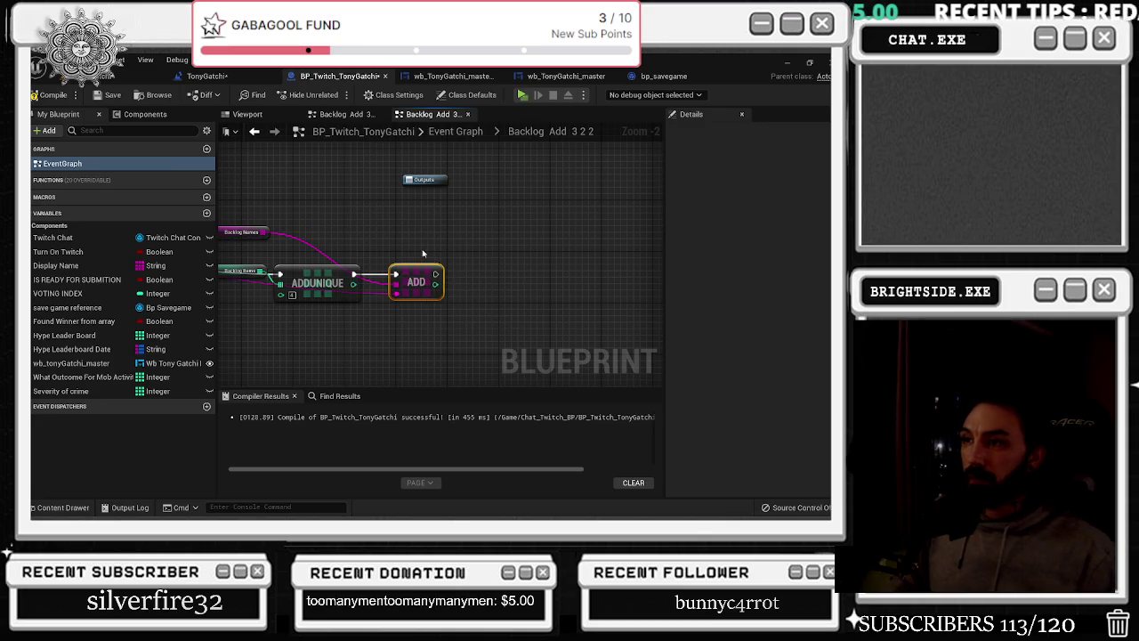
key(alt+Left)
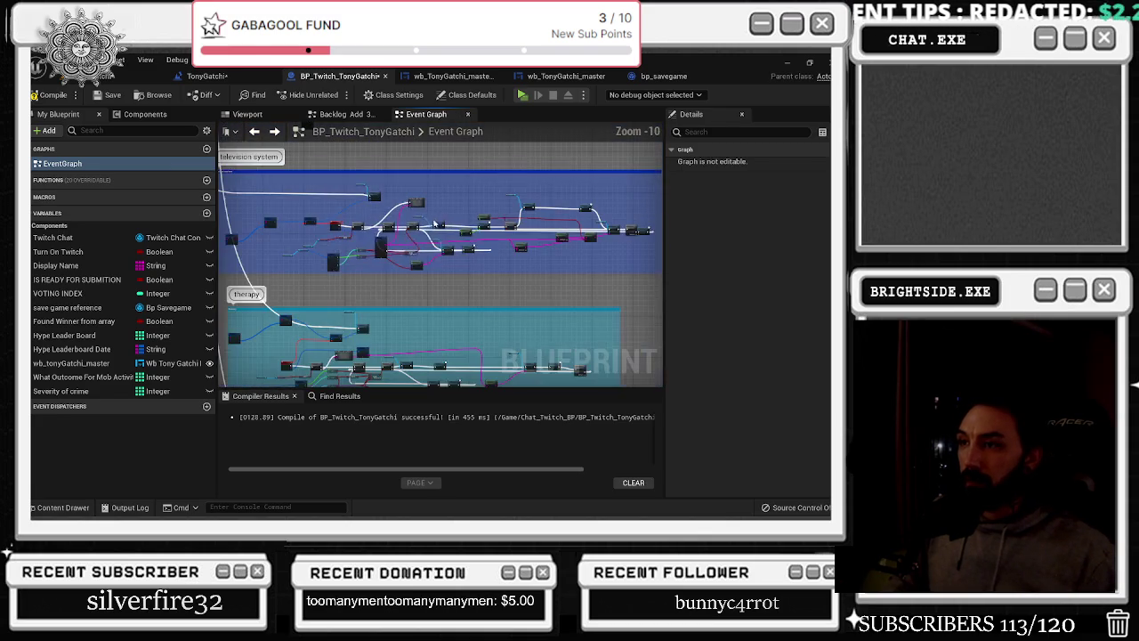
In Backlog Add 3_2_2_2, wire exec to ADD and replace the second ADDUNIQUE with it
double_click(322, 327)
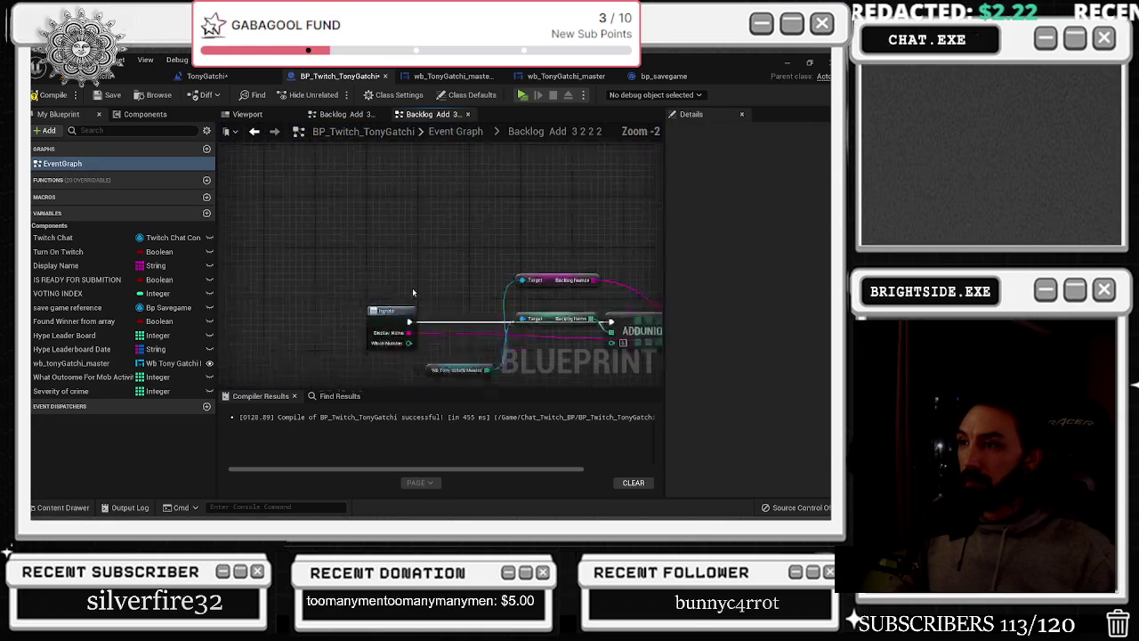
mouse_move(301, 255)
mouse_down()
mouse_move(316, 216)
mouse_move(300, 257)
mouse_up()
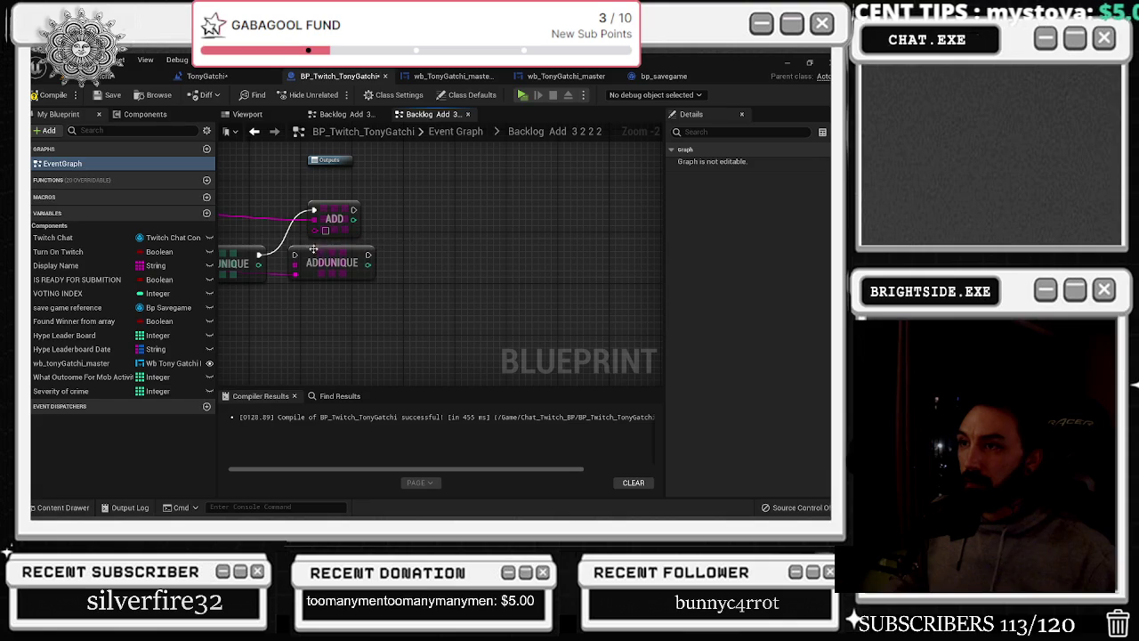
click(331, 262)
key(Delete)
drag(334, 218, 332, 270)
click(255, 132)
In the next collapsed graph, paste an ADD node and undo an accidental Backlog Names rewiring
scroll(378, 254, down, 4)
scroll(377, 265, up, 6)
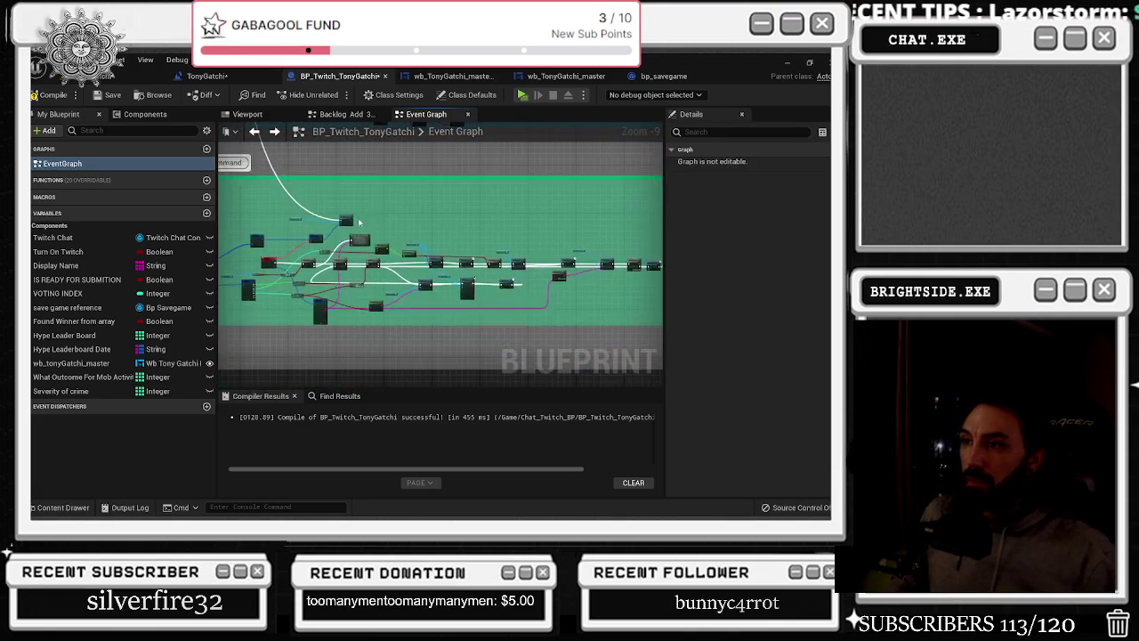
double_click(377, 284)
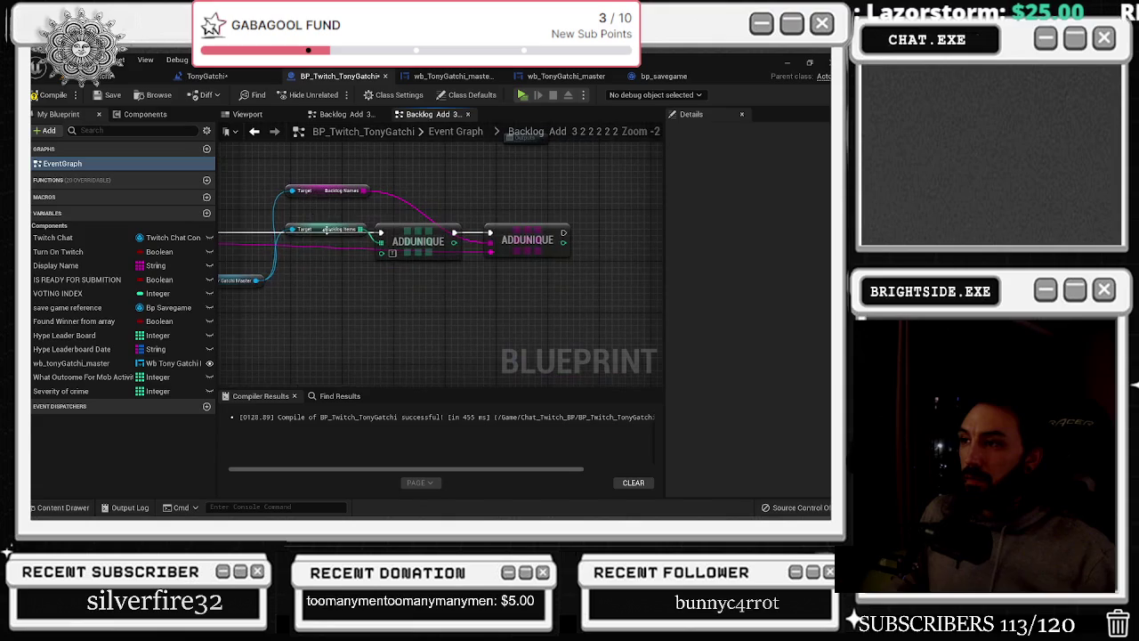
key(ctrl+v)
drag(490, 242, 499, 285)
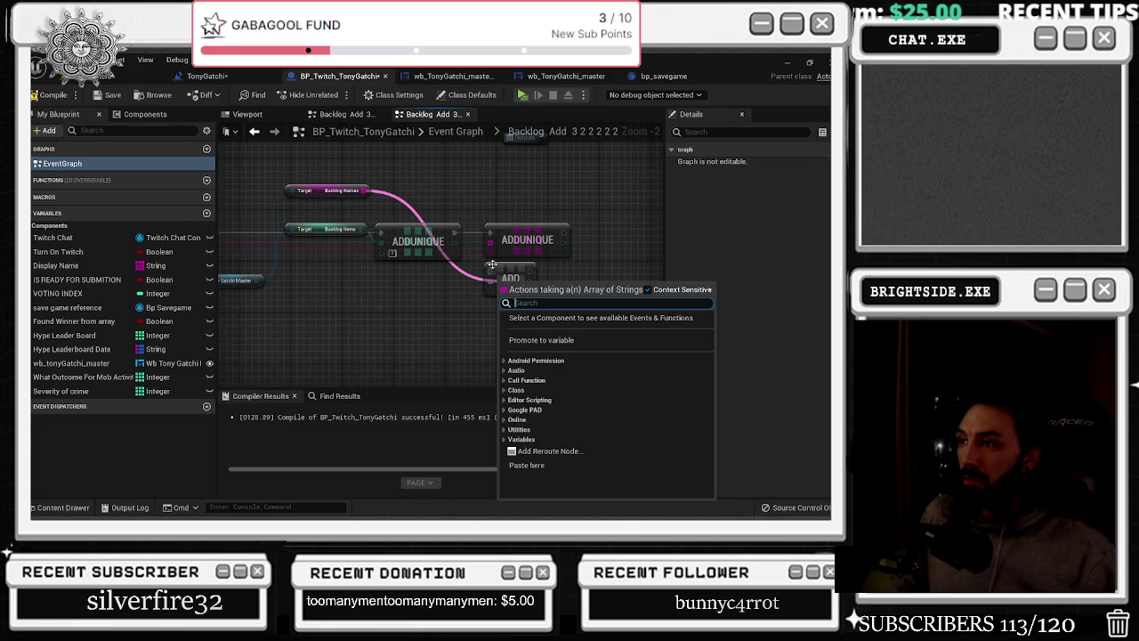
key(Escape)
key(ctrl+z)
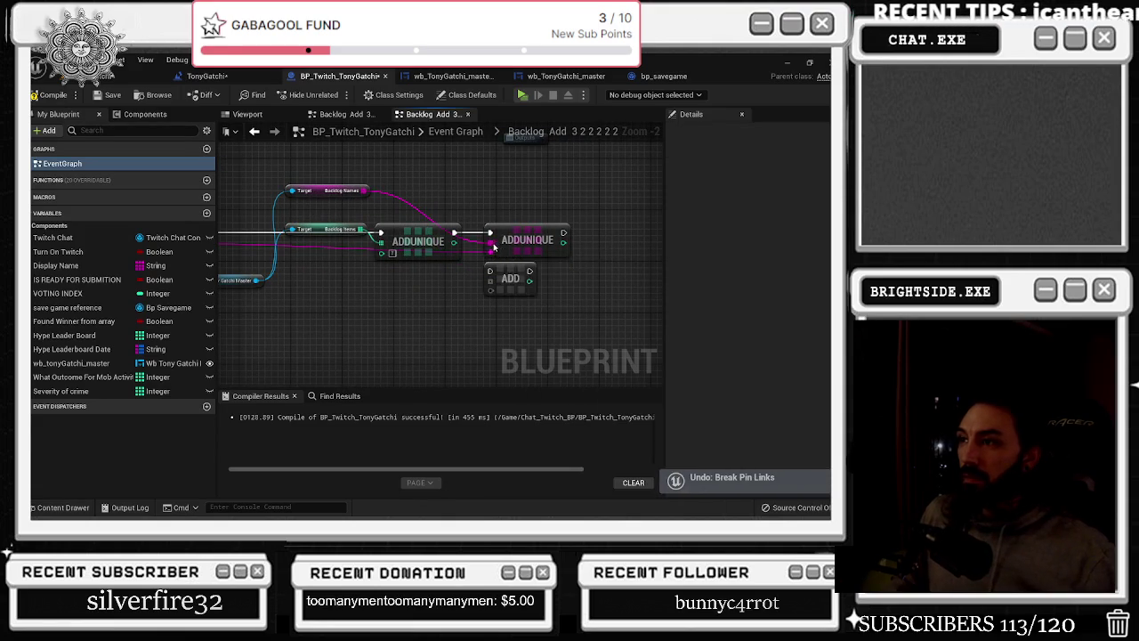
key(ctrl+z)
key(ctrl+z)
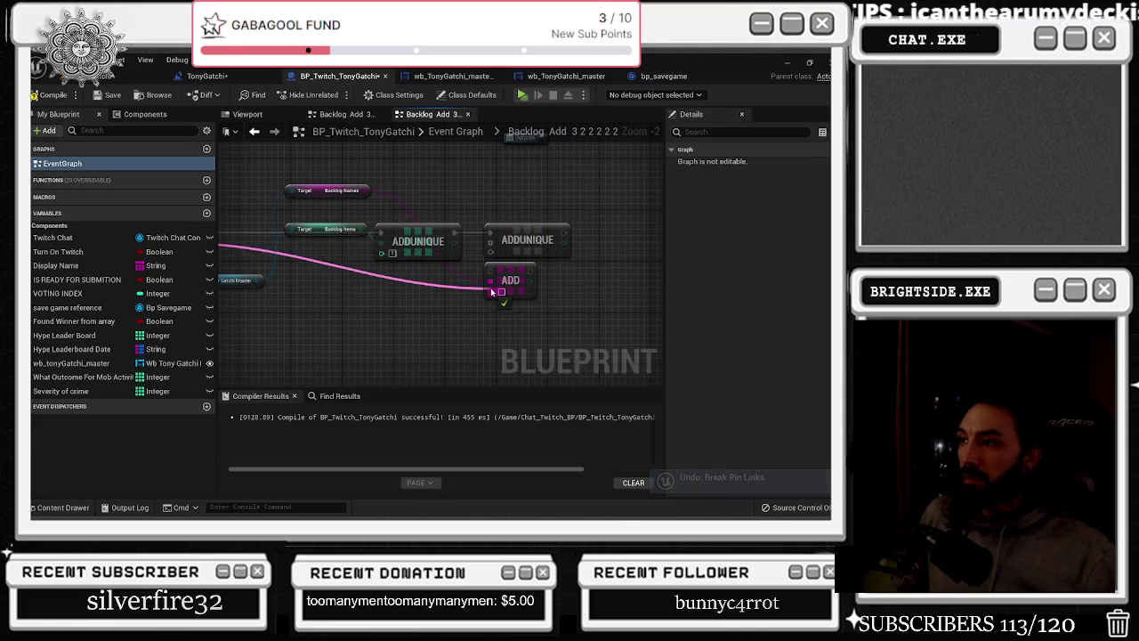
key(ctrl+z)
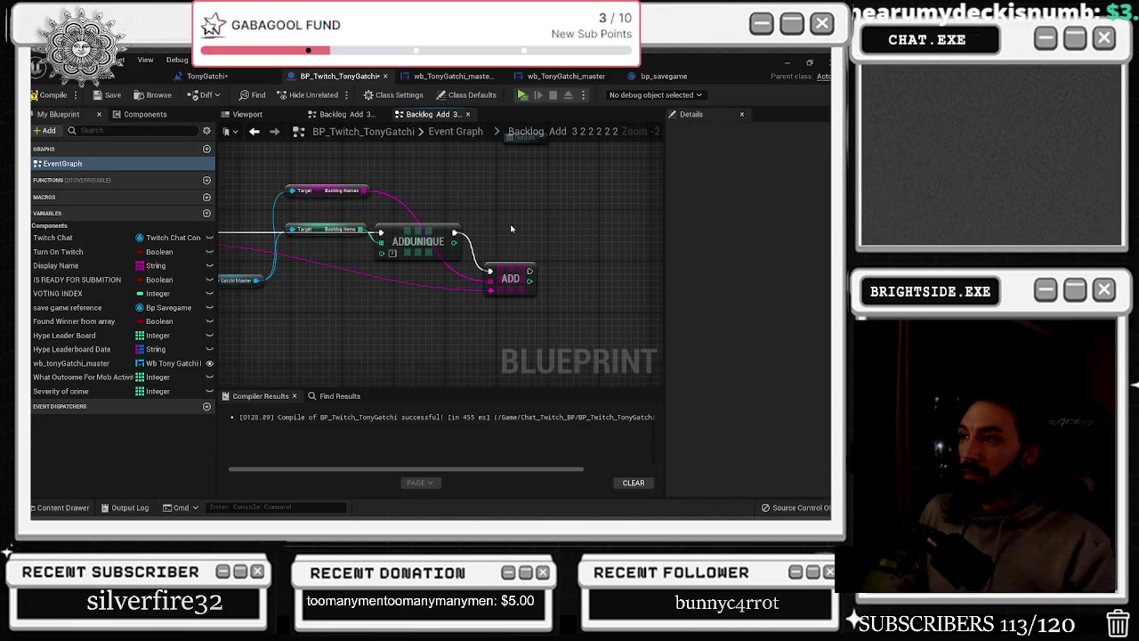
click(256, 132)
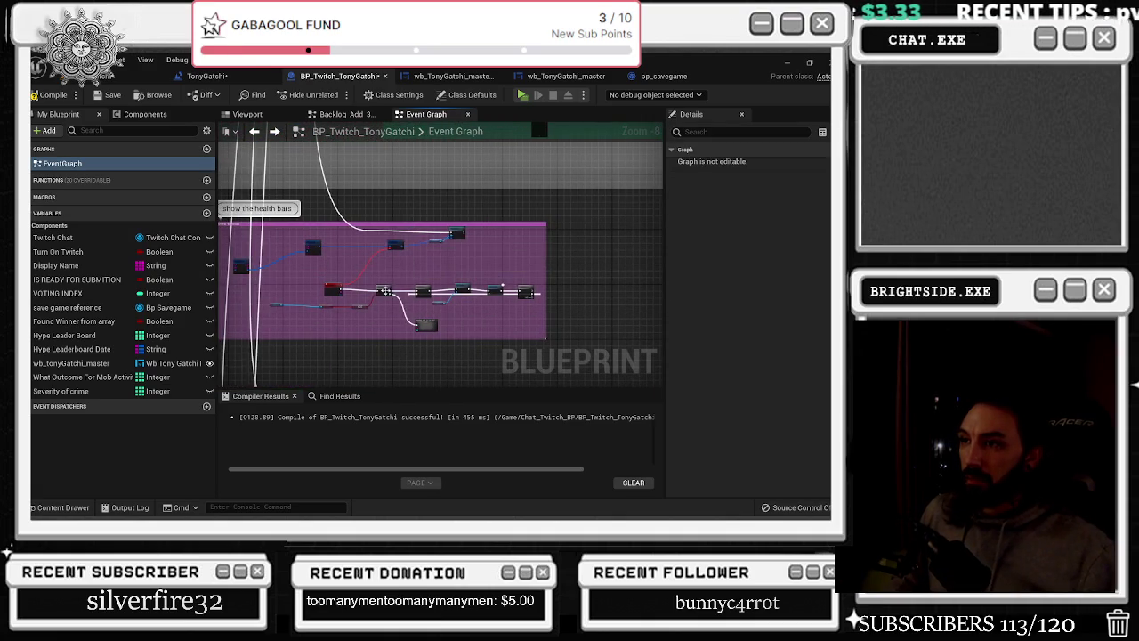
In Backlog Add_3, move the array input onto ADD and delete the second ADDUNIQUE
double_click(403, 285)
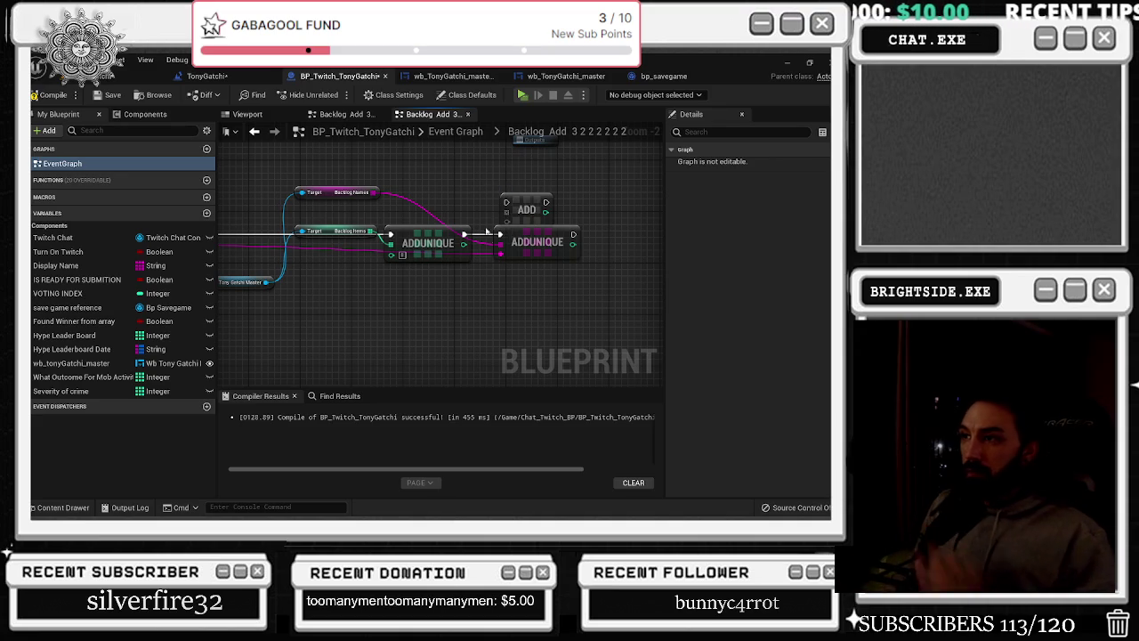
scroll(502, 242, up, 1)
mouse_move(502, 241)
mouse_down()
mouse_move(512, 217)
mouse_move(505, 240)
mouse_up()
key(Delete)
key(alt+Left)
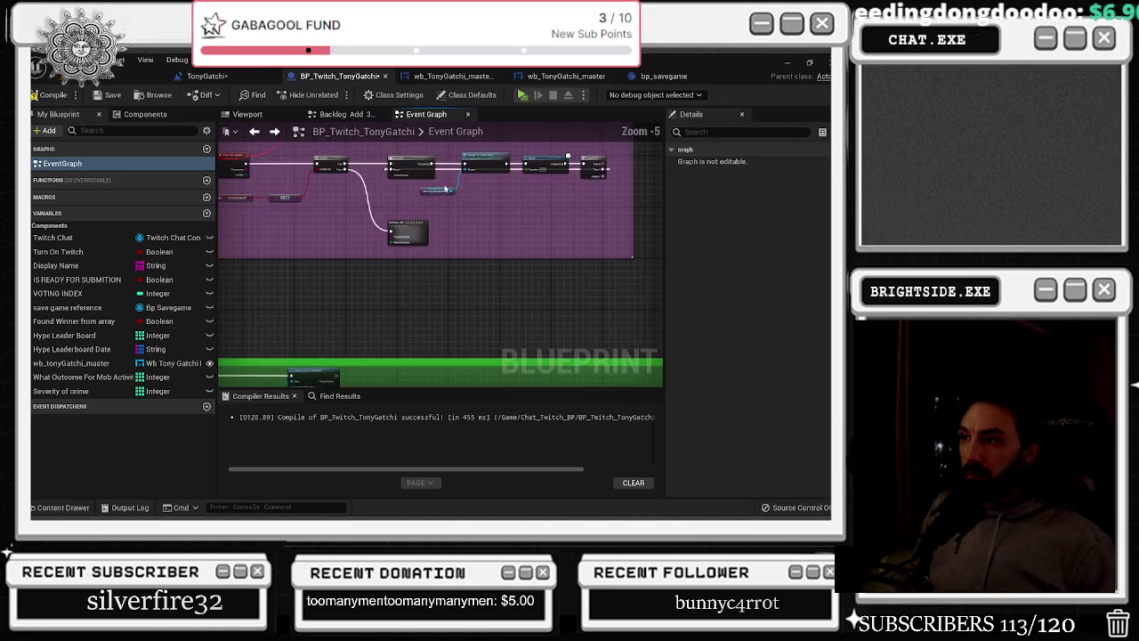
In another collapsed Backlog Add graph, move the Backlog Items wire to ADD and delete the second ADDUNIQUE
scroll(363, 331, up, 8)
scroll(358, 192, down, 3)
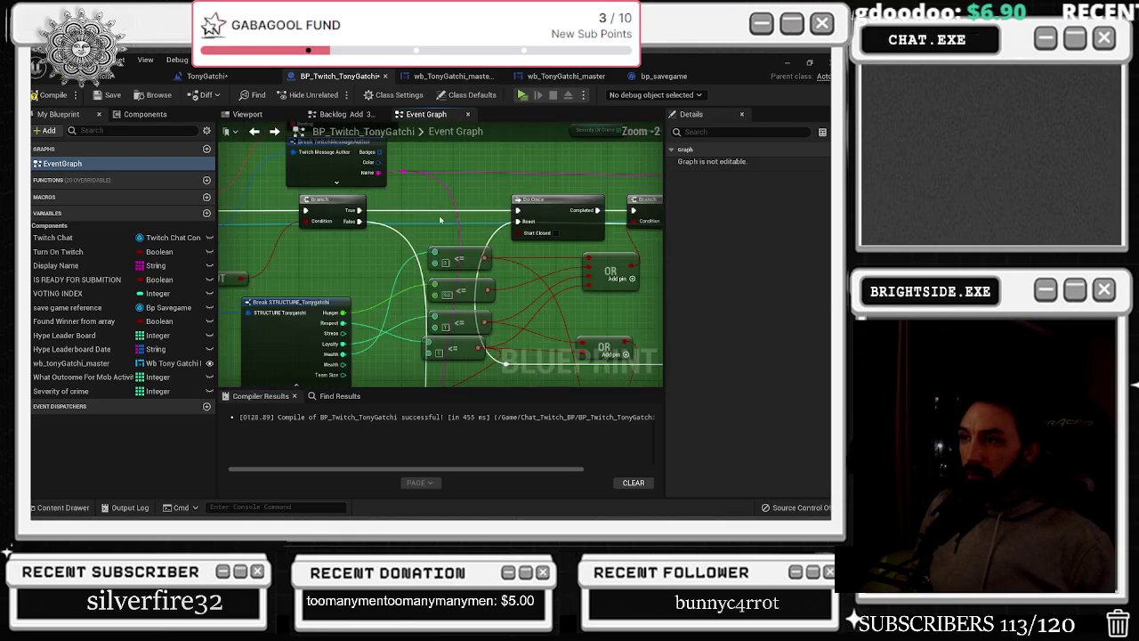
double_click(348, 310)
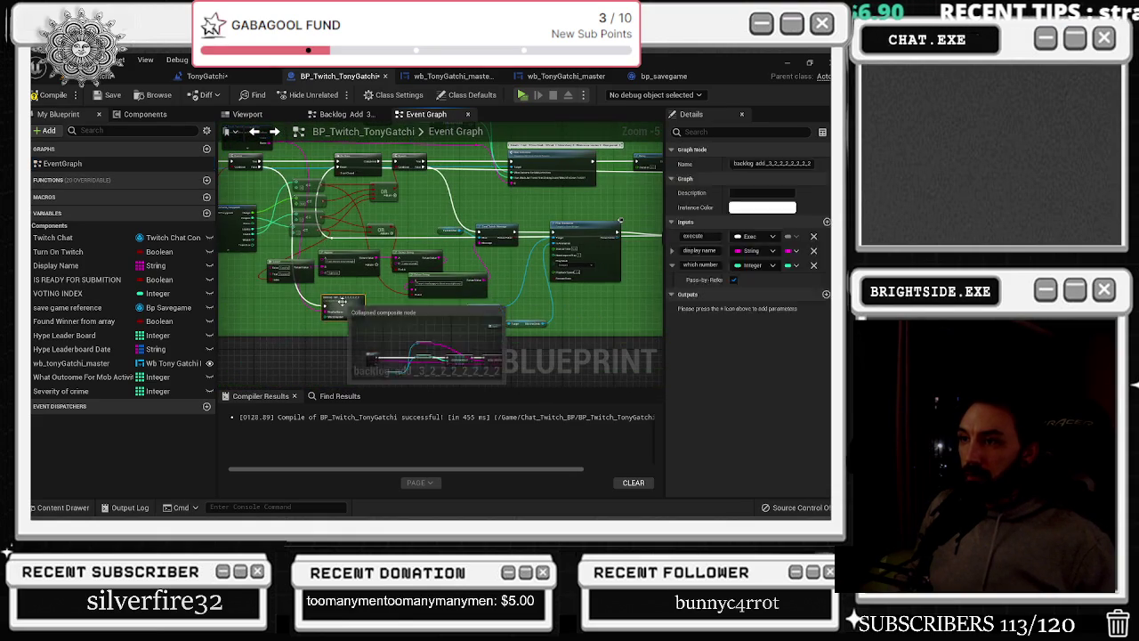
key(ctrl+z)
scroll(445, 208, up, 2)
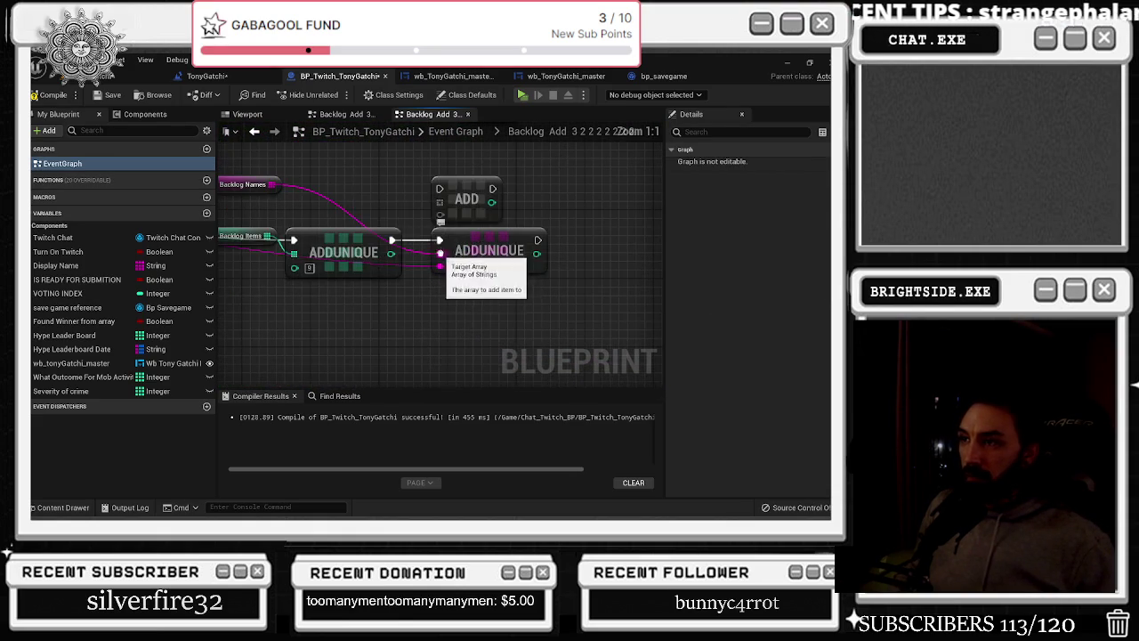
drag(445, 258, 439, 190)
click(485, 246)
key(Delete)
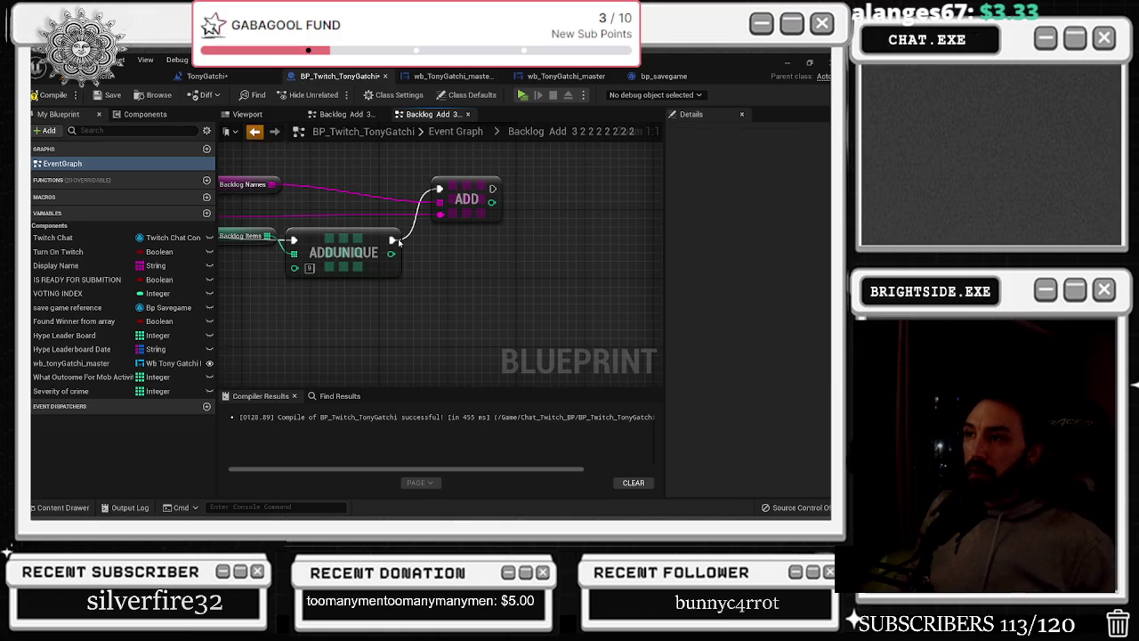
key(alt+Left)
In Backlog Add 3, paste ADD wired to exec, Backlog Names and Backlog Items, replacing the second ADDUNIQUE
double_click(440, 252)
key(ctrl+v)
scroll(416, 264, up, 2)
drag(436, 227, 435, 225)
drag(259, 219, 436, 239)
mouse_move(426, 300)
mouse_down()
mouse_move(438, 263)
mouse_move(470, 282)
mouse_up()
click(448, 270)
key(Delete)
click(465, 244)
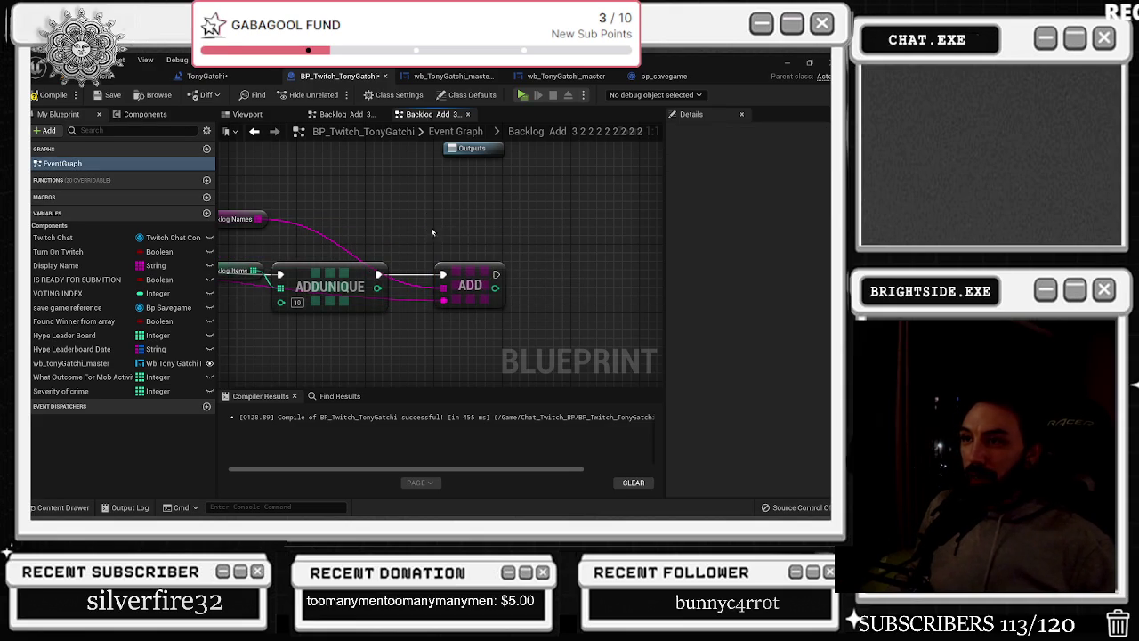
key(alt+Left)
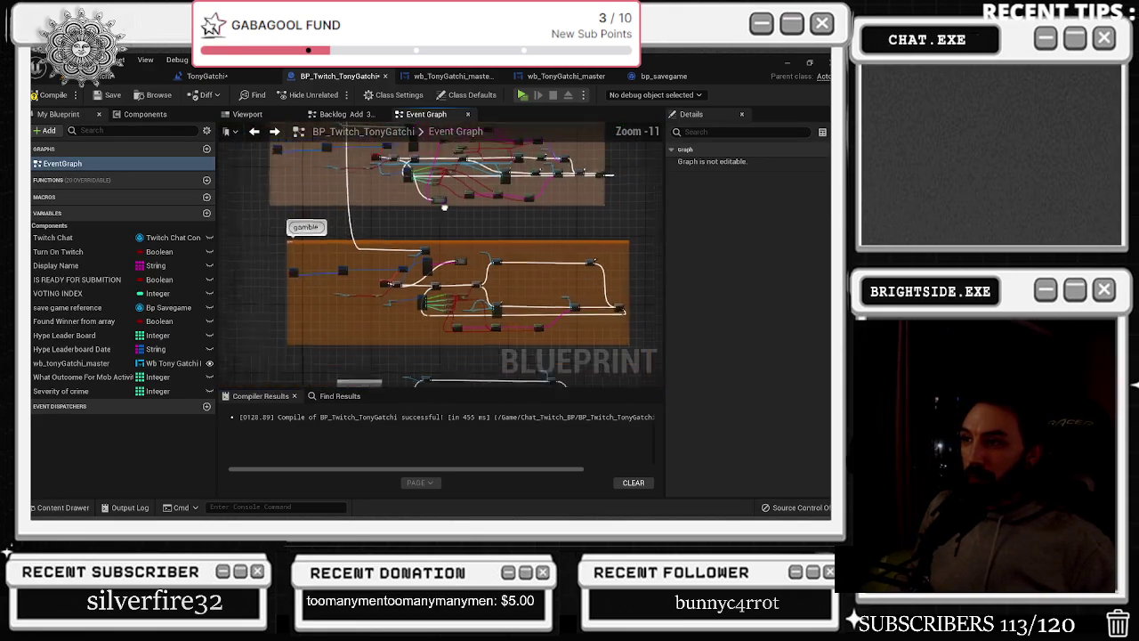
In Backlog Add 3 2 2 2 2, delete the second ADDUNIQUE and move ADD into its spot
scroll(451, 256, up, 2)
scroll(450, 256, up, 2)
double_click(463, 232)
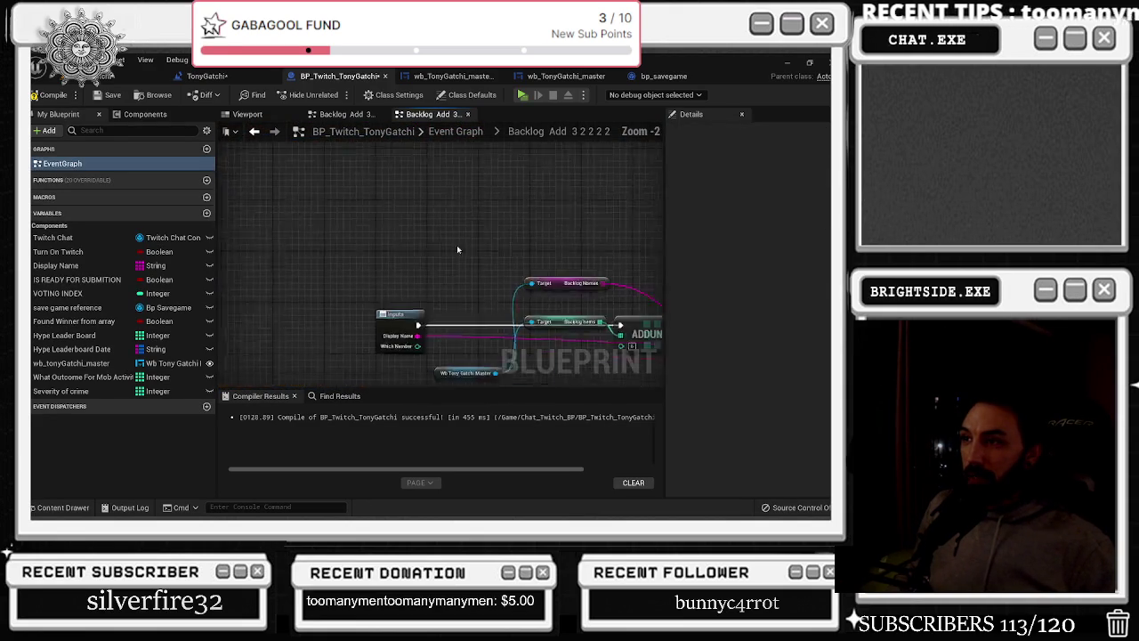
mouse_move(510, 267)
mouse_down()
mouse_move(361, 259)
mouse_move(490, 250)
mouse_up()
scroll(330, 273, up, 2)
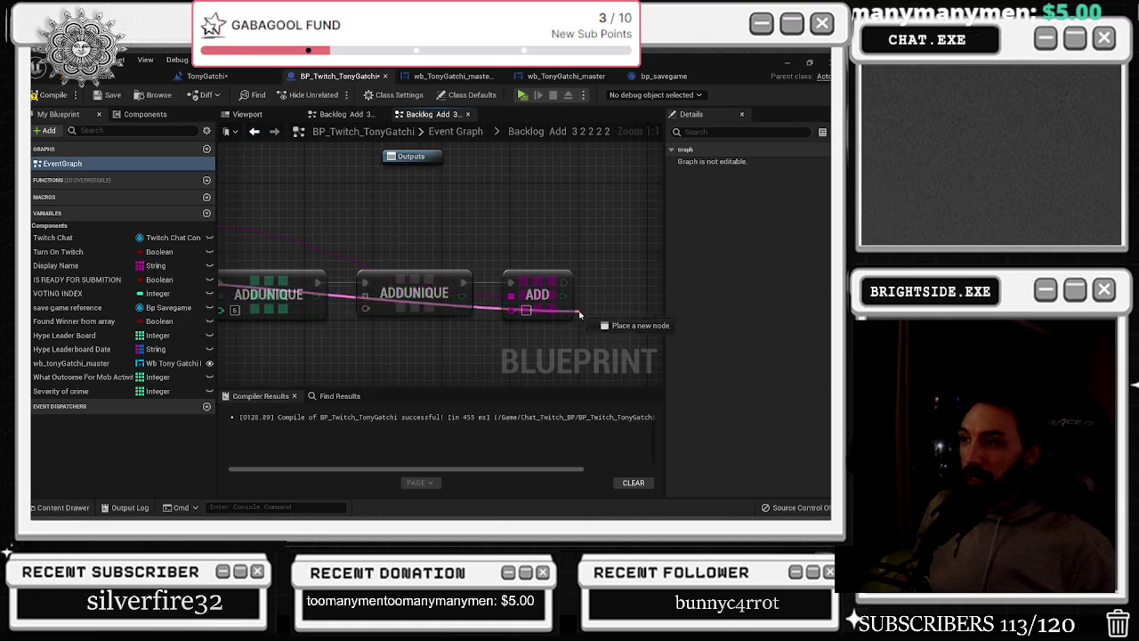
click(392, 289)
key(Delete)
drag(502, 287, 364, 282)
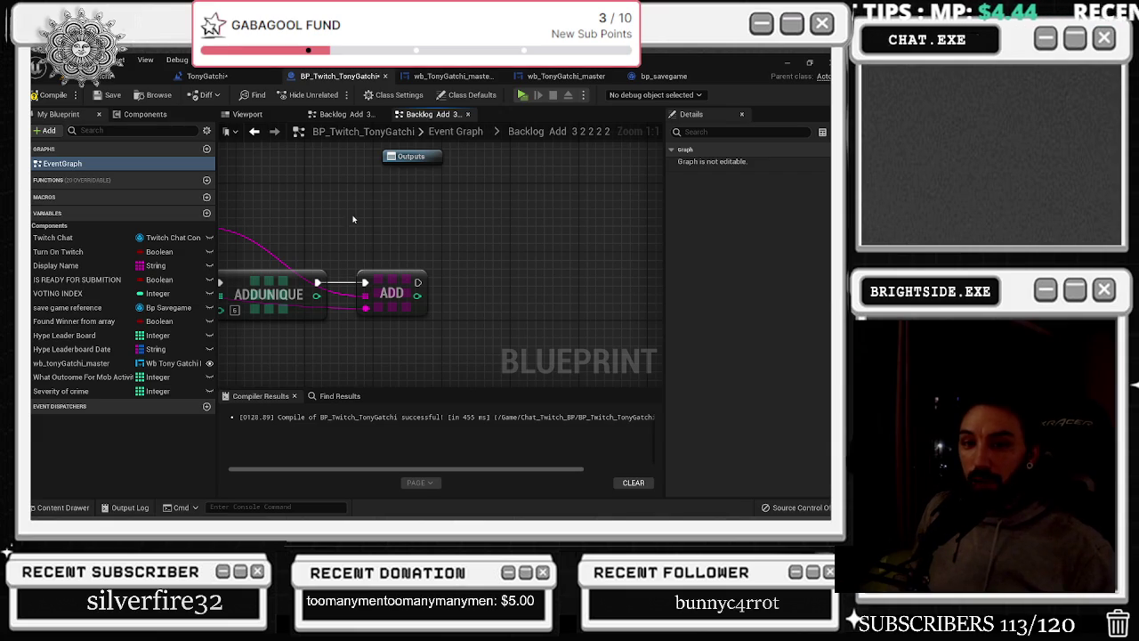
drag(222, 276, 246, 281)
click(256, 132)
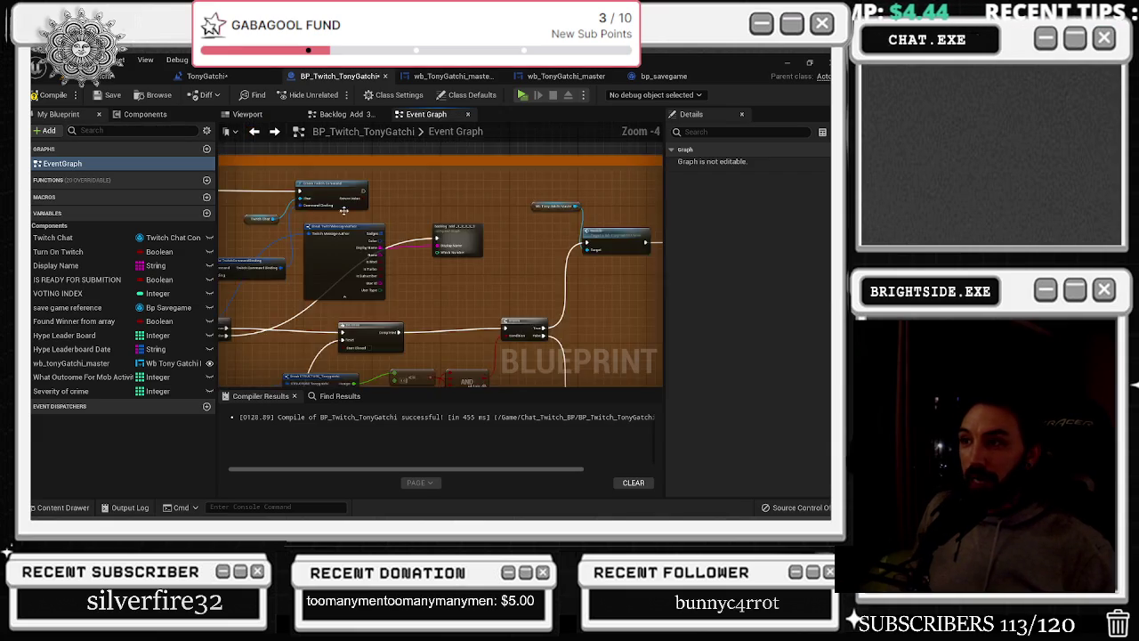
Nudge the existing Backlog Add node left and bring the hydration check branch into view
click(458, 239)
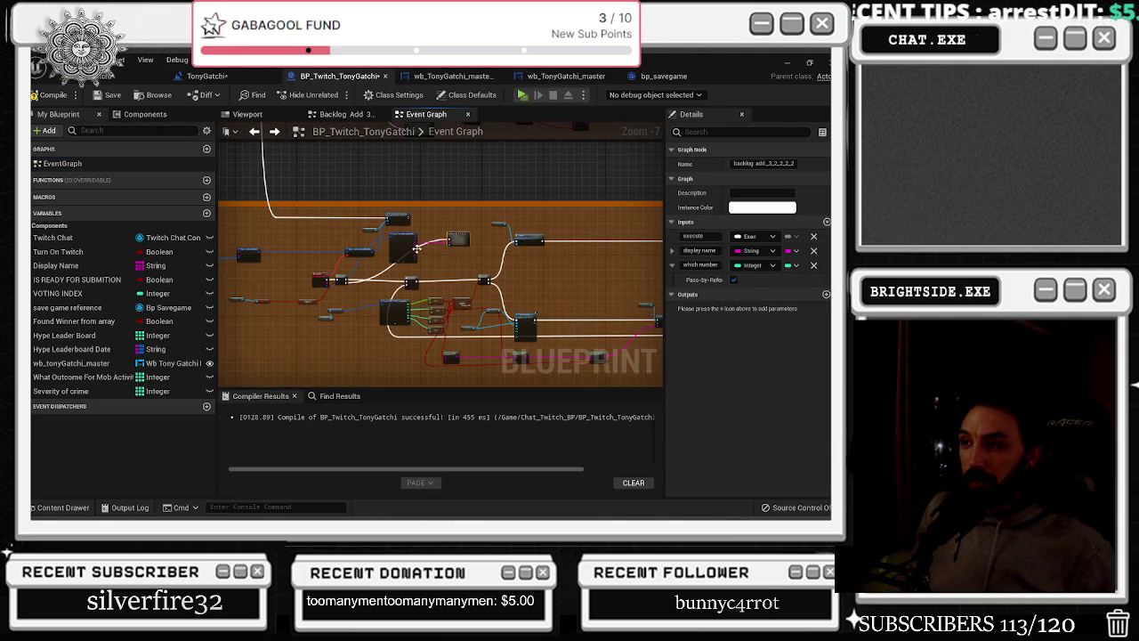
scroll(417, 249, up, 2)
mouse_move(481, 245)
mouse_down()
mouse_move(579, 303)
mouse_move(471, 244)
mouse_up()
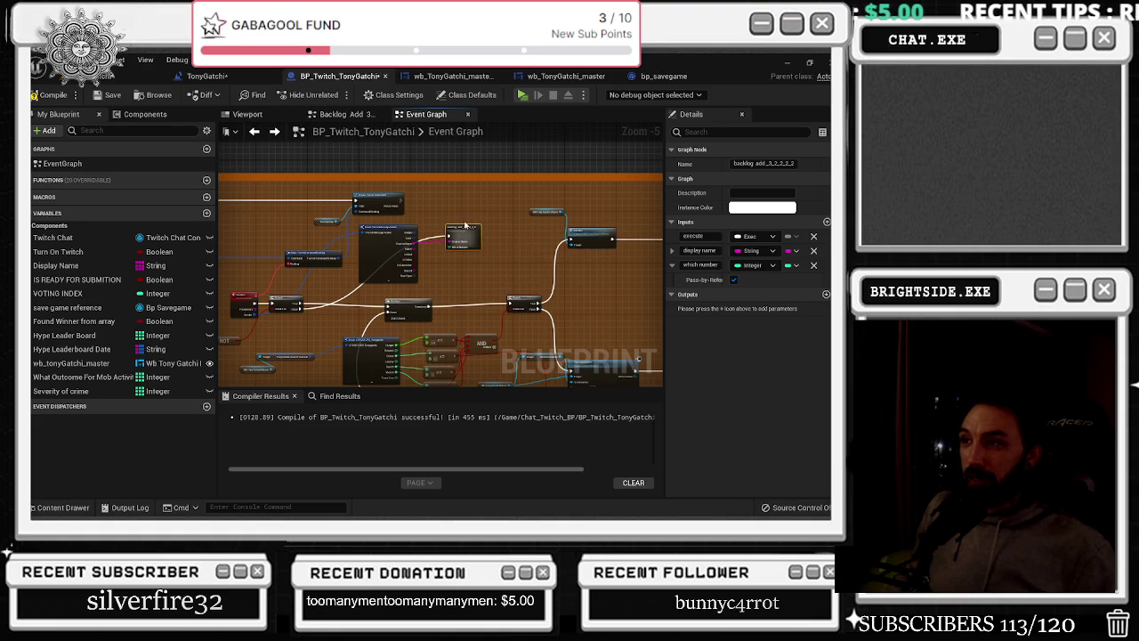
scroll(464, 226, down, 2)
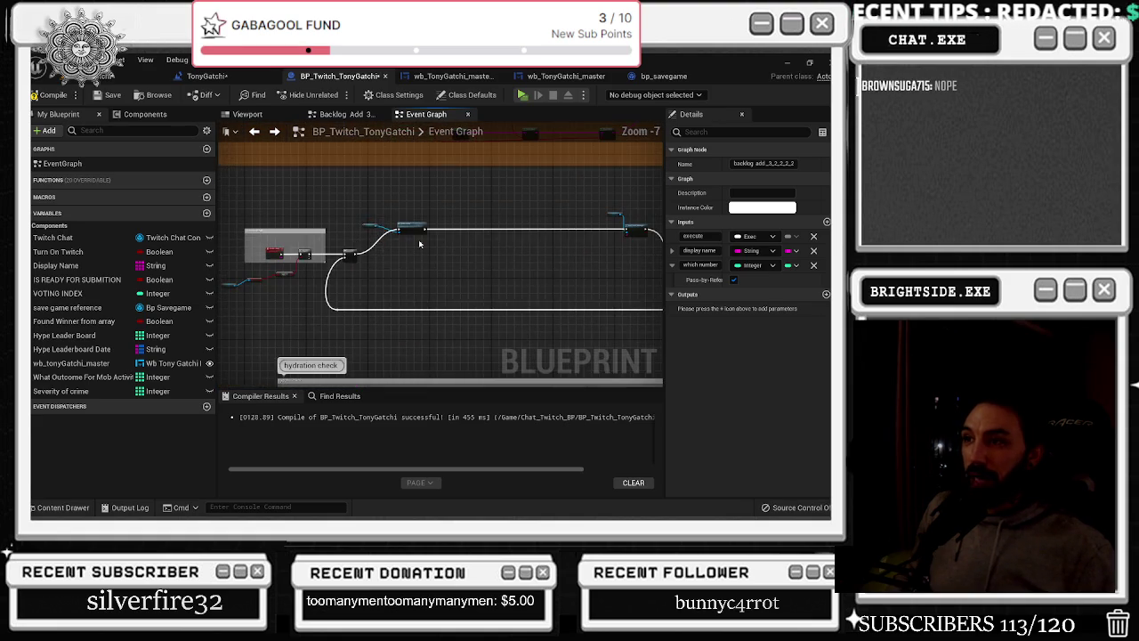
drag(420, 244, 405, 145)
scroll(382, 238, up, 5)
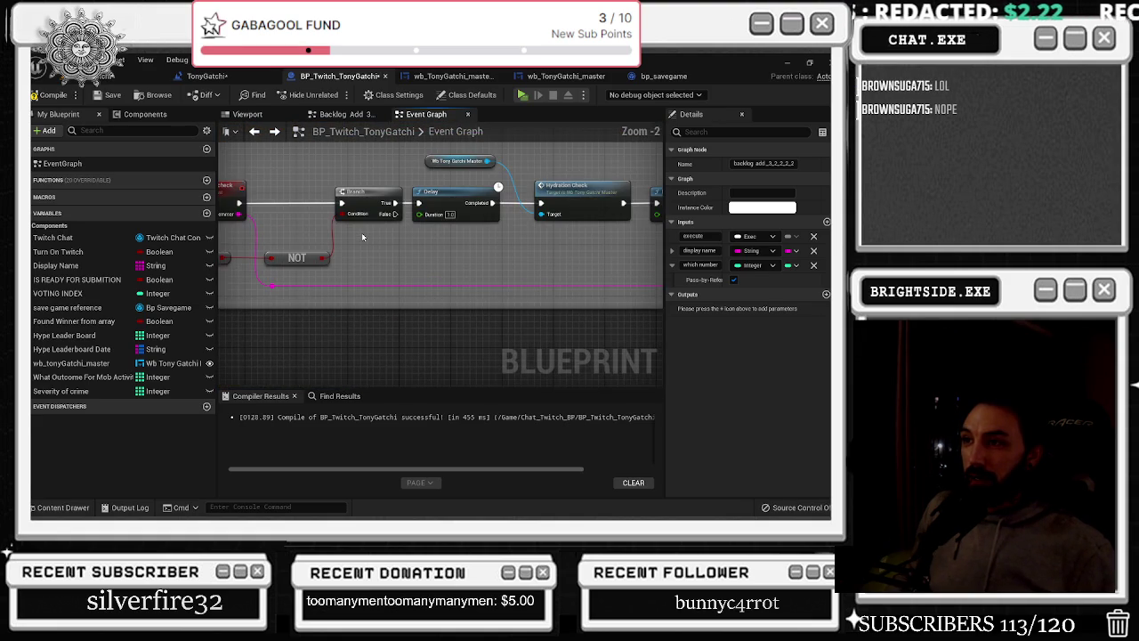
mouse_move(363, 237)
mouse_down()
mouse_move(456, 258)
mouse_move(387, 251)
mouse_up()
Paste a copy of the Backlog Add collapsed node below Delay and wire Display Name into it
click(423, 254)
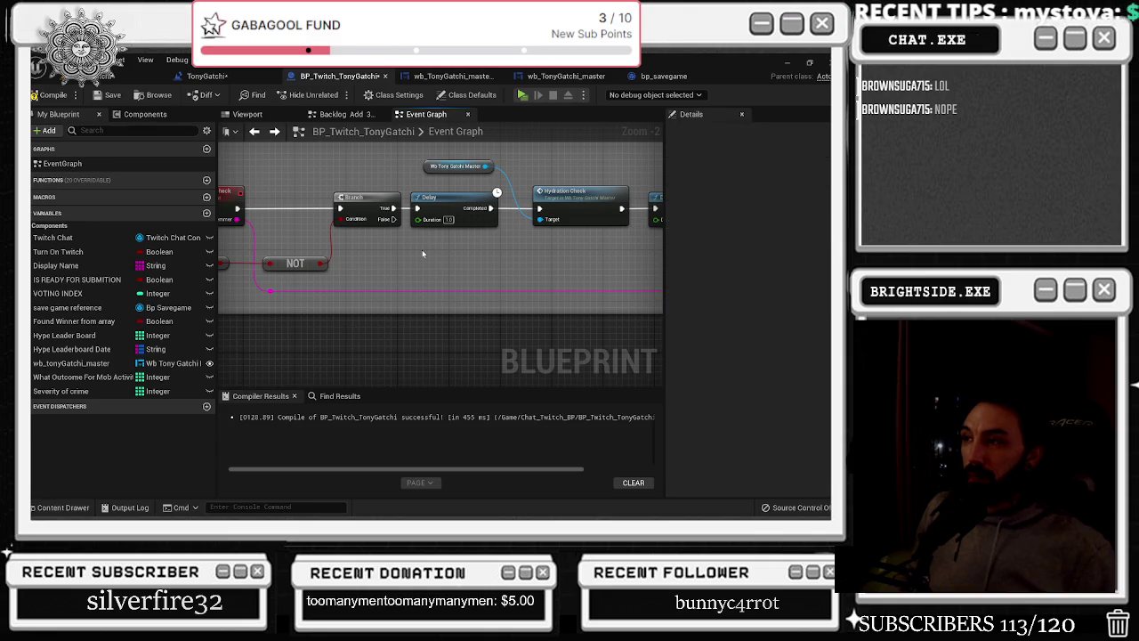
key(ctrl+v)
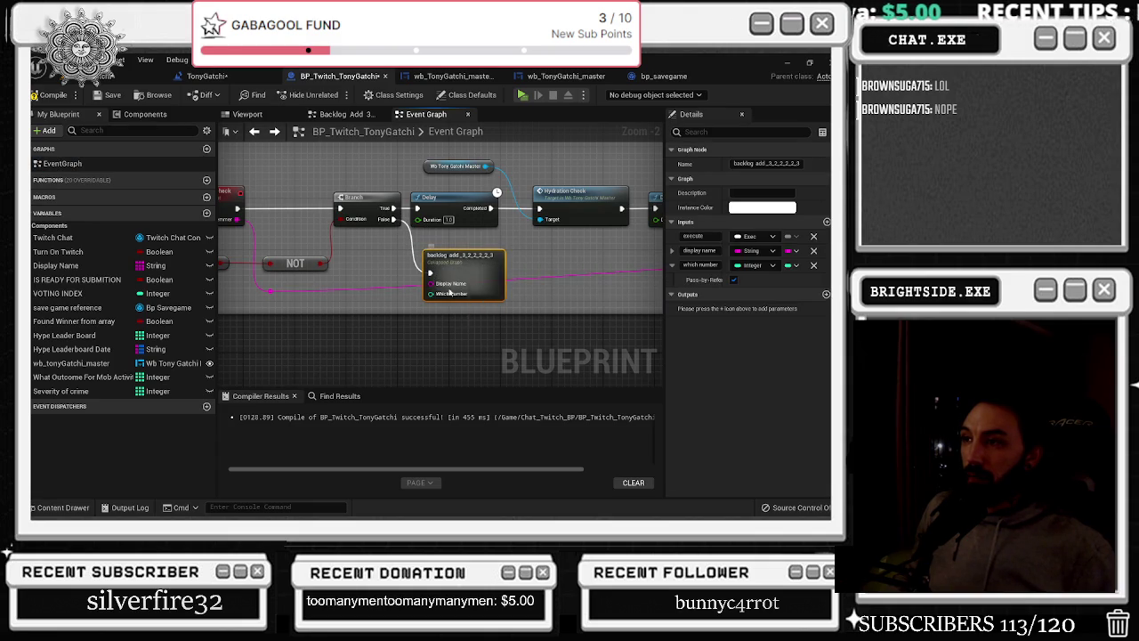
drag(431, 273, 424, 272)
mouse_move(356, 275)
mouse_down()
mouse_move(490, 286)
mouse_move(412, 273)
mouse_up()
drag(327, 290, 378, 294)
drag(479, 285, 479, 284)
Inside the new collapsed graph, delete the ADD node and the mistakenly pasted Backlog Add node
double_click(512, 267)
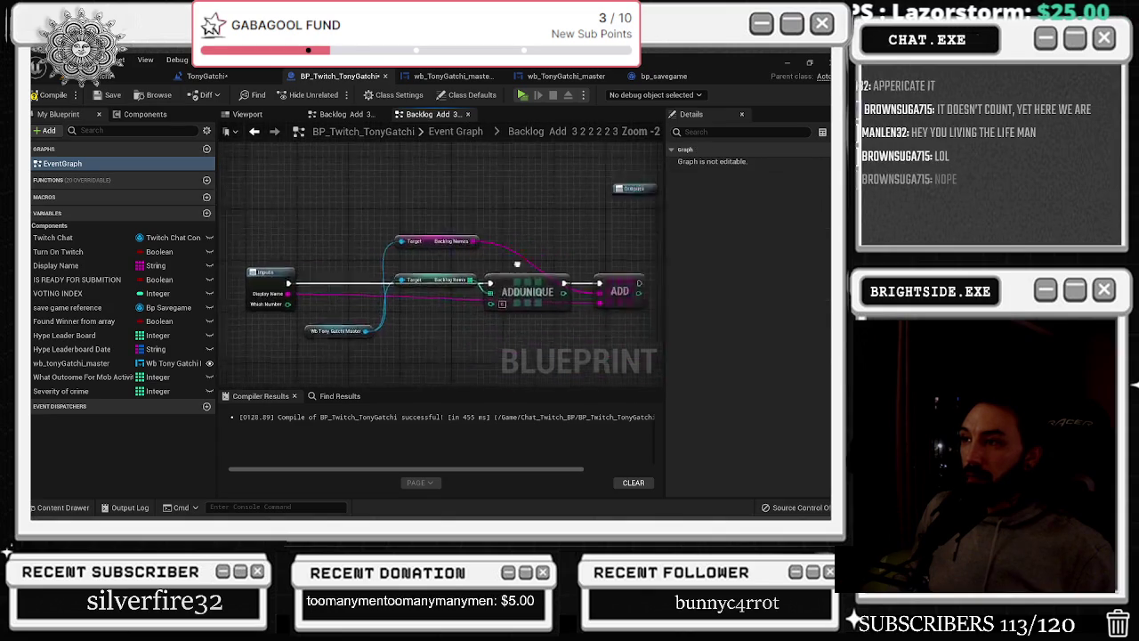
key(ctrl+v)
drag(383, 258, 397, 298)
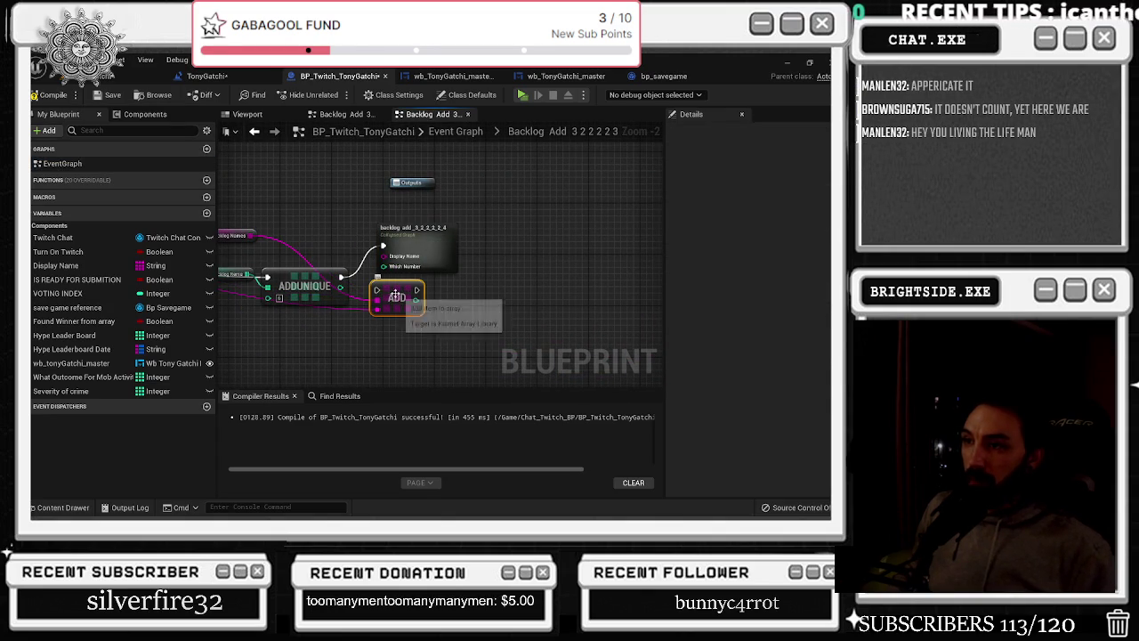
key(Delete)
drag(485, 238, 485, 268)
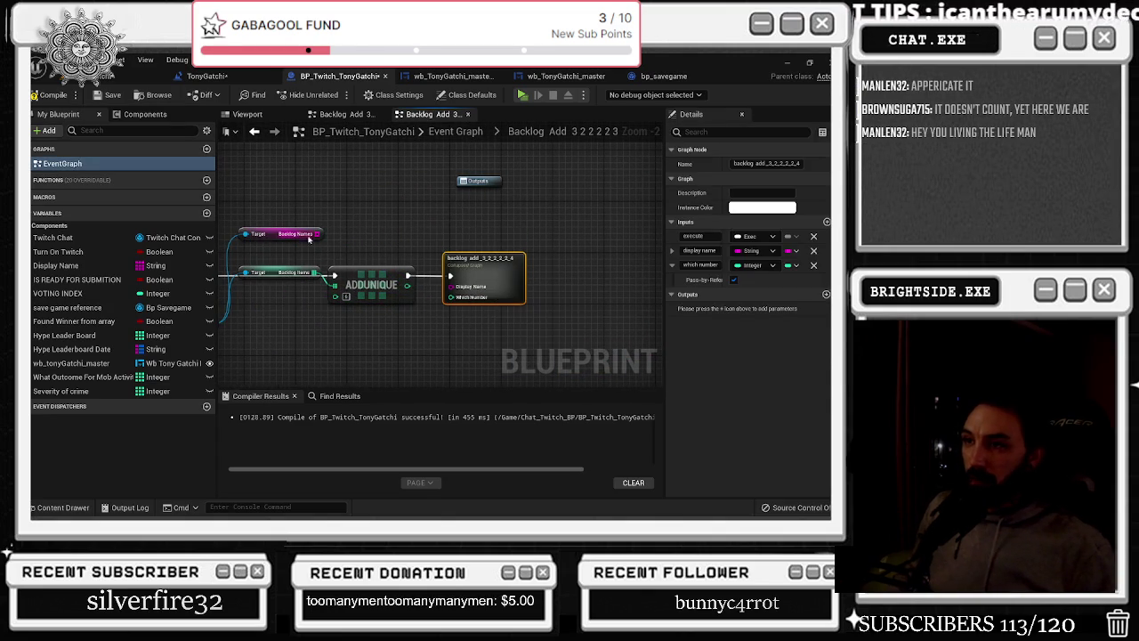
drag(317, 232, 388, 257)
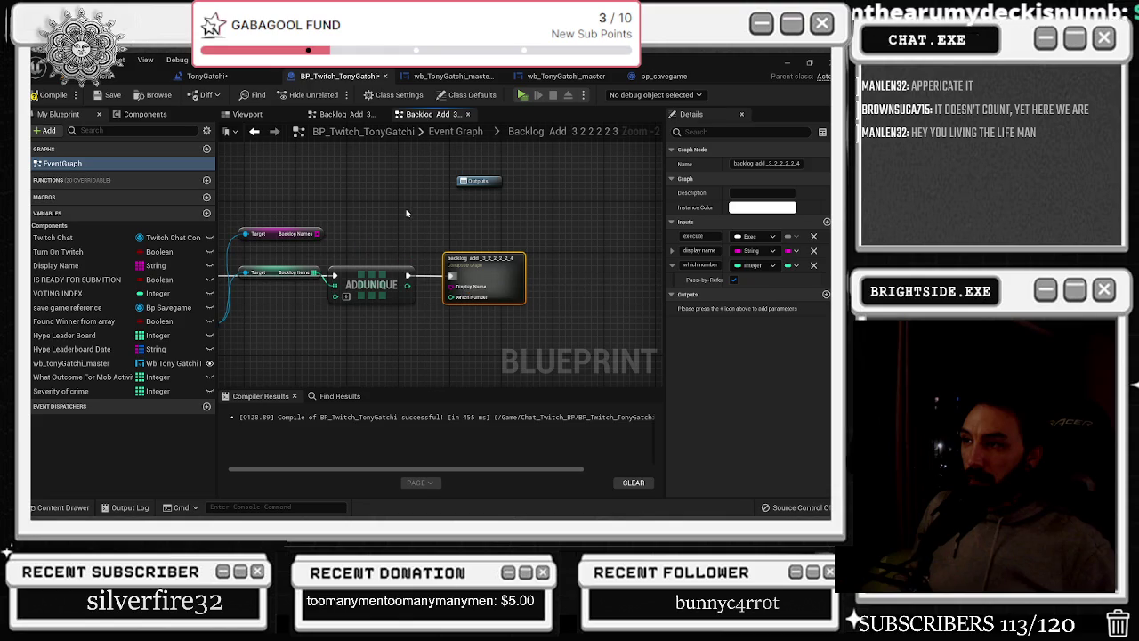
key(Delete)
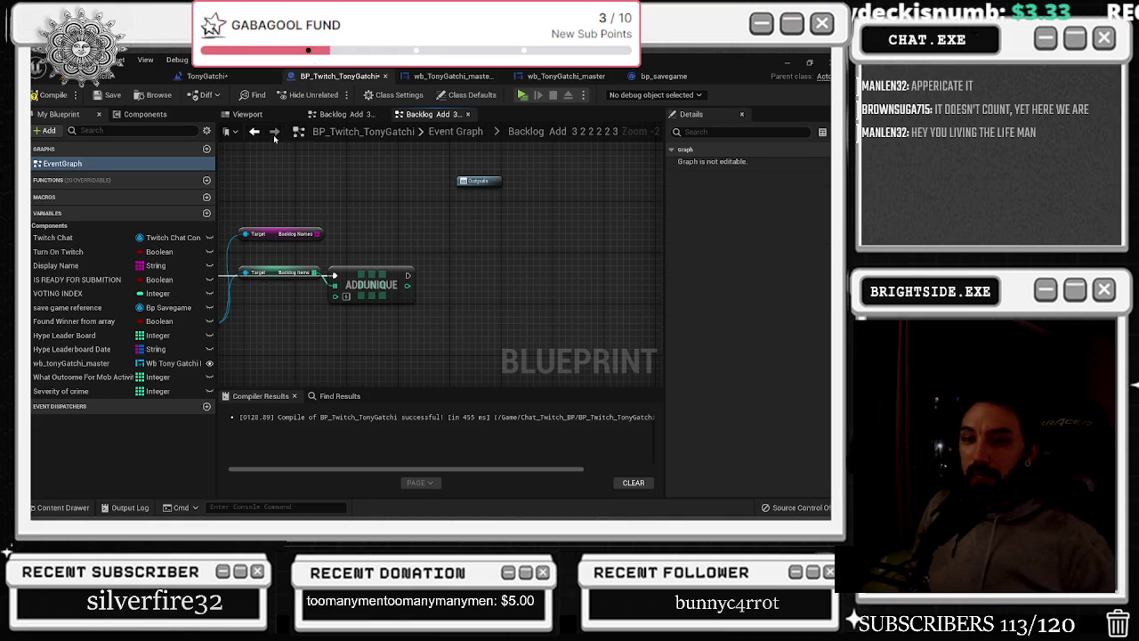
Select the Backlog Names getter and ADD node from an existing Backlog Add graph to copy
click(255, 131)
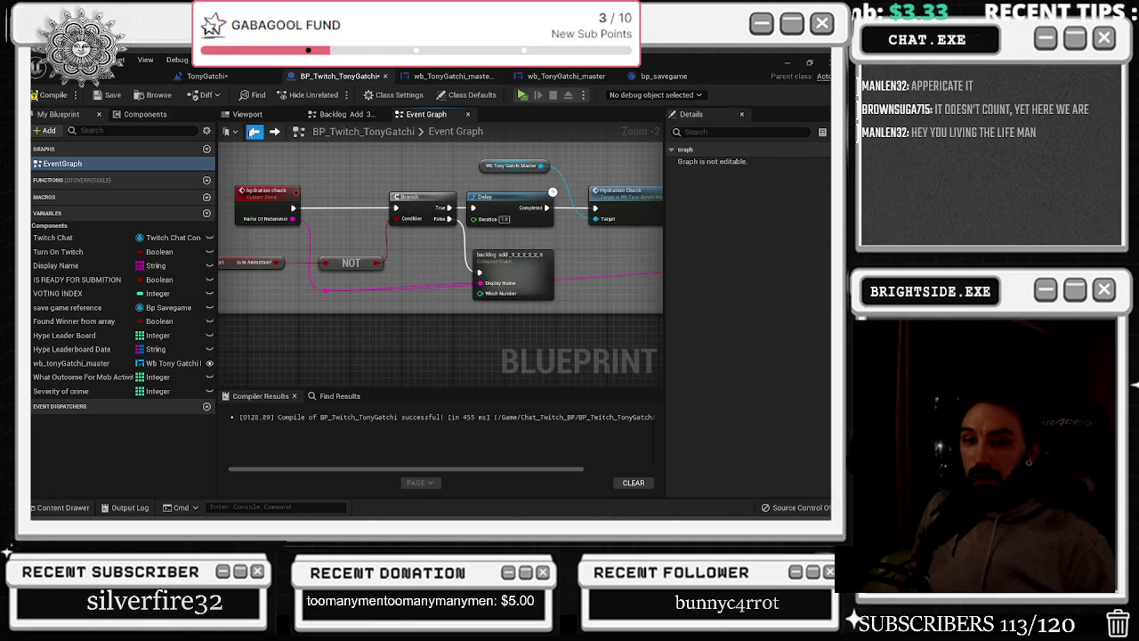
click(532, 261)
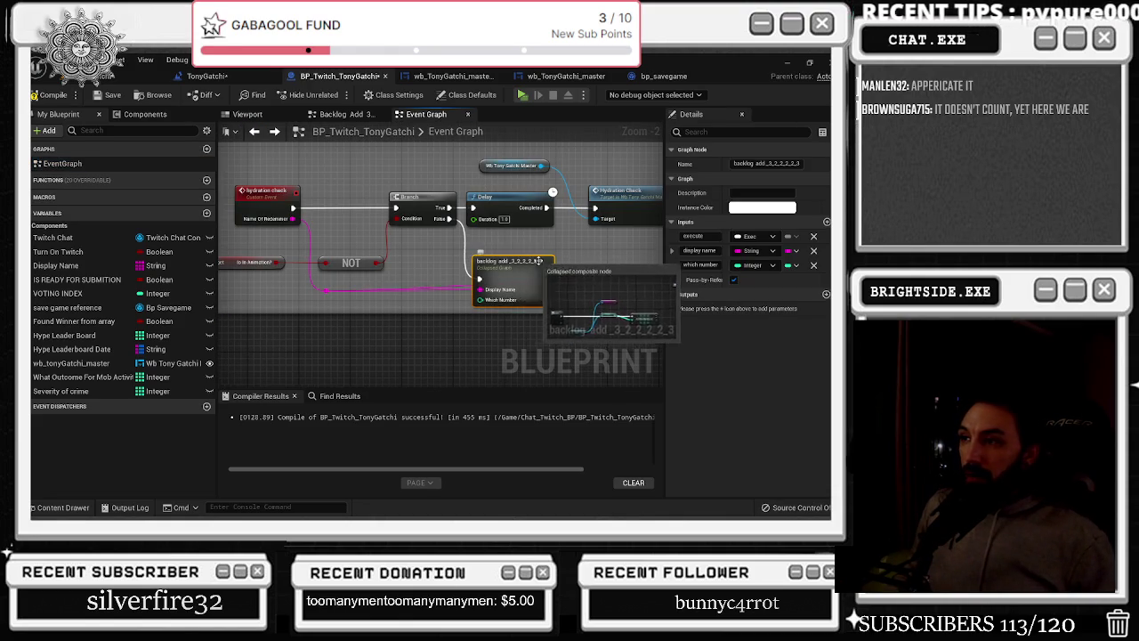
scroll(532, 260, down, 2)
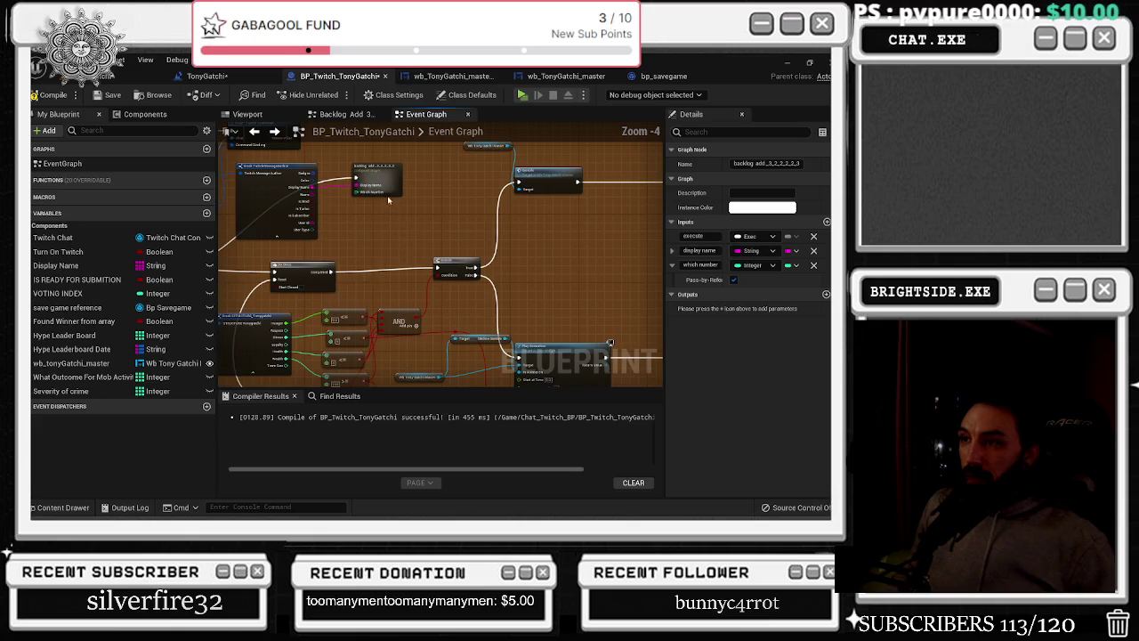
double_click(378, 182)
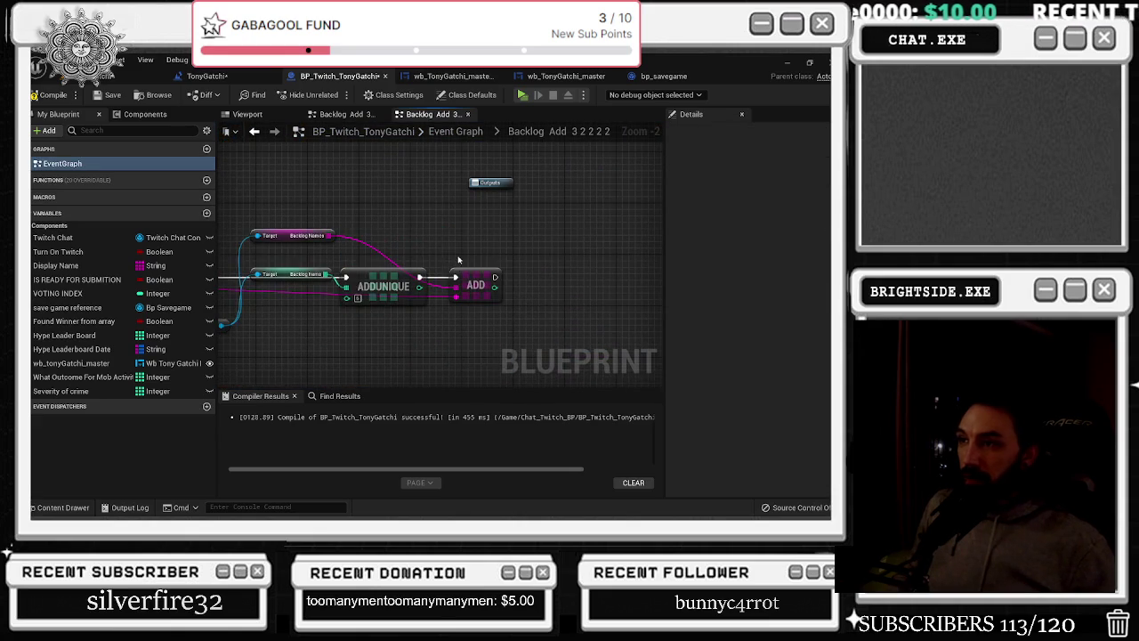
mouse_move(288, 191)
mouse_down()
mouse_move(507, 302)
mouse_move(507, 269)
mouse_up()
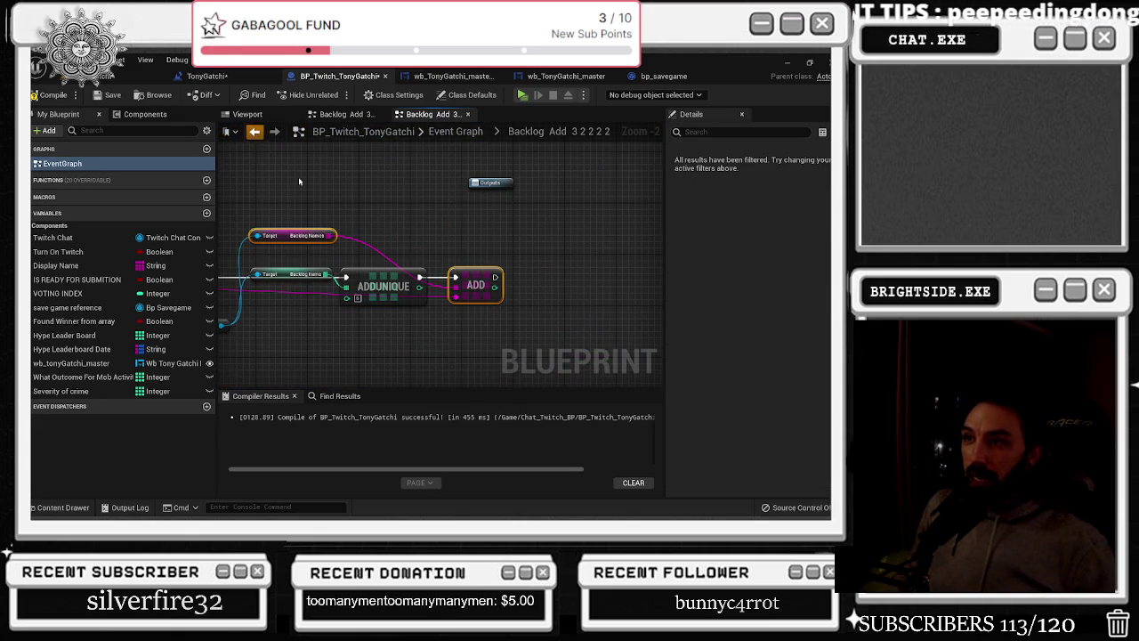
click(255, 132)
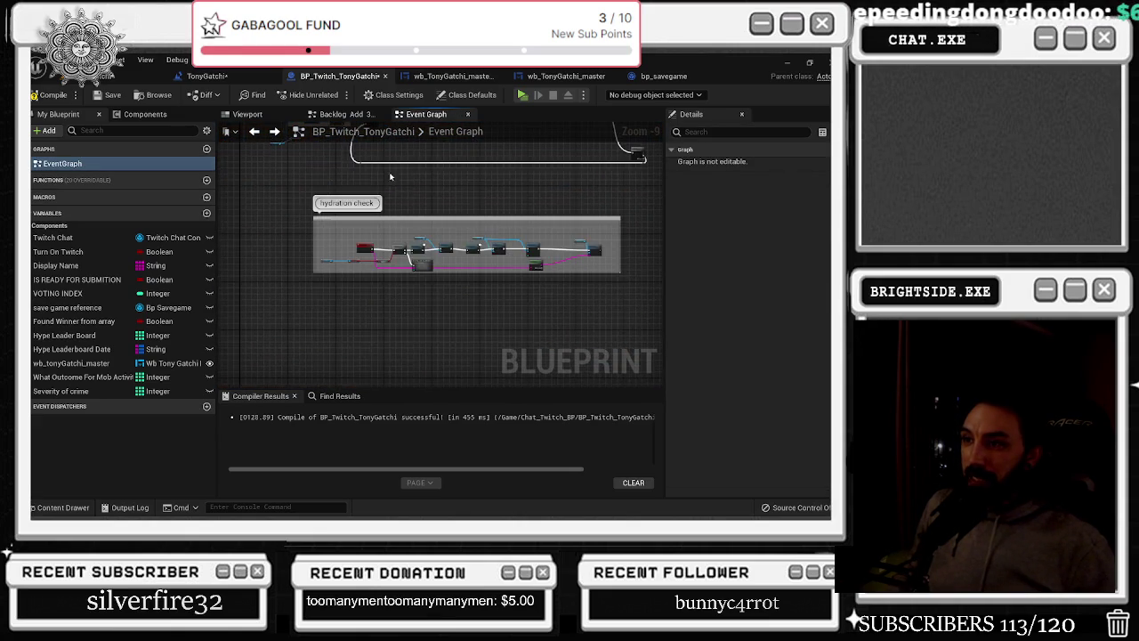
Paste Backlog Names and ADD into Backlog Add 3_2_2_2_2_3, chaining ADDUNIQUE's exec into ADD
scroll(392, 223, up, 5)
double_click(410, 264)
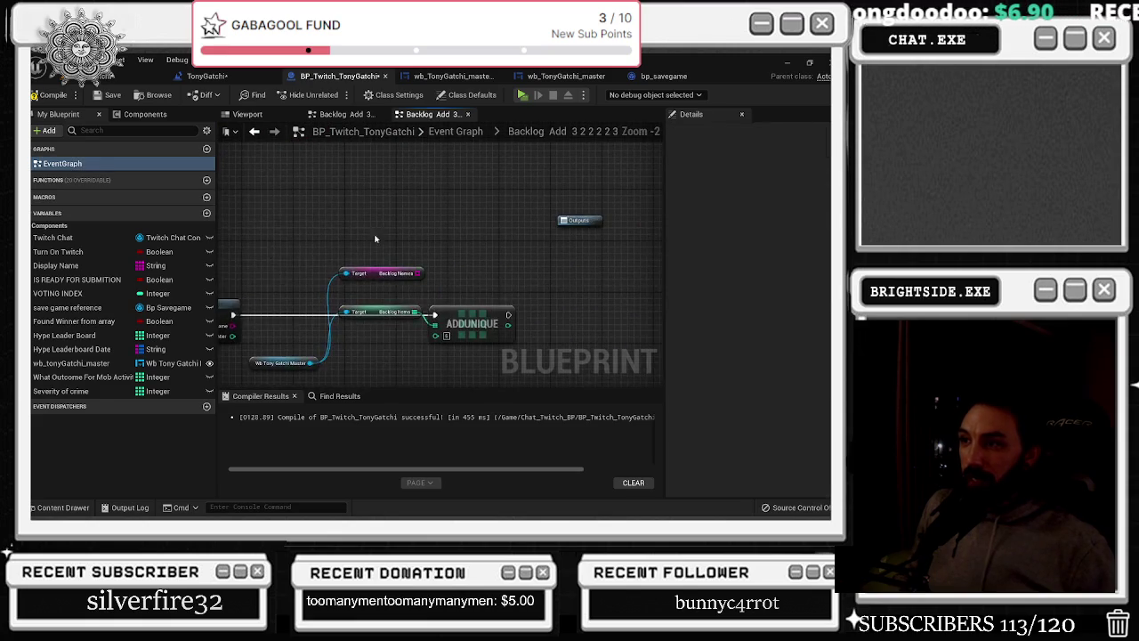
key(ctrl+v)
click(381, 238)
drag(381, 238, 406, 238)
drag(360, 272, 459, 269)
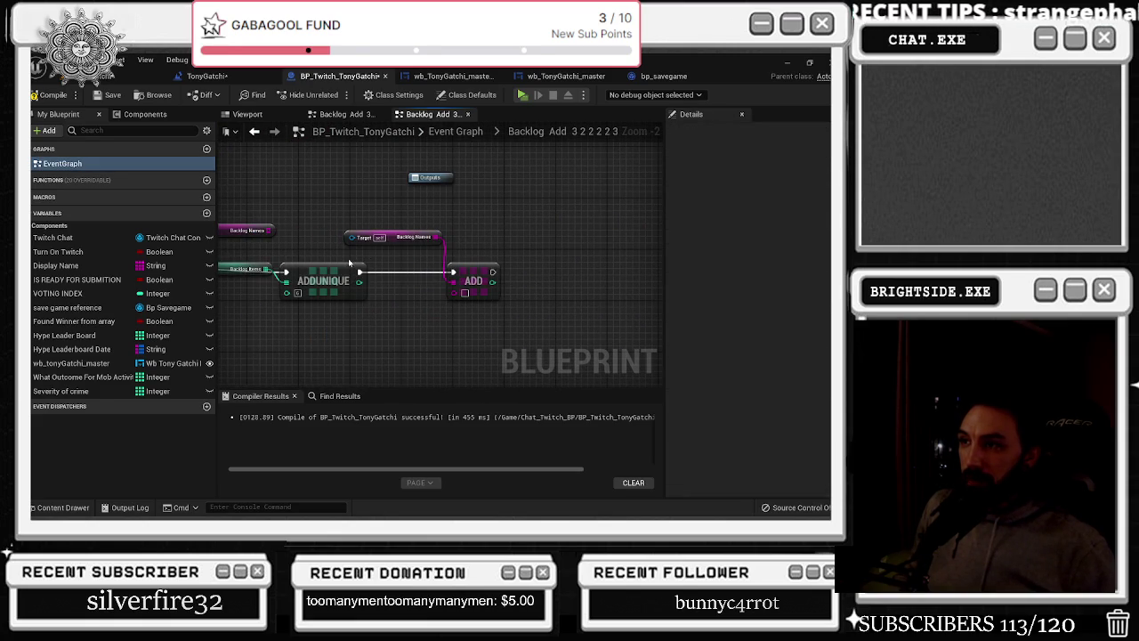
drag(350, 263, 431, 266)
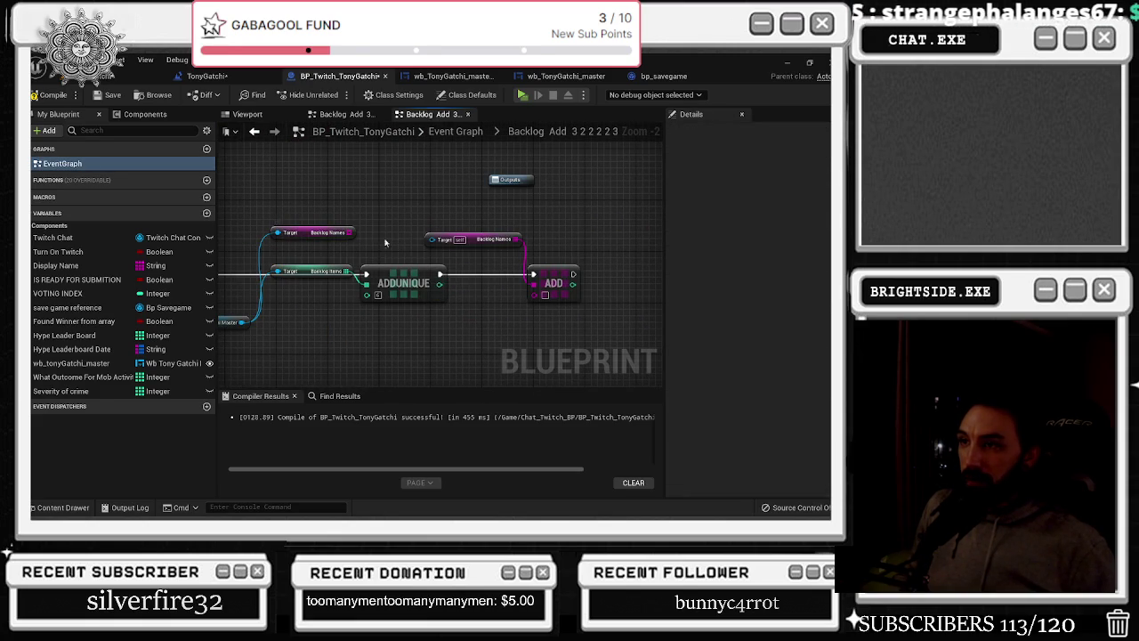
mouse_move(350, 233)
mouse_down()
mouse_move(544, 295)
mouse_move(188, 300)
mouse_move(436, 290)
mouse_up()
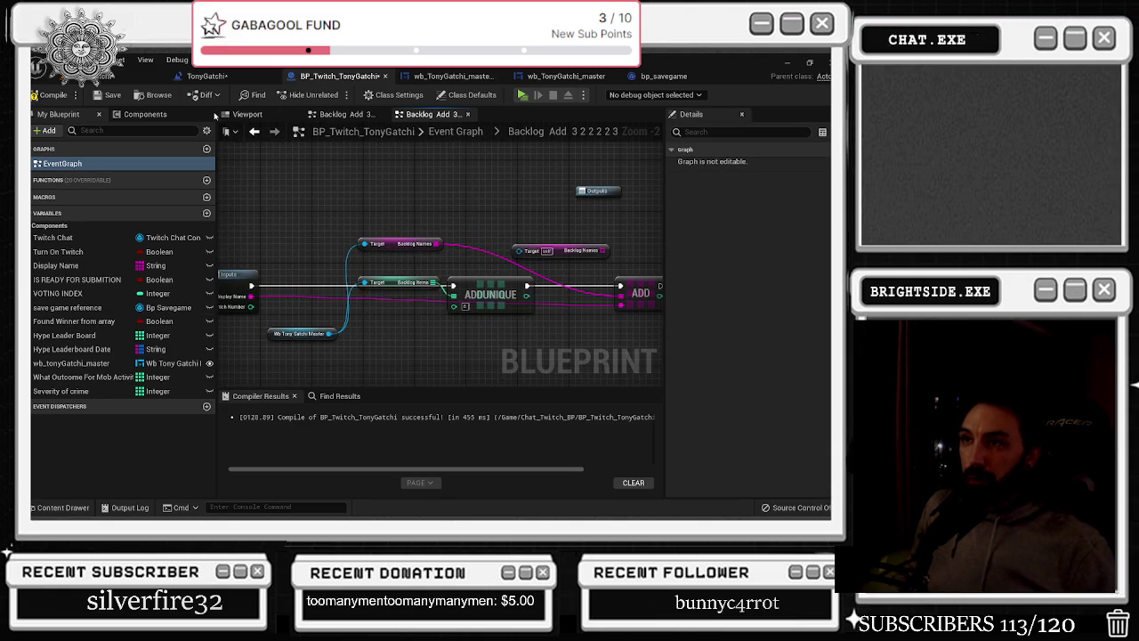
Compare against the eating group's Backlog Add graph and its ADDUNIQUE node
click(253, 131)
scroll(419, 273, down, 5)
drag(411, 383, 431, 124)
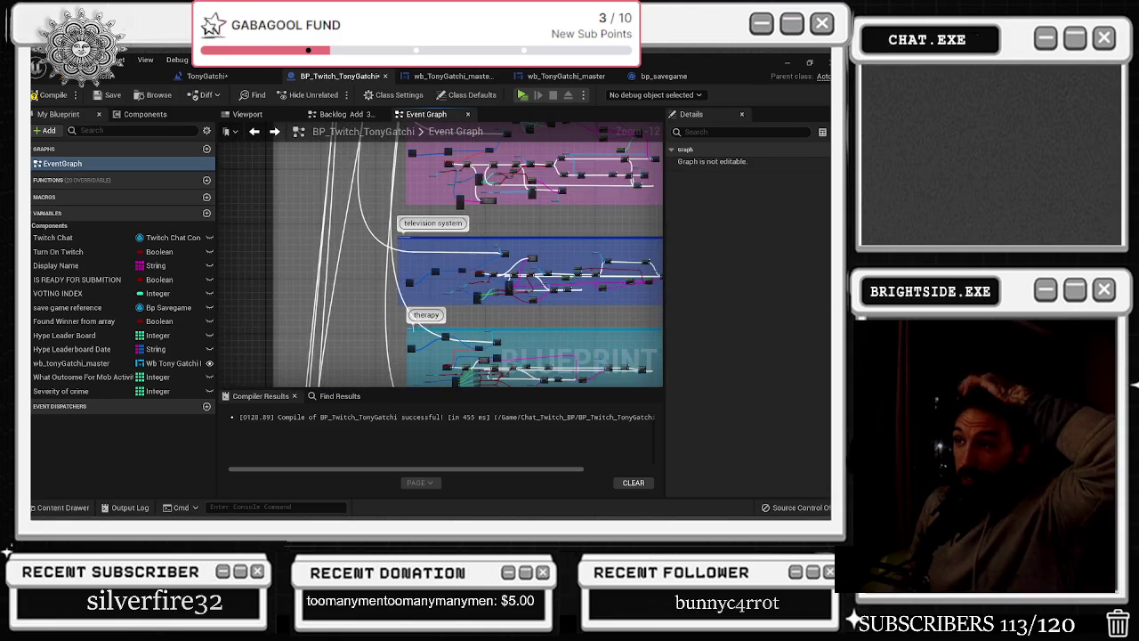
mouse_move(410, 383)
mouse_down()
mouse_move(411, 311)
mouse_move(446, 383)
mouse_up()
scroll(475, 292, up, 6)
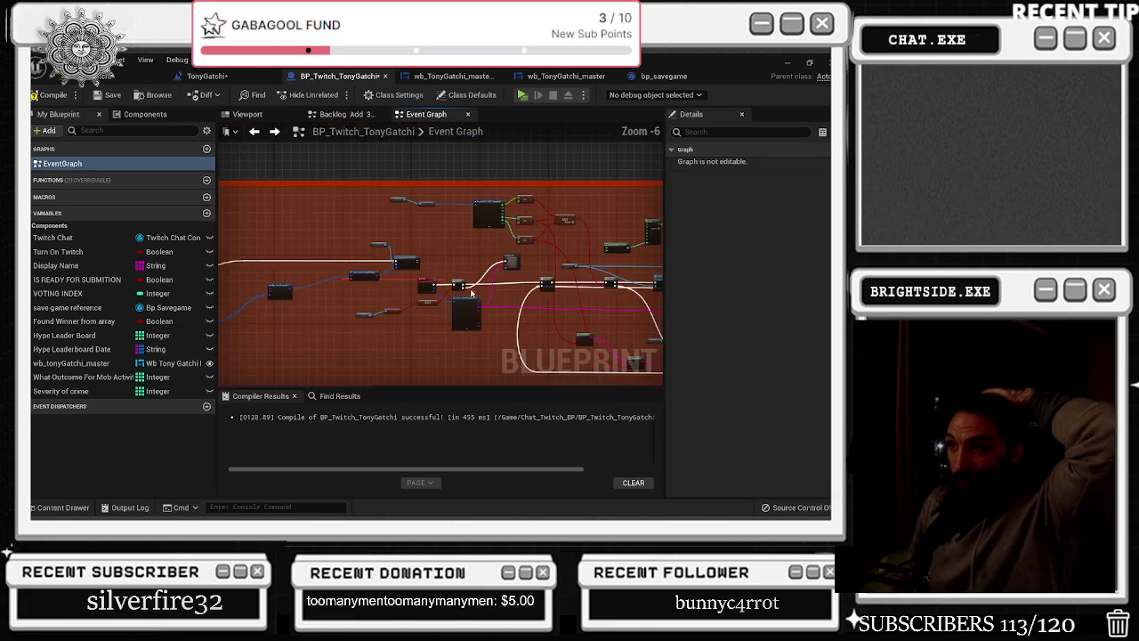
scroll(475, 292, up, 4)
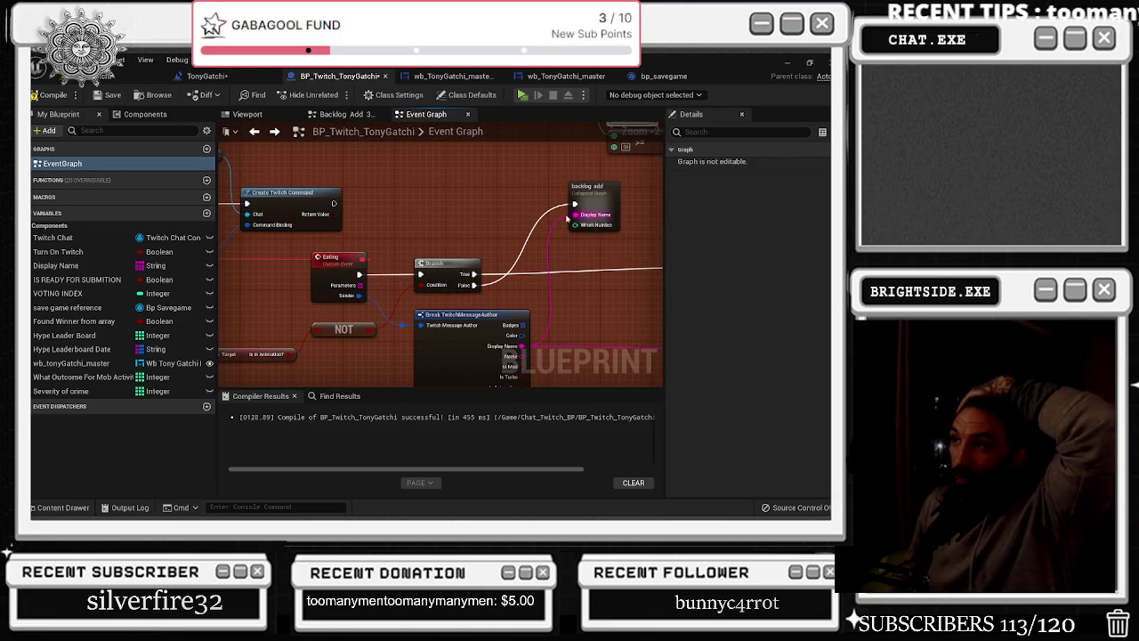
double_click(588, 196)
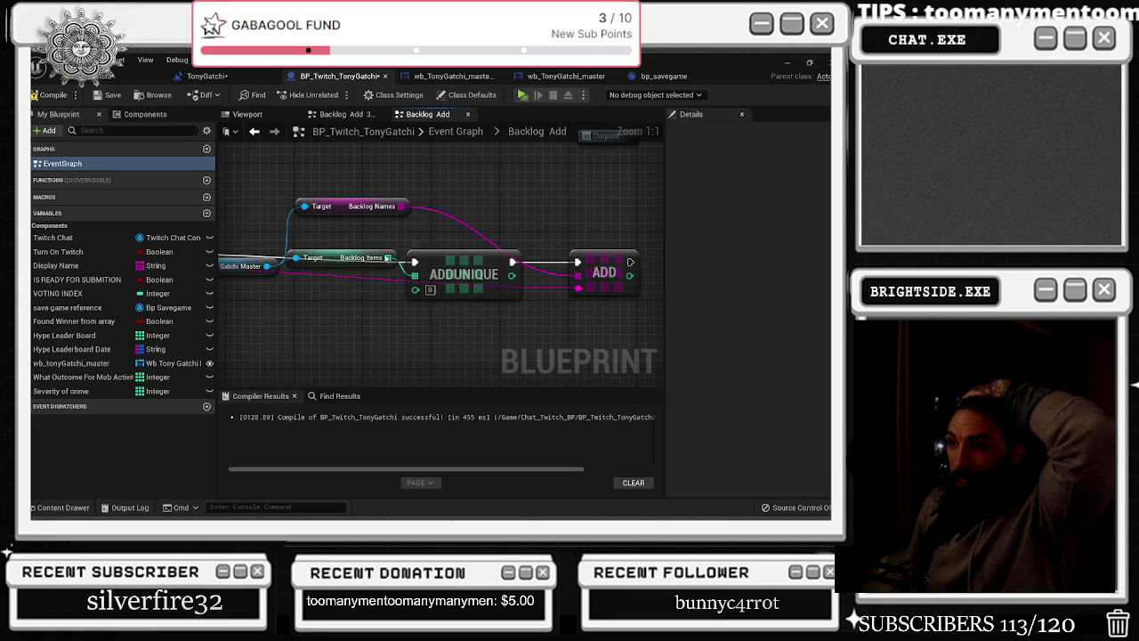
click(463, 283)
key(alt+Left)
Delete the extra Backlog Names getter, save BP_Twitch_TonyGatchi, and return to the TonyGatchi level
mouse_move(368, 265)
mouse_down()
mouse_move(410, 225)
mouse_move(395, 286)
mouse_move(399, 252)
mouse_up()
scroll(400, 285, up, 9)
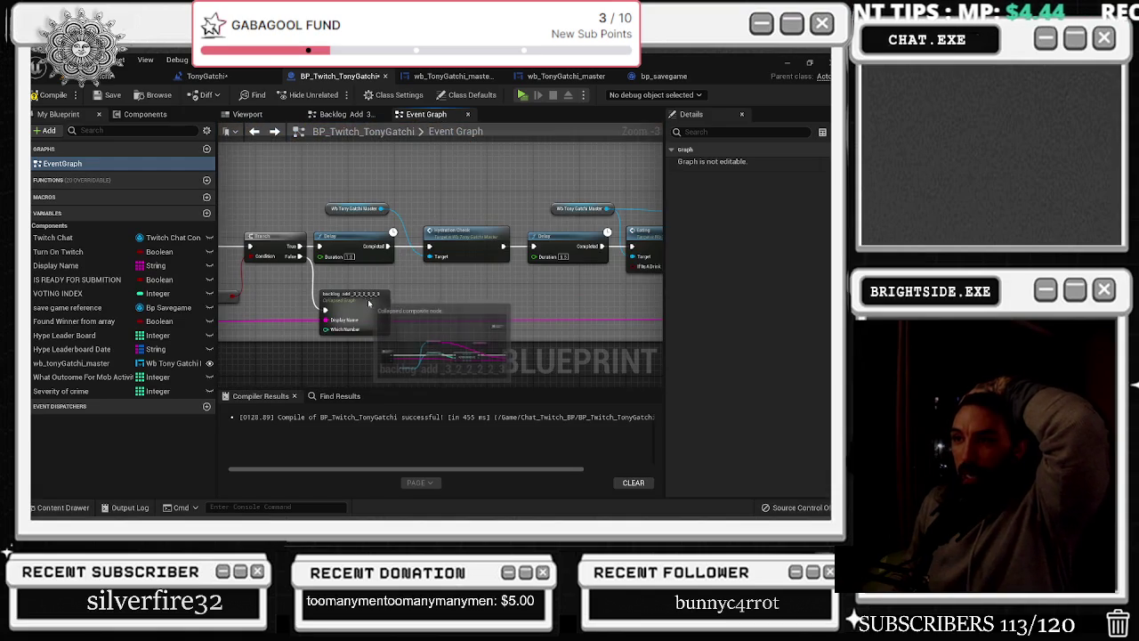
double_click(369, 303)
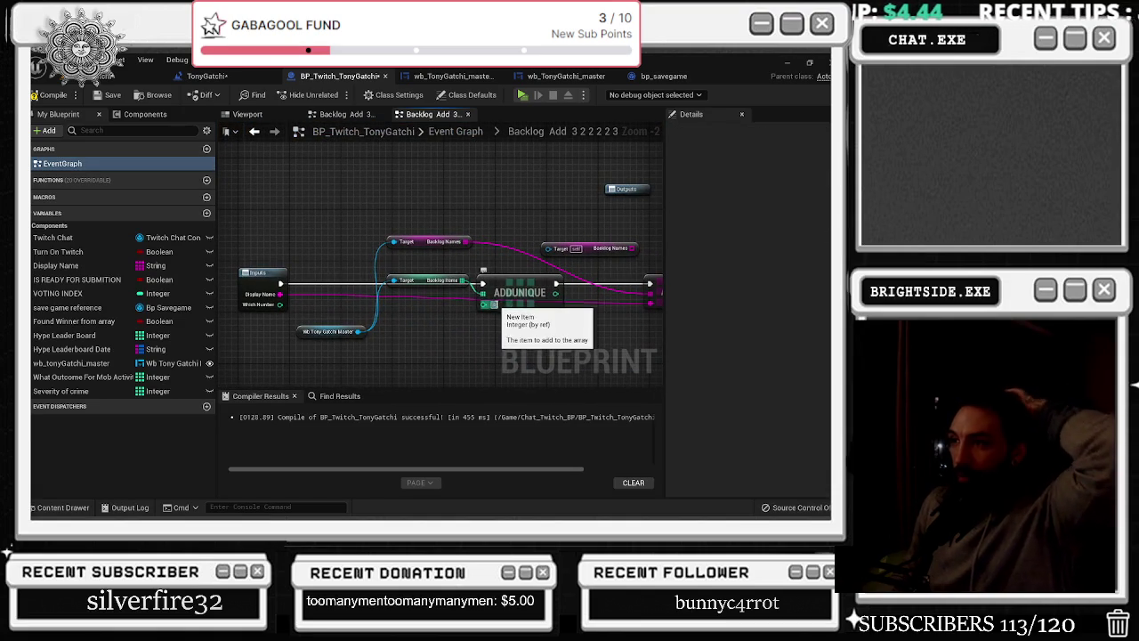
click(592, 250)
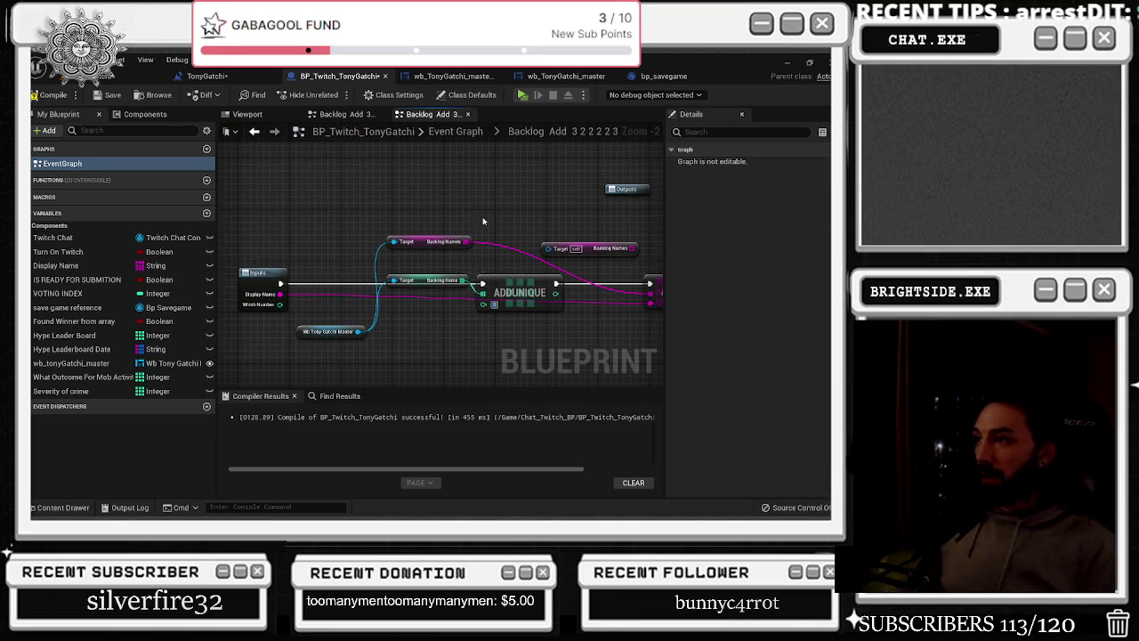
drag(592, 252, 522, 258)
key(Delete)
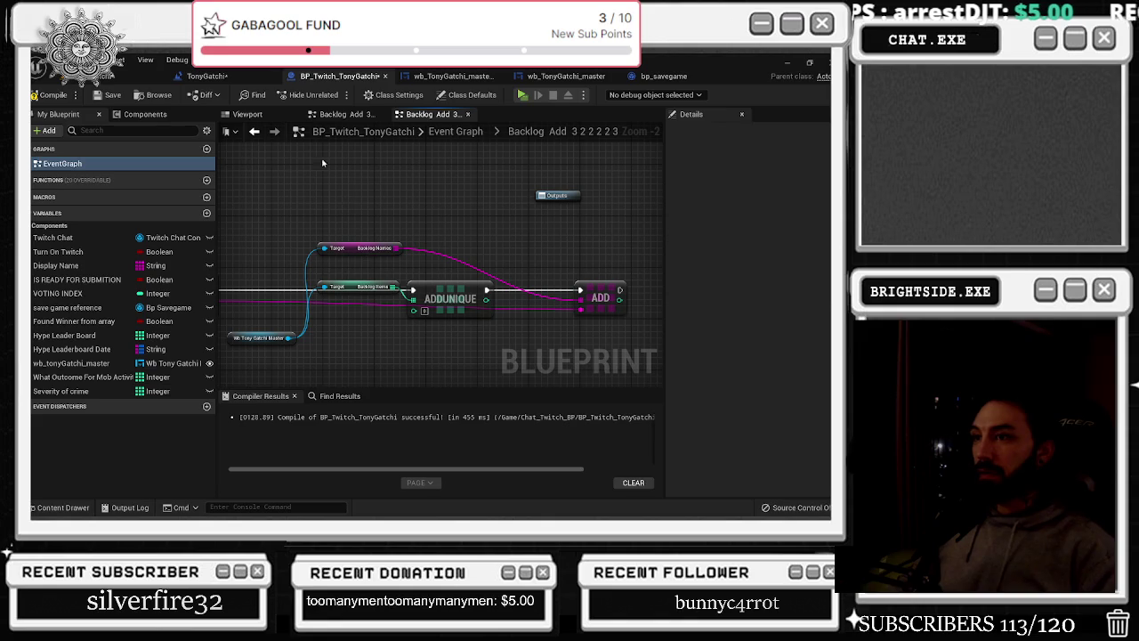
click(113, 95)
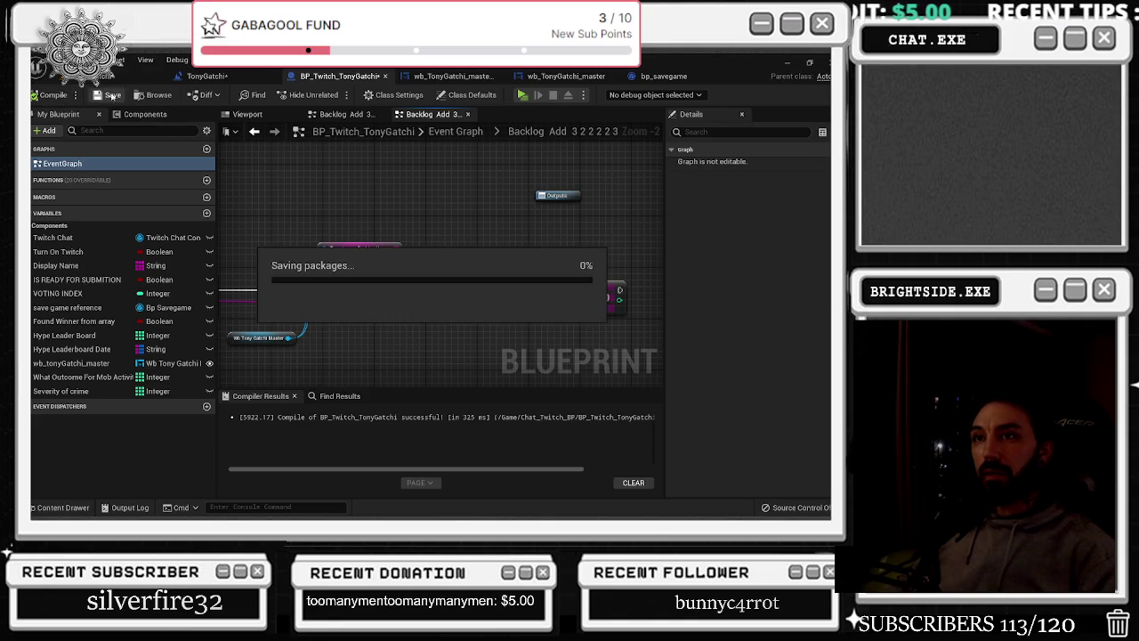
click(107, 78)
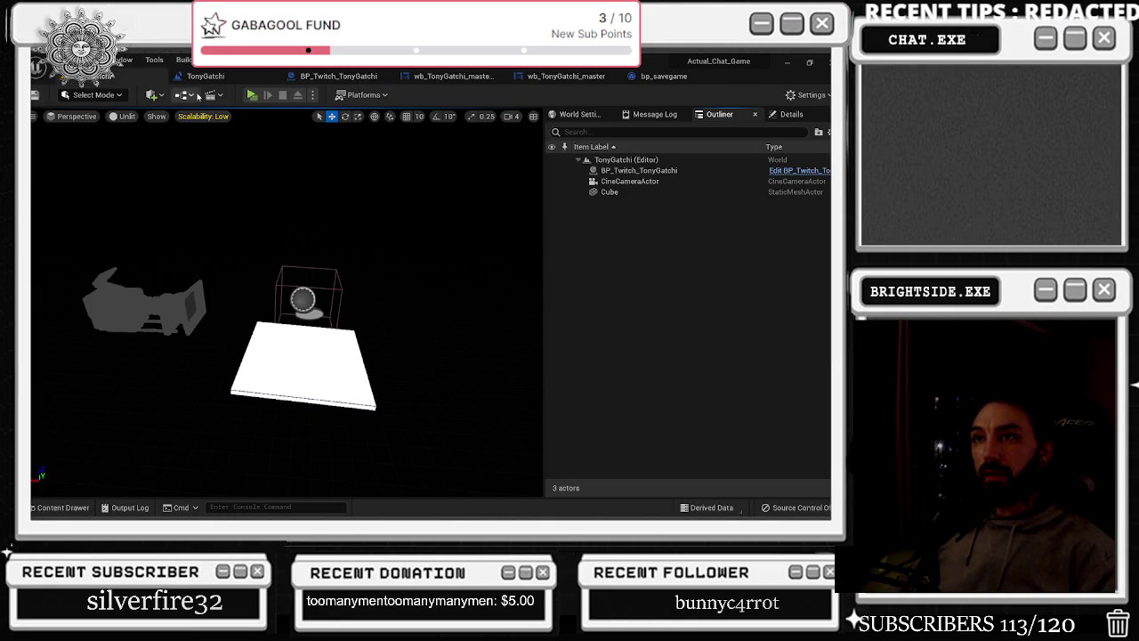
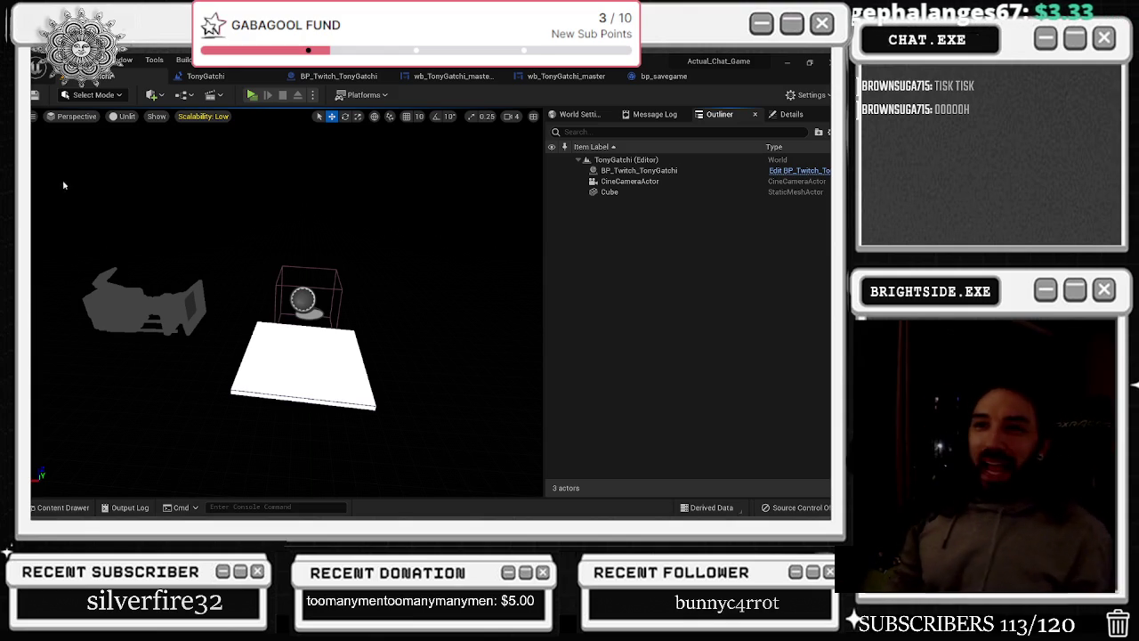
Look over the level blueprint, BP_Twitch_TonyGatchi, wb_TonyGatchi_master and bp_savegame graphs
click(232, 76)
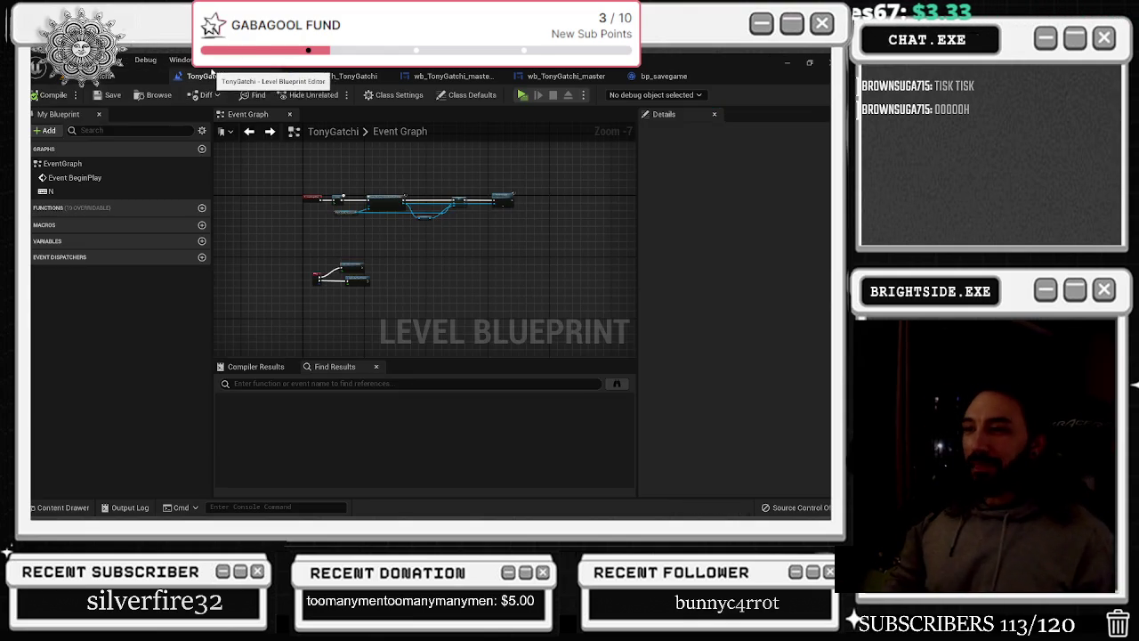
drag(311, 172, 529, 223)
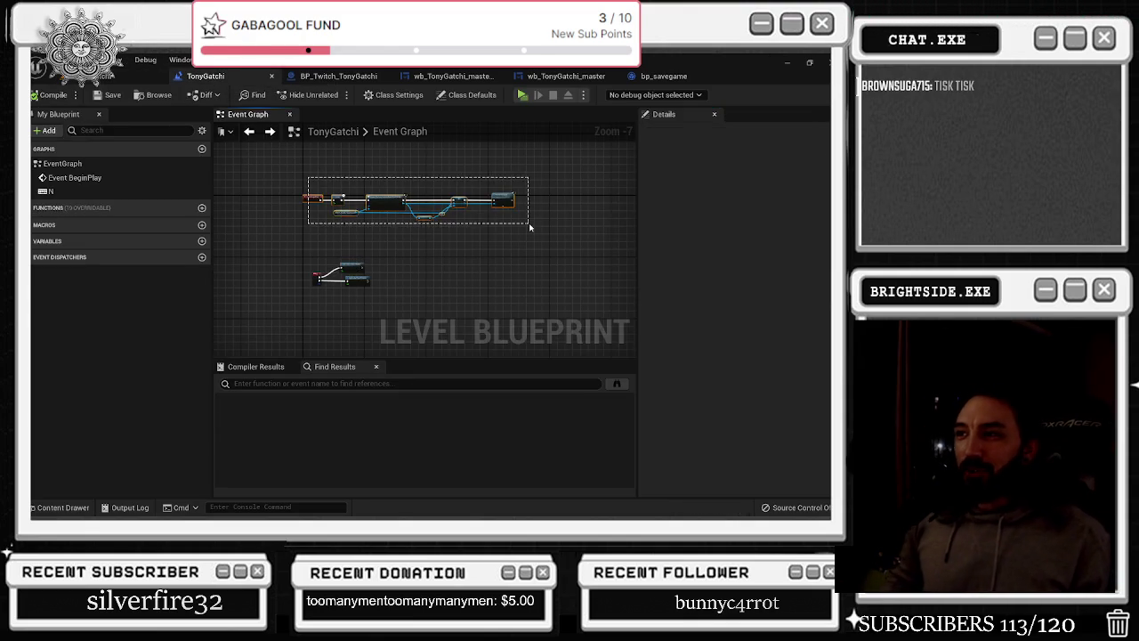
click(332, 78)
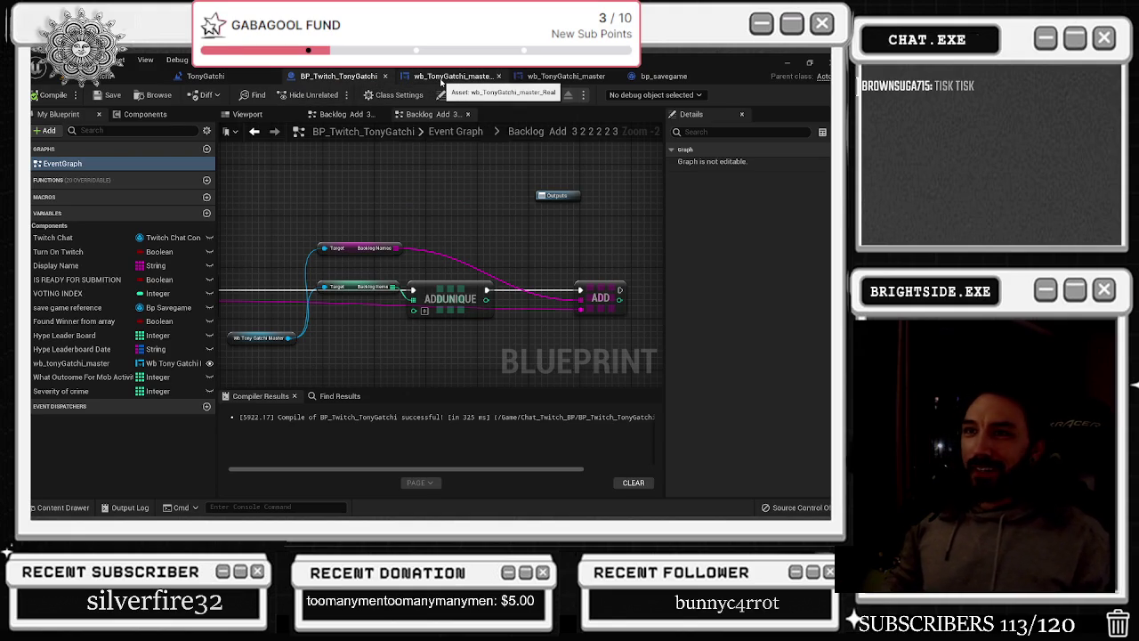
click(440, 78)
click(557, 78)
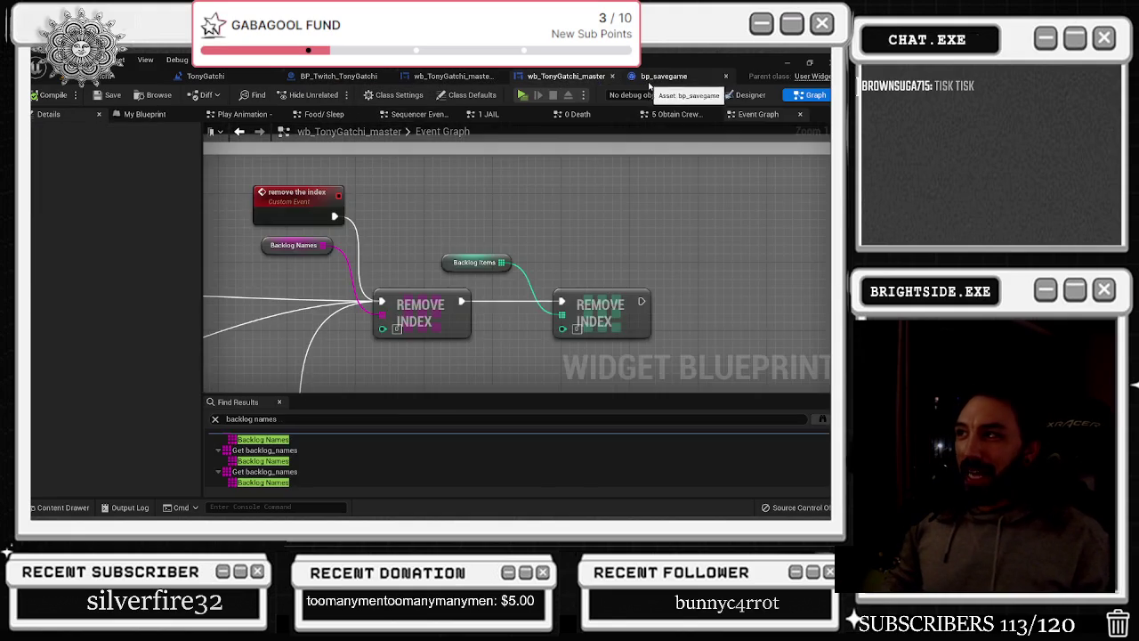
click(652, 79)
click(566, 77)
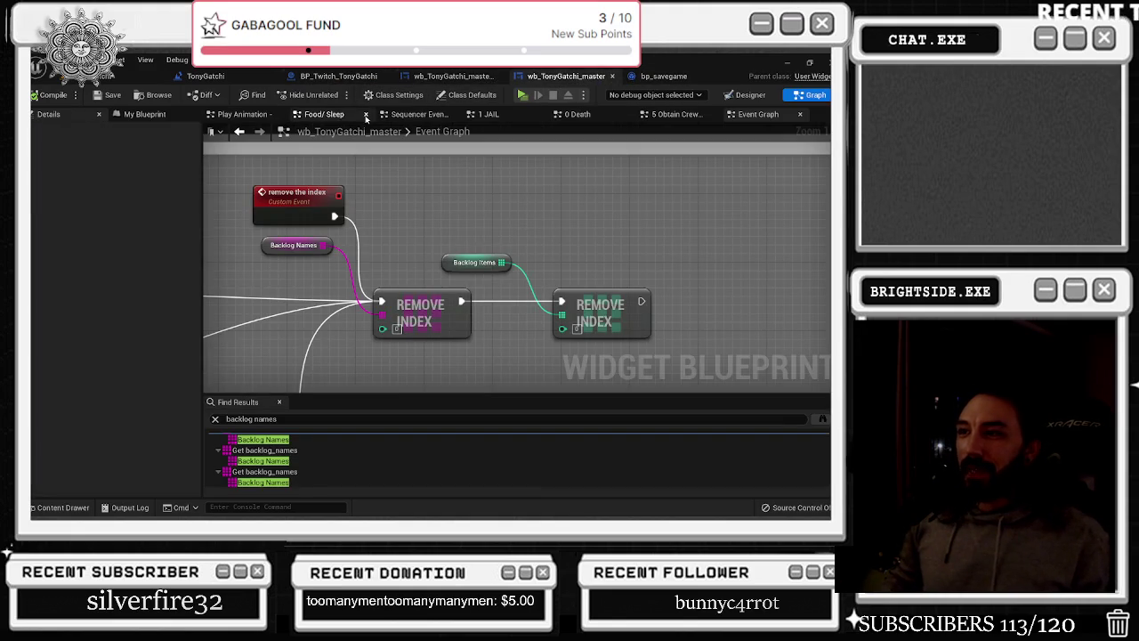
Go back through the graph history to BP_Twitch_TonyGatchi's Backlog Add graph
right_click(239, 131)
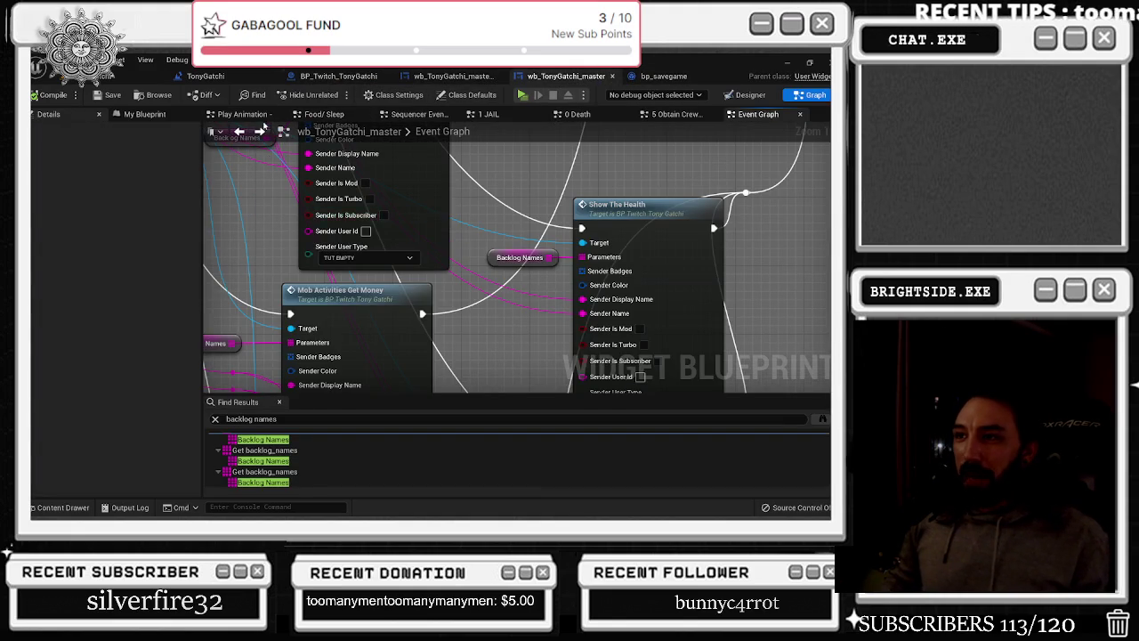
click(421, 216)
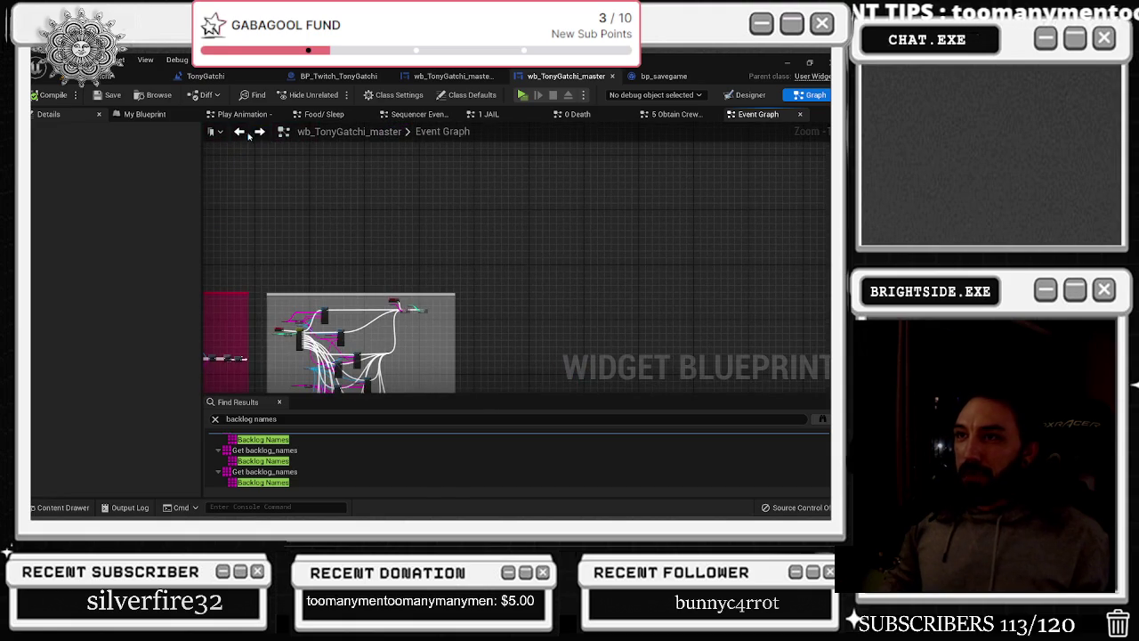
click(250, 135)
click(250, 135)
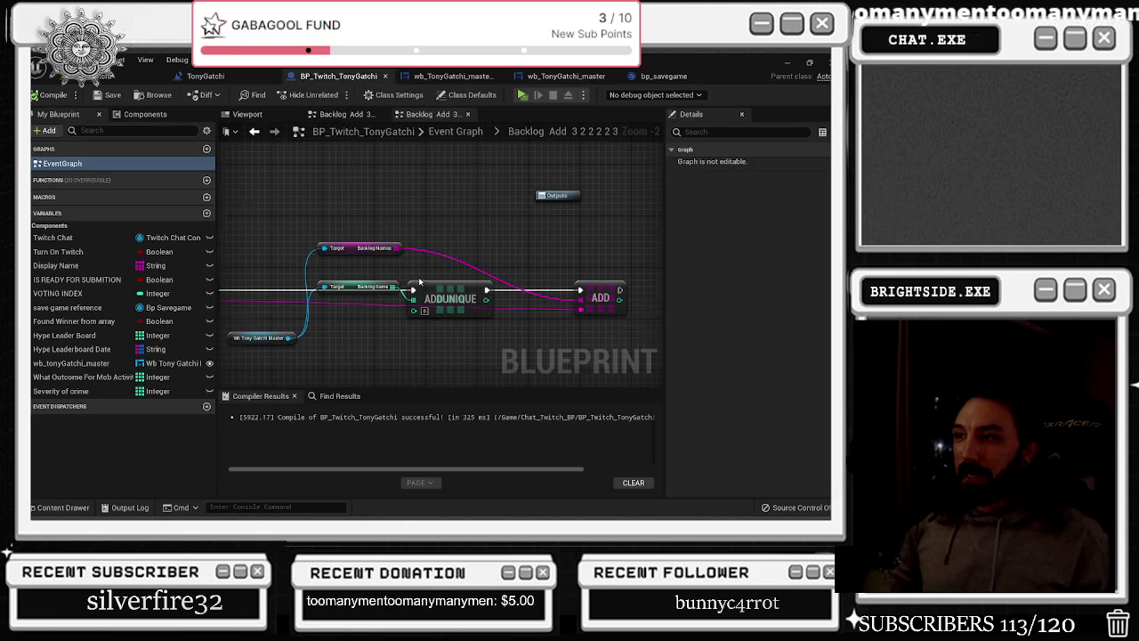
Return to the Event Graph and frame the Do Once and JOHN CENA nodes
click(254, 131)
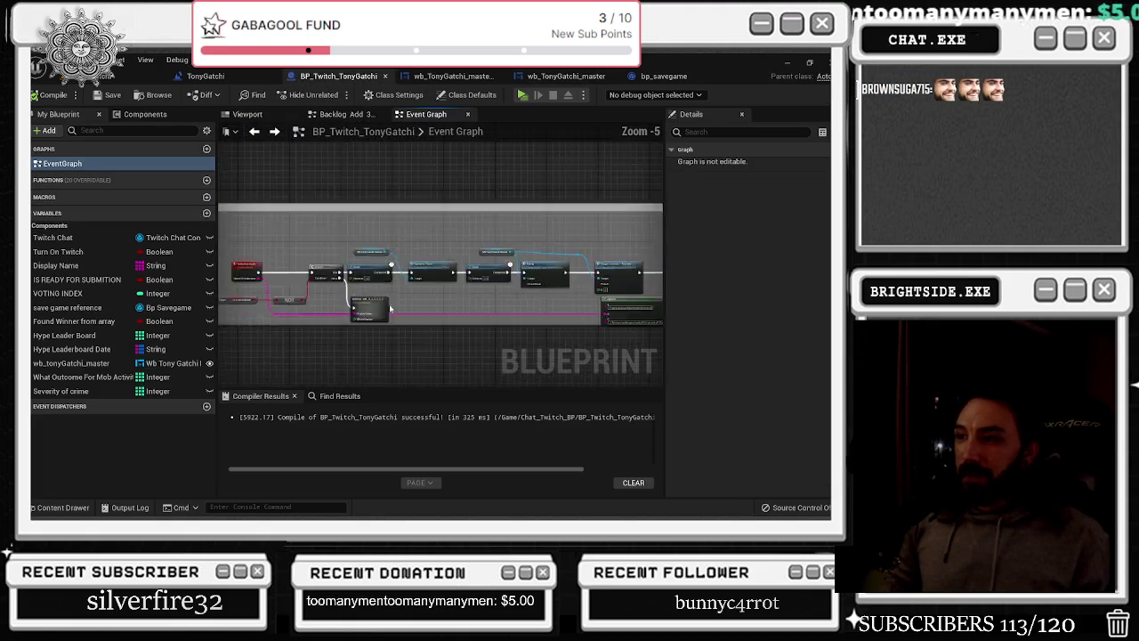
scroll(389, 308, down, 6)
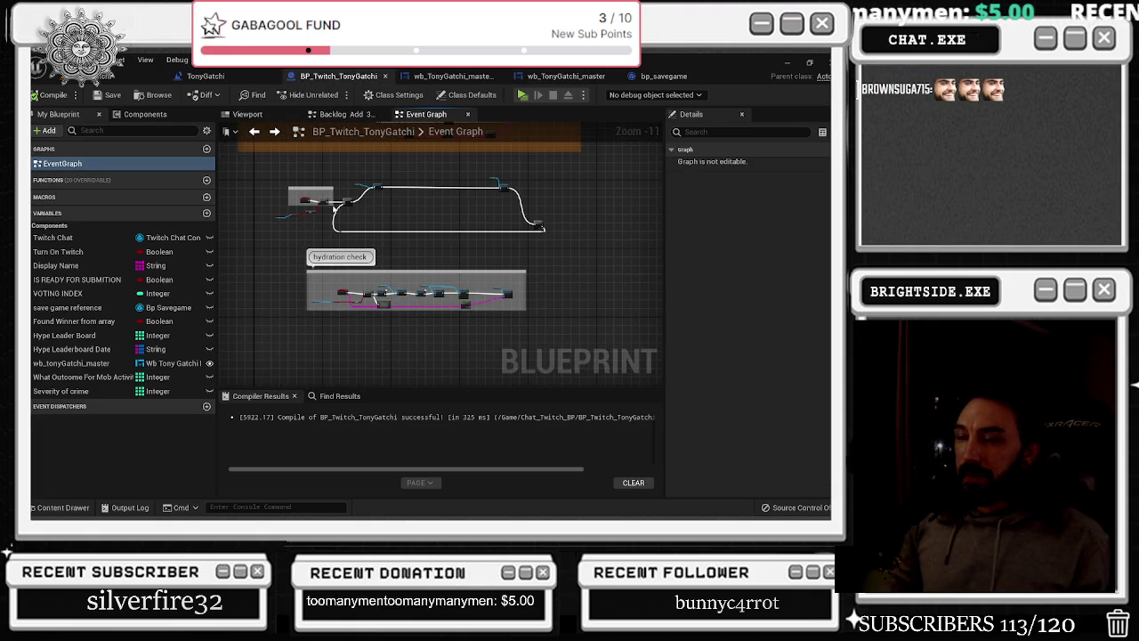
scroll(331, 208, up, 8)
mouse_move(421, 273)
mouse_down()
mouse_move(401, 267)
mouse_move(230, 308)
mouse_up()
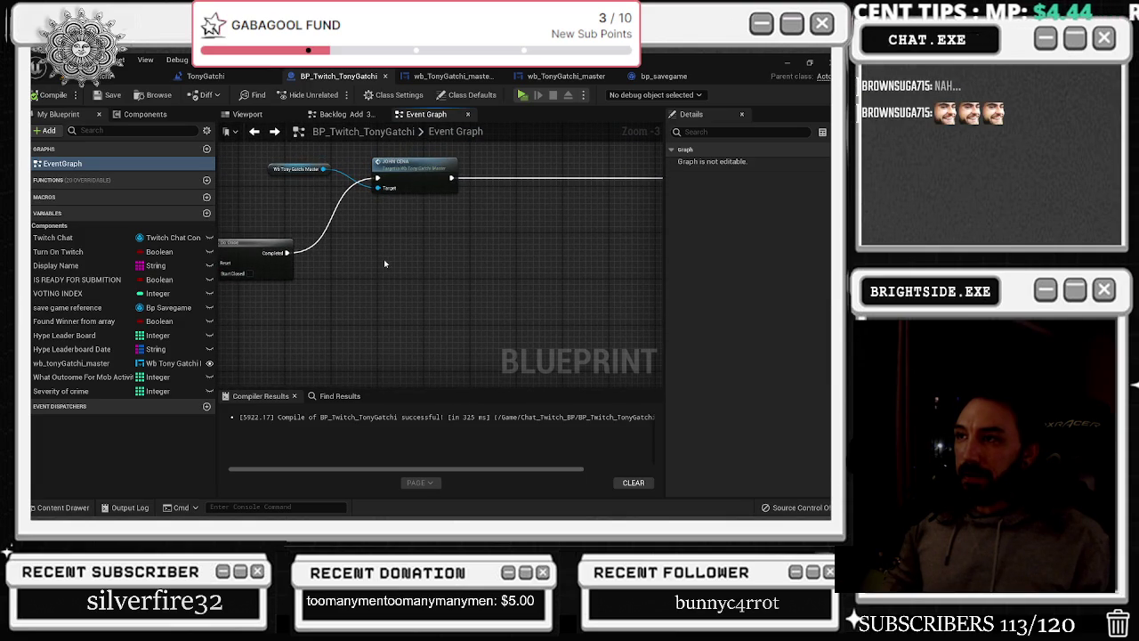
scroll(381, 267, down, 2)
drag(381, 267, 503, 254)
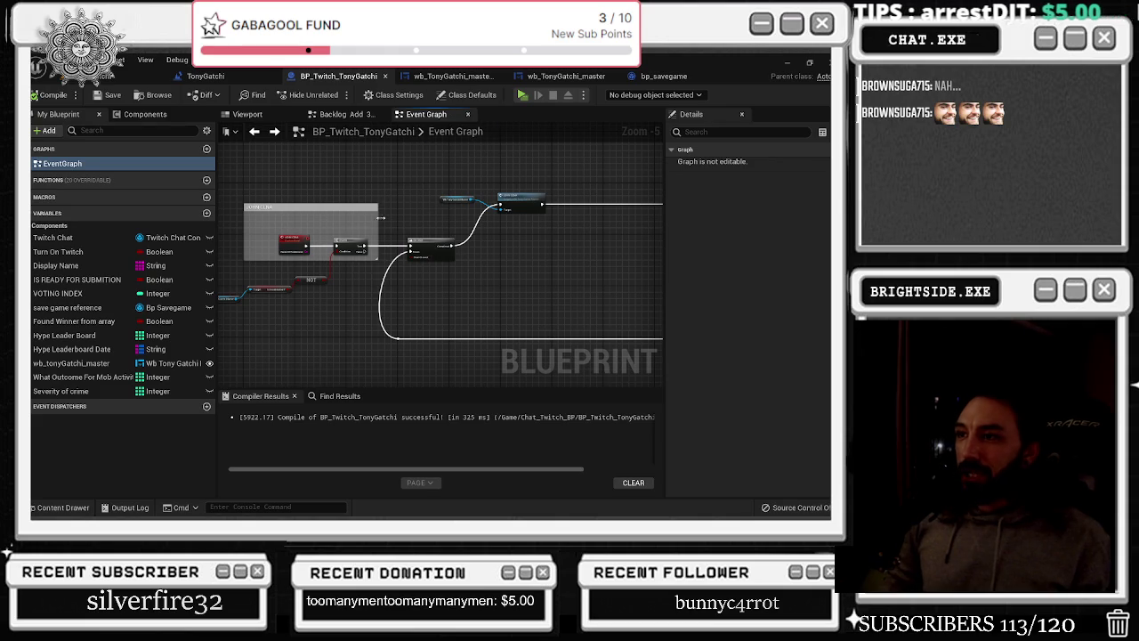
scroll(378, 214, down, 5)
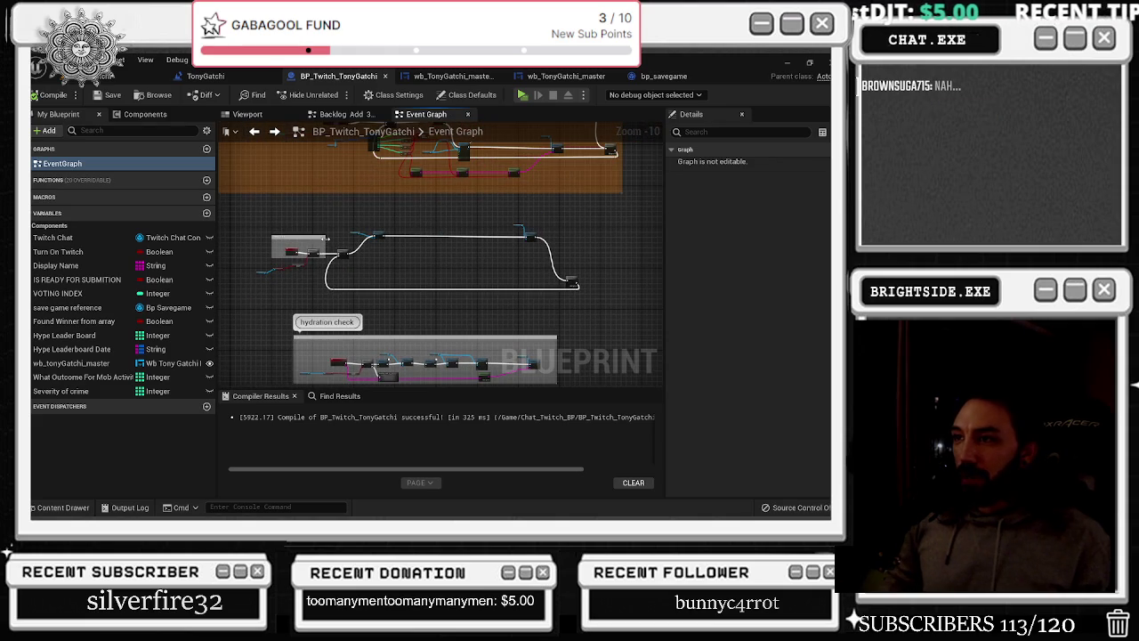
Stretch the grey comment box right, up and down, and raise the Sequence node
drag(607, 247, 607, 249)
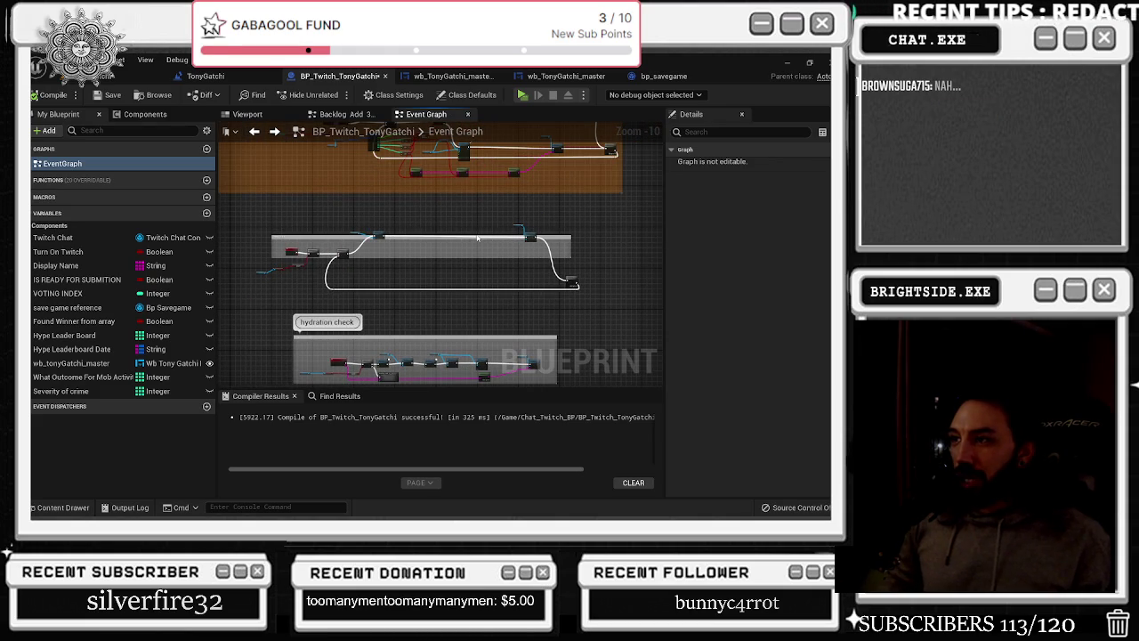
drag(476, 236, 477, 220)
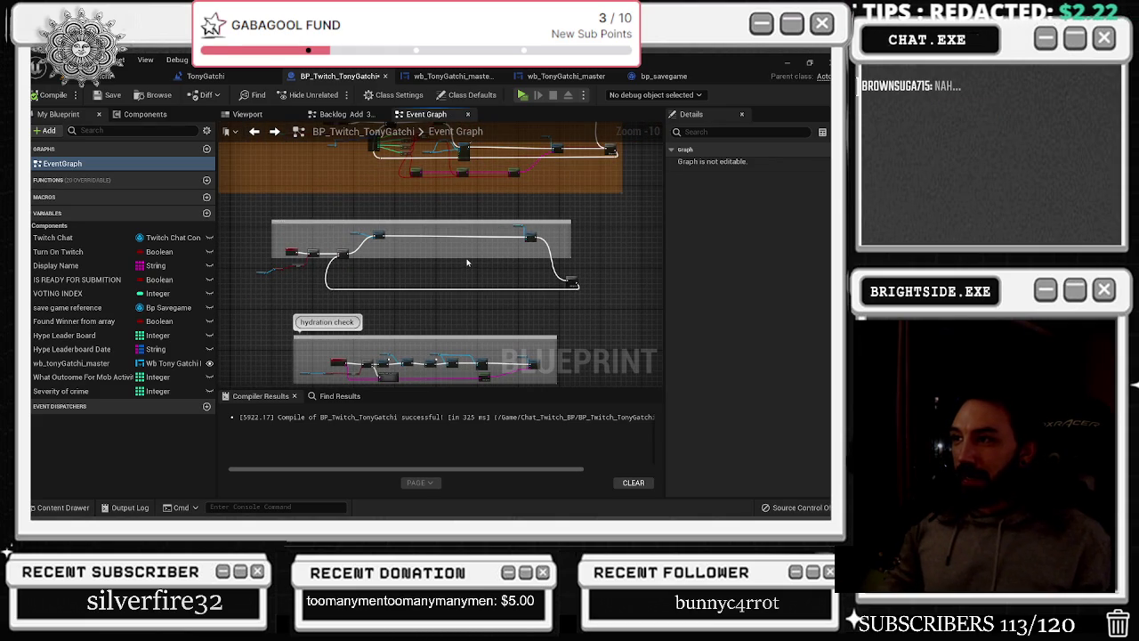
mouse_move(468, 260)
mouse_down()
mouse_move(494, 322)
mouse_move(494, 307)
mouse_up()
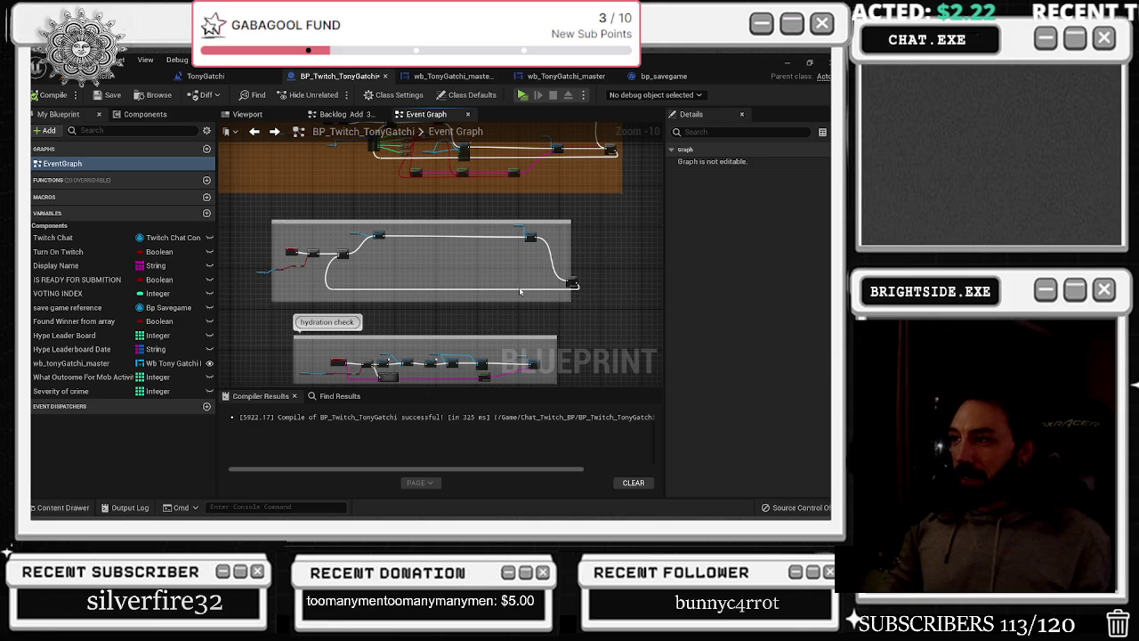
click(572, 283)
drag(572, 283, 573, 259)
scroll(334, 244, up, 5)
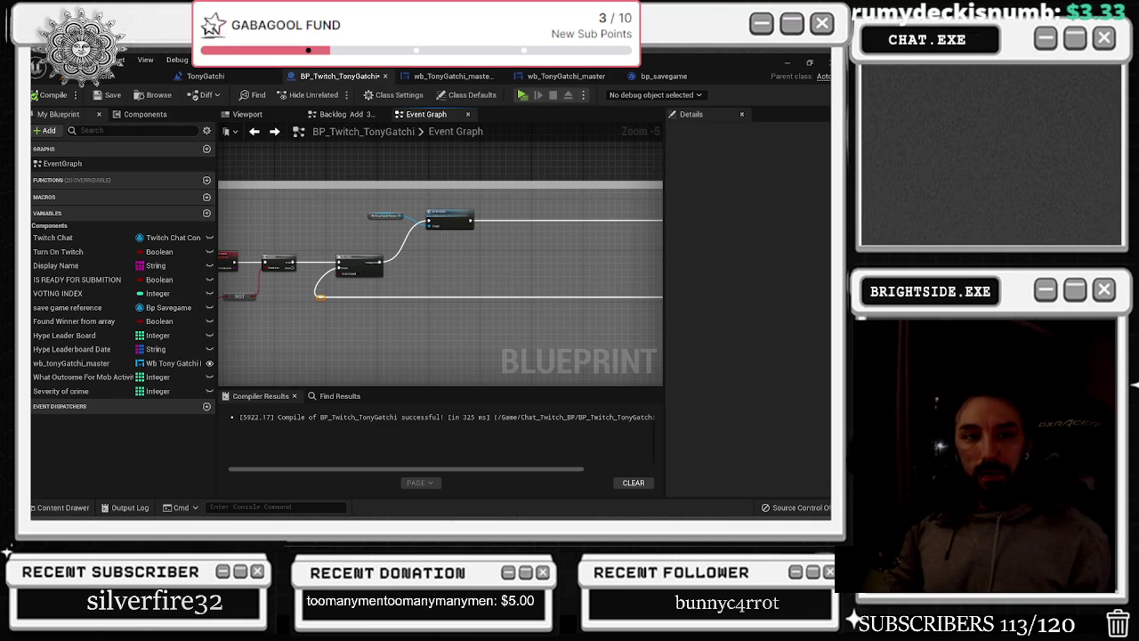
key(alt+Tab)
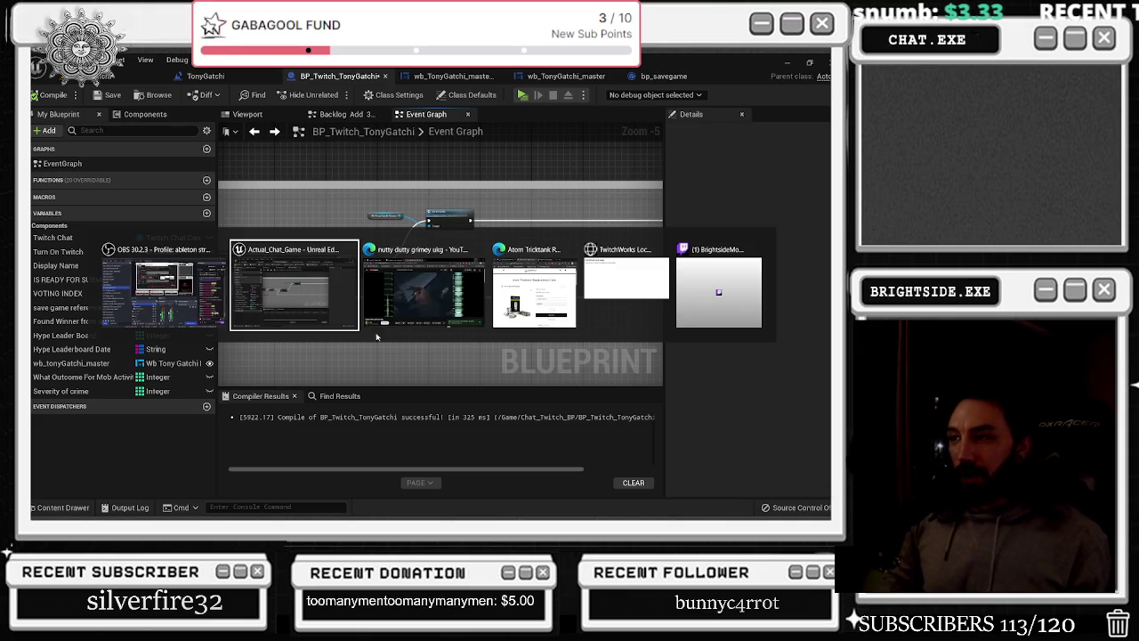
Shrink the YouTube browser window and move it out of the way
key(alt+Tab)
click(426, 290)
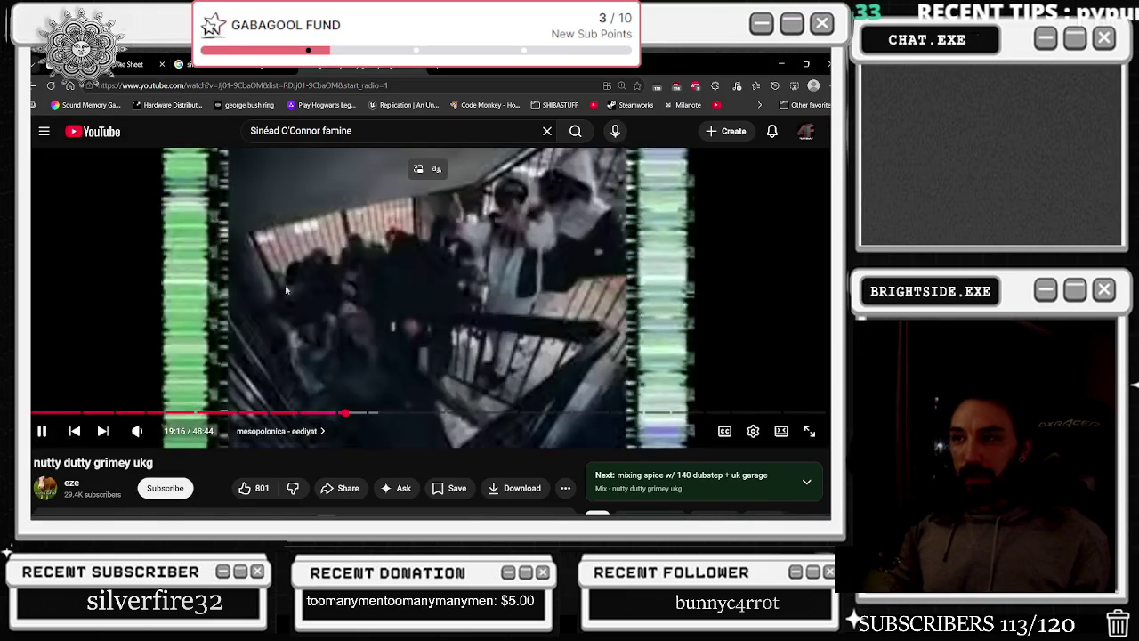
double_click(506, 99)
mouse_move(509, 100)
mouse_down()
mouse_move(277, 165)
mouse_move(18, 178)
mouse_up()
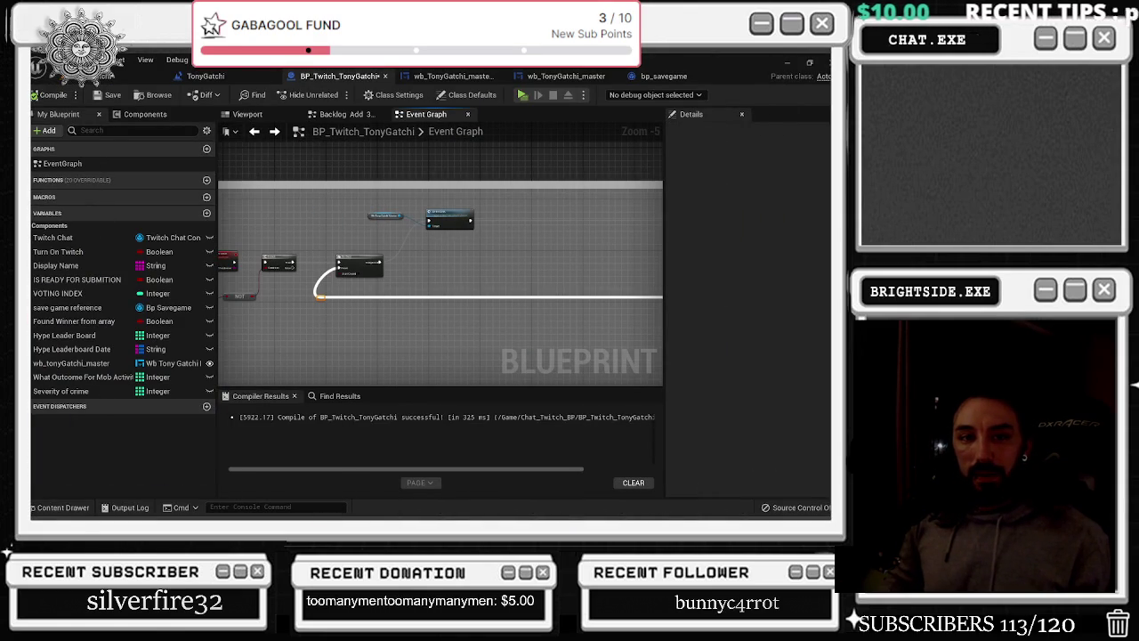
Close Twitch's TwitchWorks Local Login tab, check notifications, and minimize the browser
key(alt+Tab)
click(712, 305)
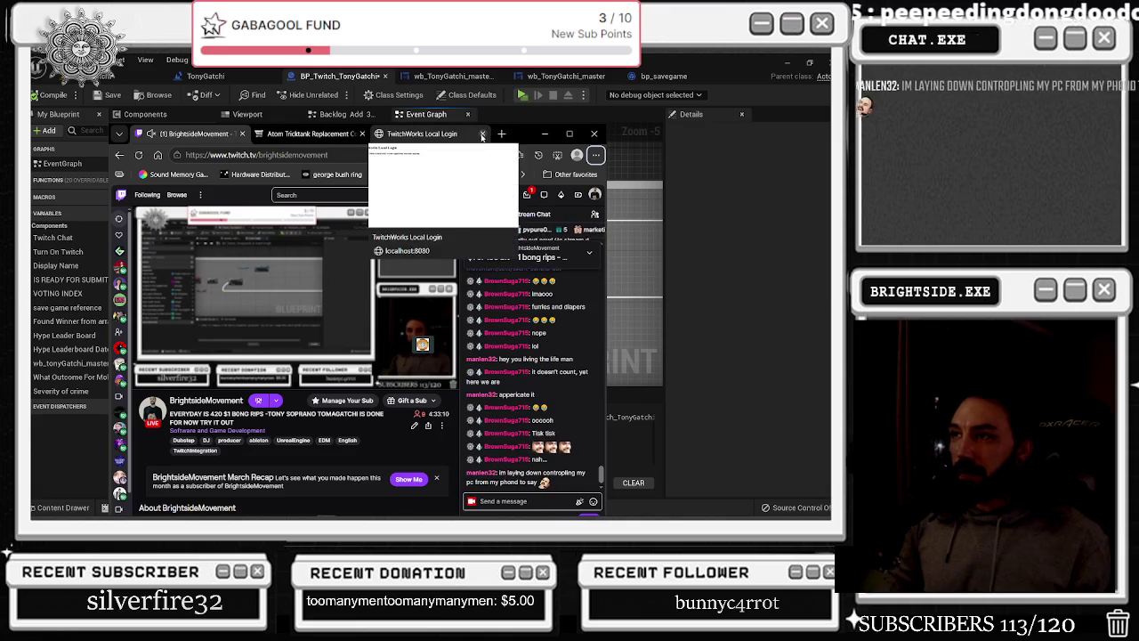
click(481, 134)
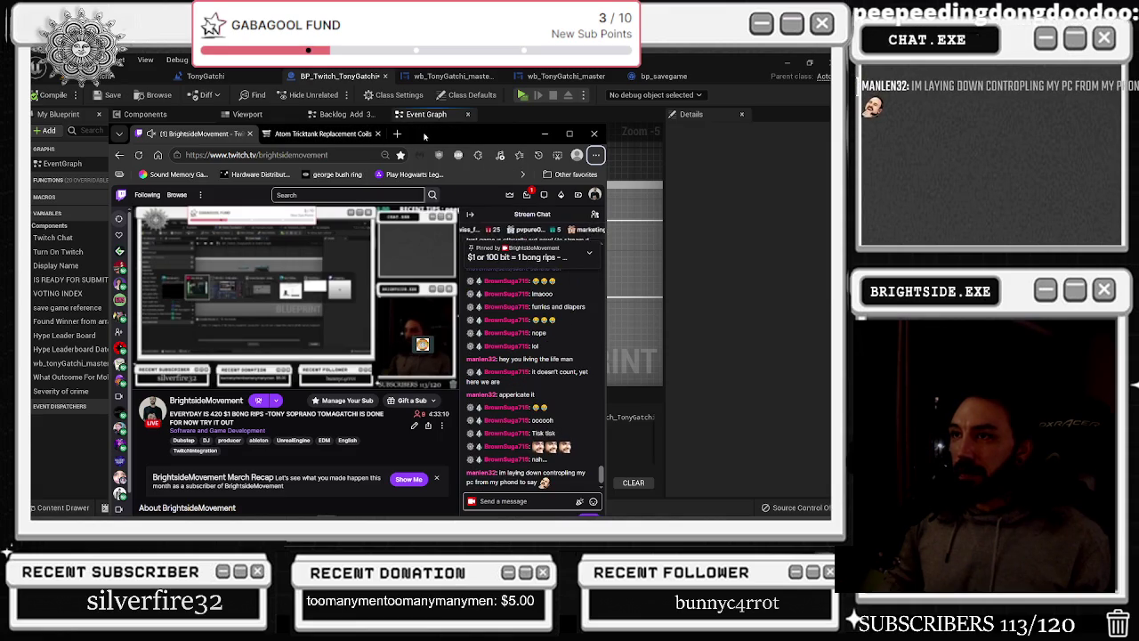
click(526, 195)
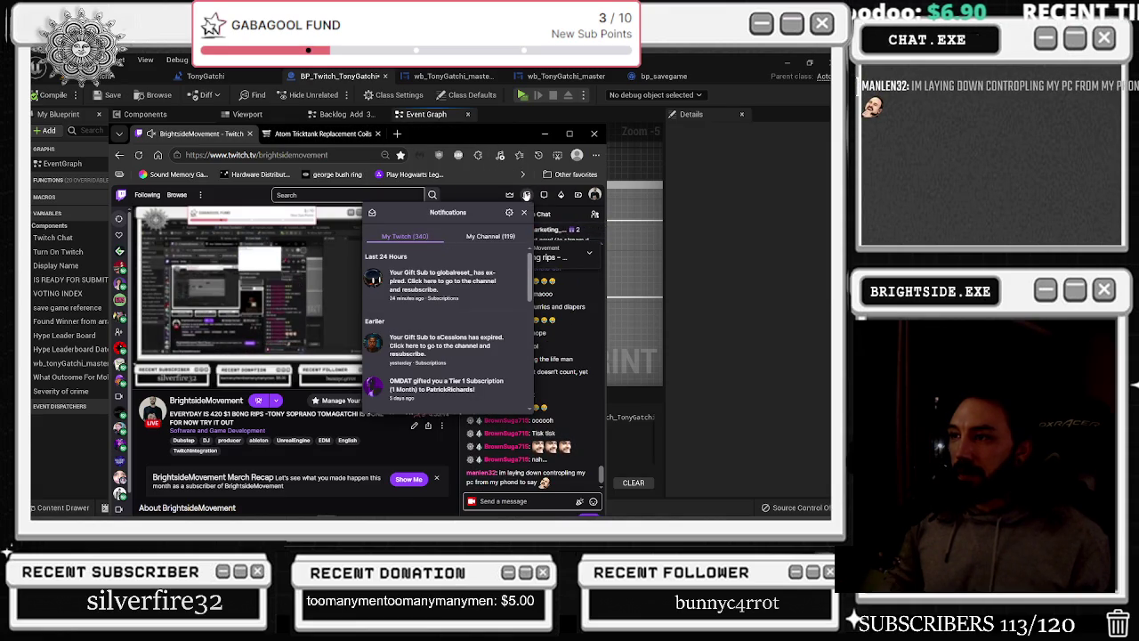
click(544, 134)
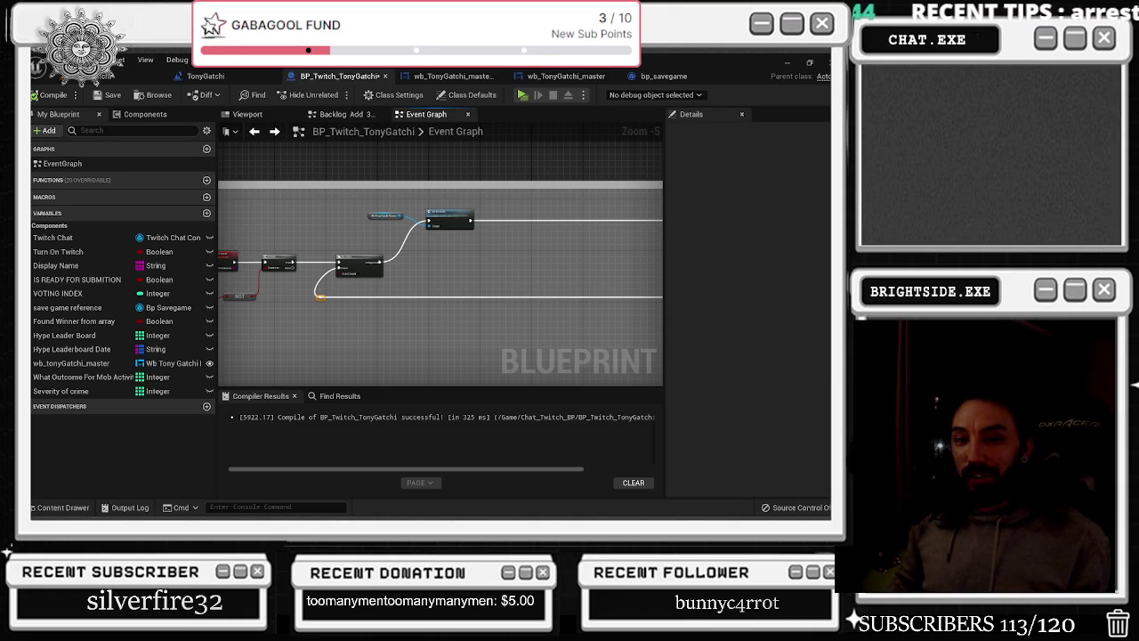
Find the collapsed backlog_add node below Branch and Do Once and open its inner graph
scroll(312, 281, up, 4)
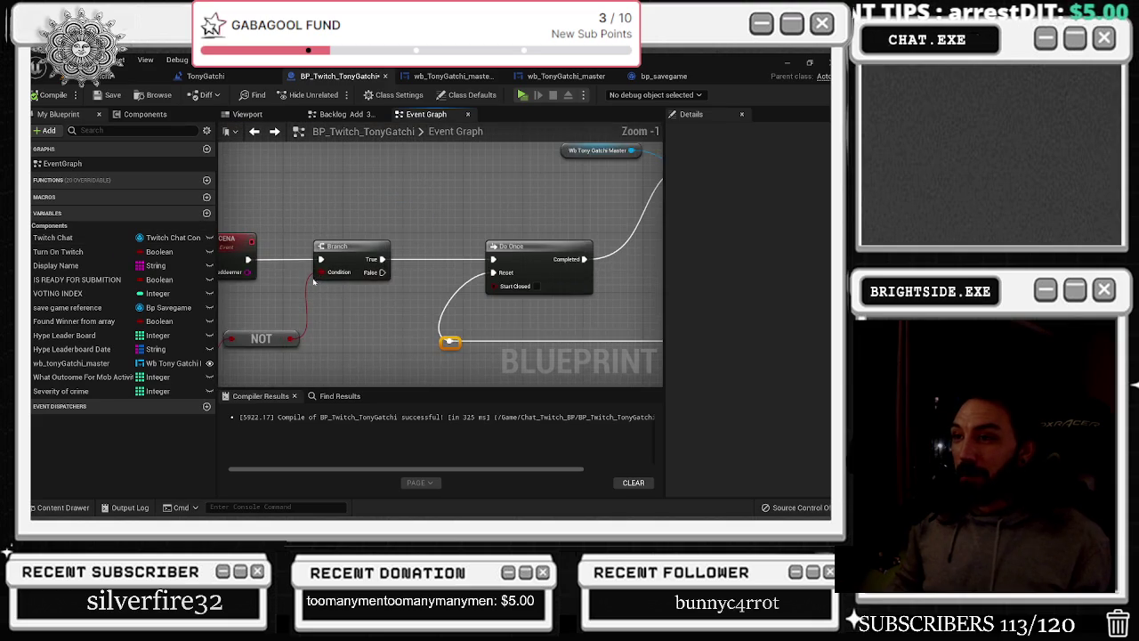
drag(322, 331, 224, 242)
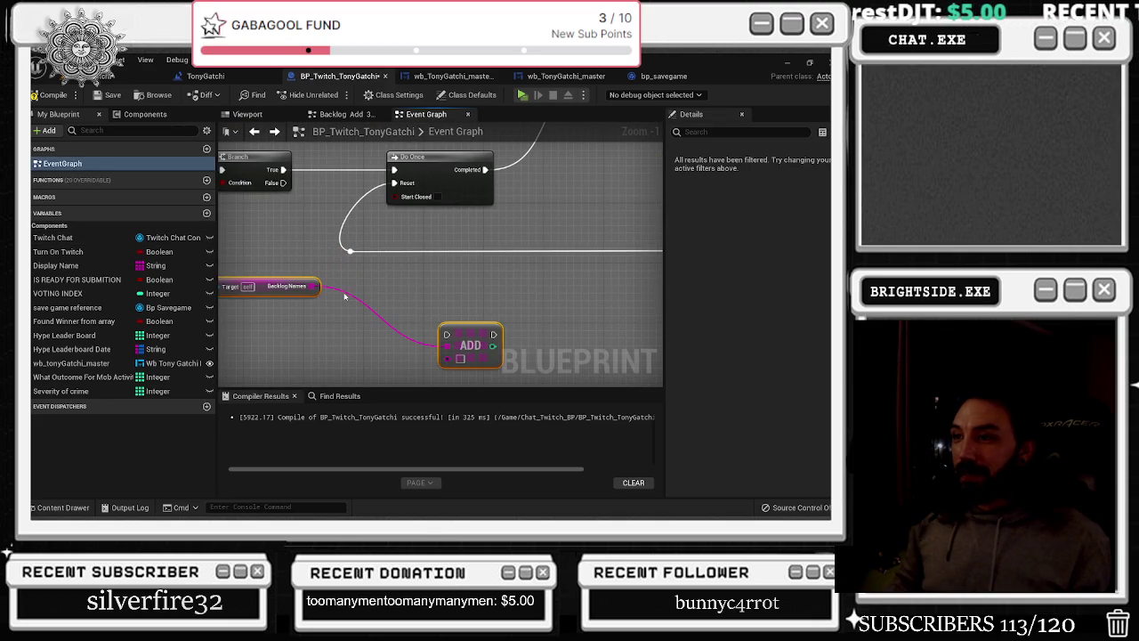
scroll(383, 307, down, 1)
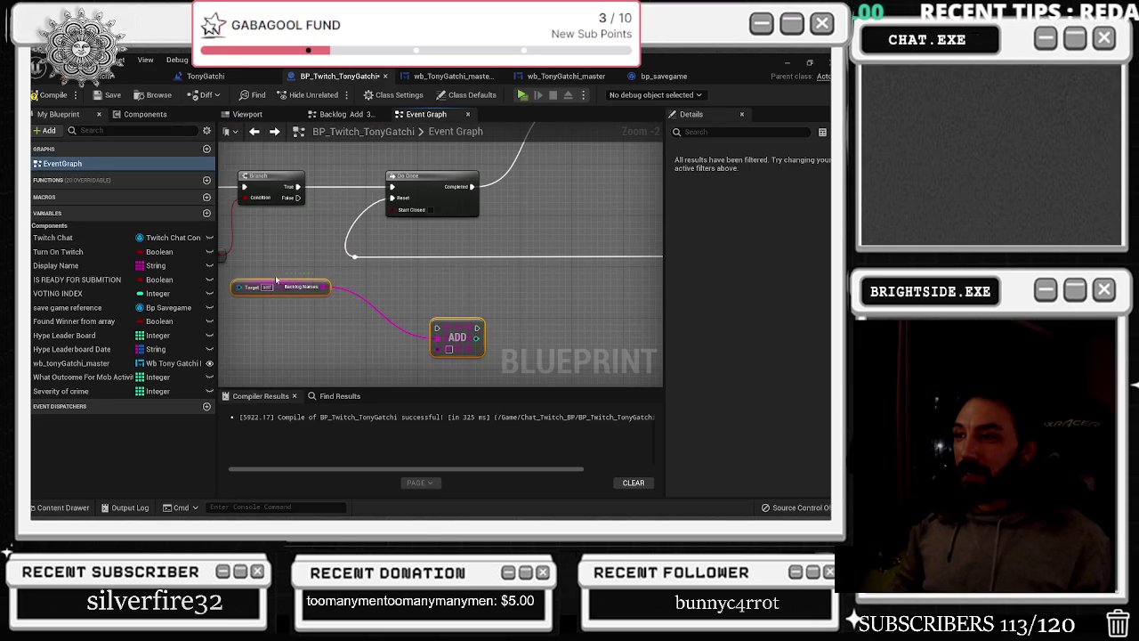
scroll(437, 294, down, 2)
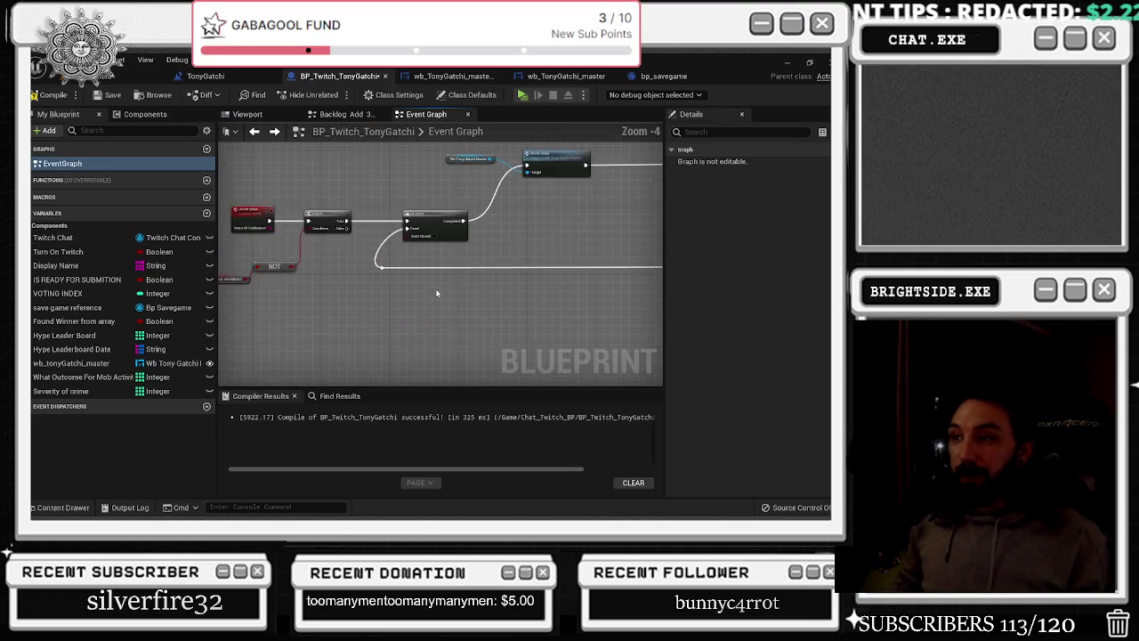
scroll(437, 293, down, 2)
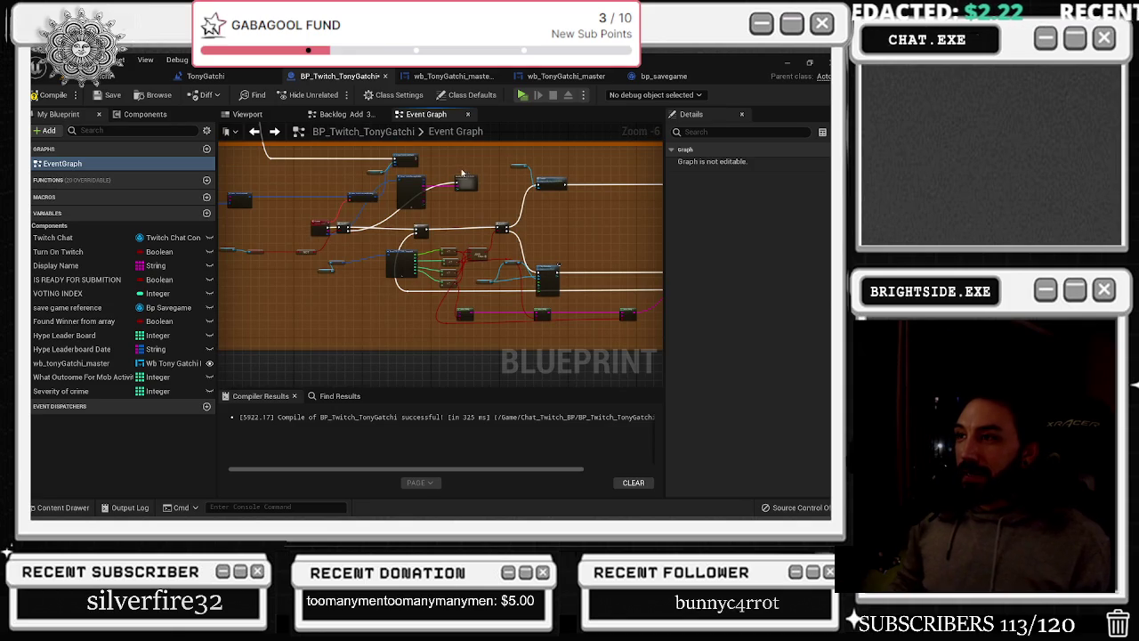
double_click(462, 175)
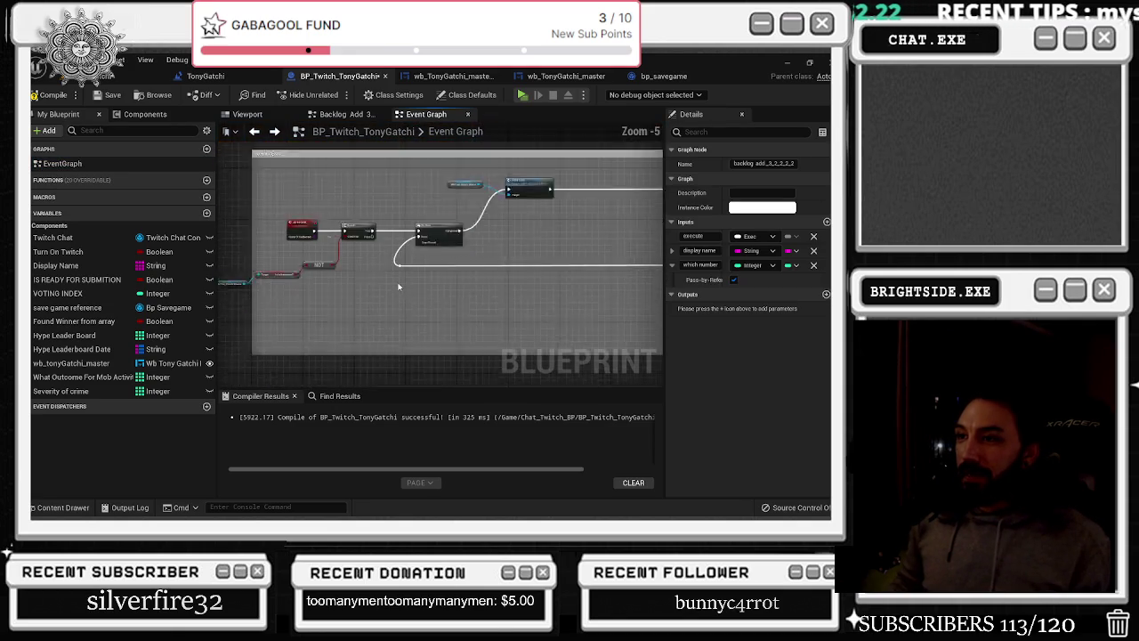
scroll(293, 223, up, 2)
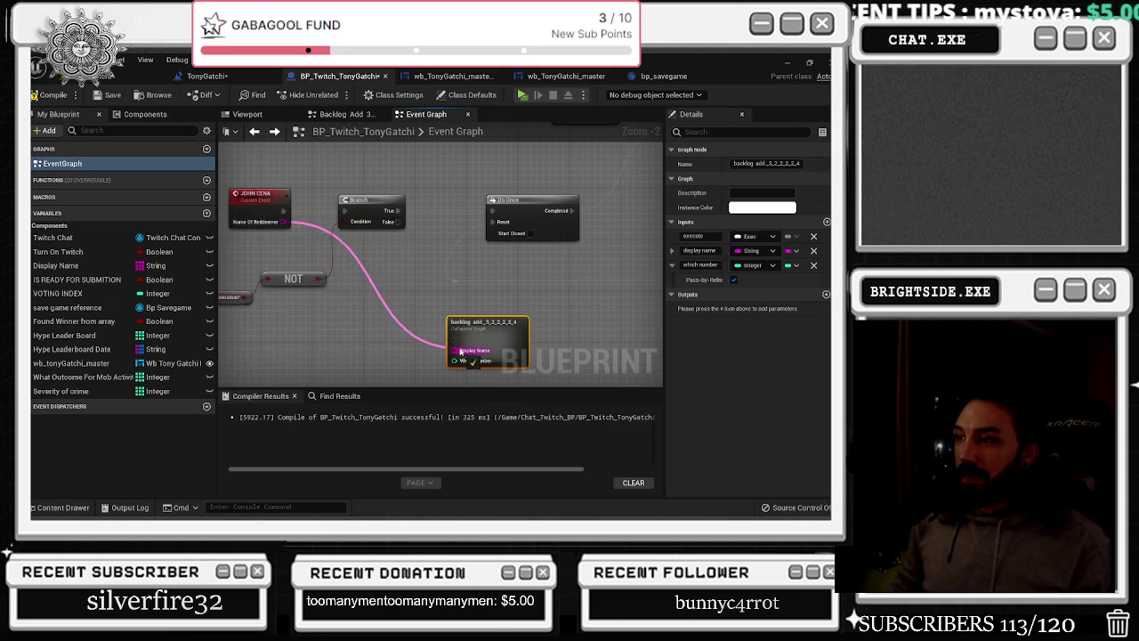
double_click(512, 335)
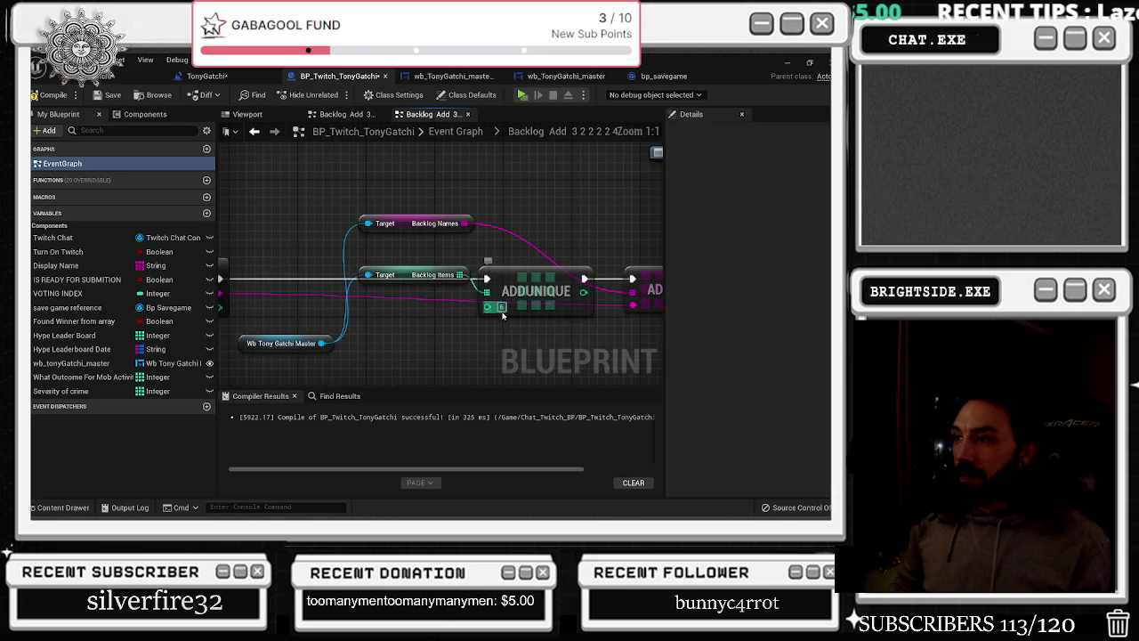
Move between the widget blueprint, the Event Graph and the Backlog Add graph
click(449, 80)
click(369, 77)
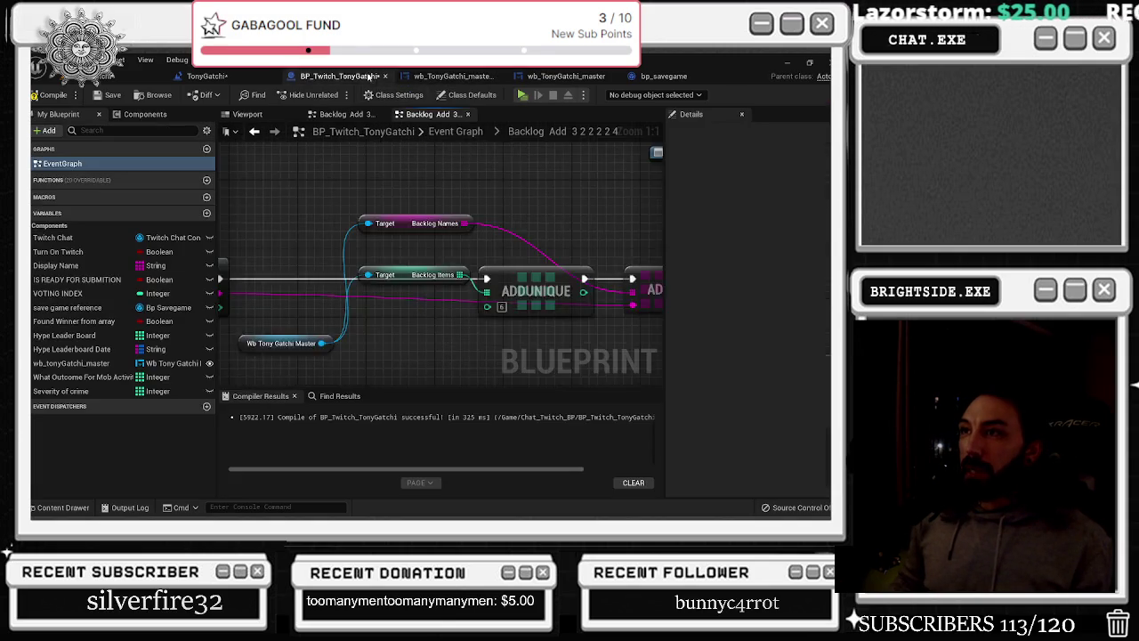
scroll(471, 170, up, 3)
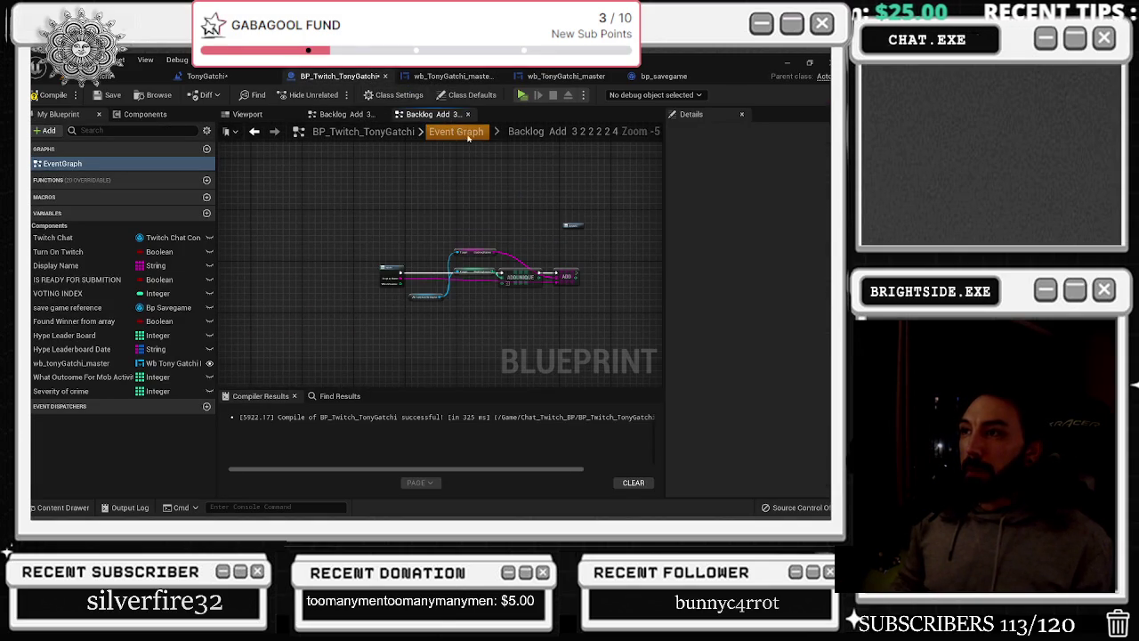
click(468, 134)
mouse_move(503, 211)
mouse_down()
mouse_move(305, 338)
mouse_move(551, 225)
mouse_move(437, 215)
mouse_up()
click(255, 132)
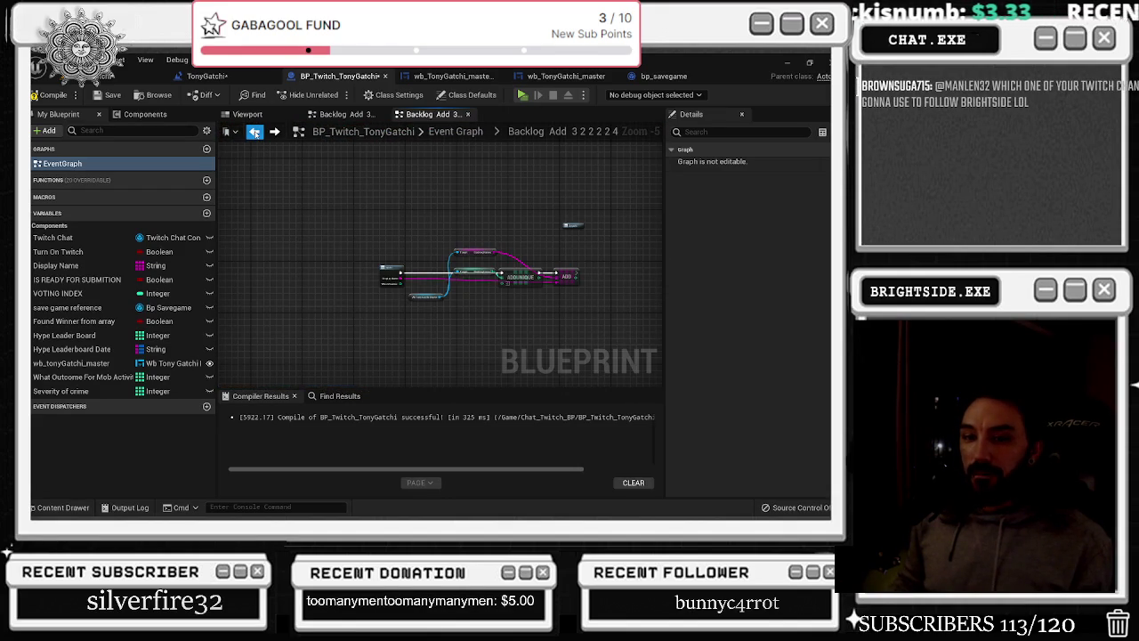
scroll(428, 270, up, 3)
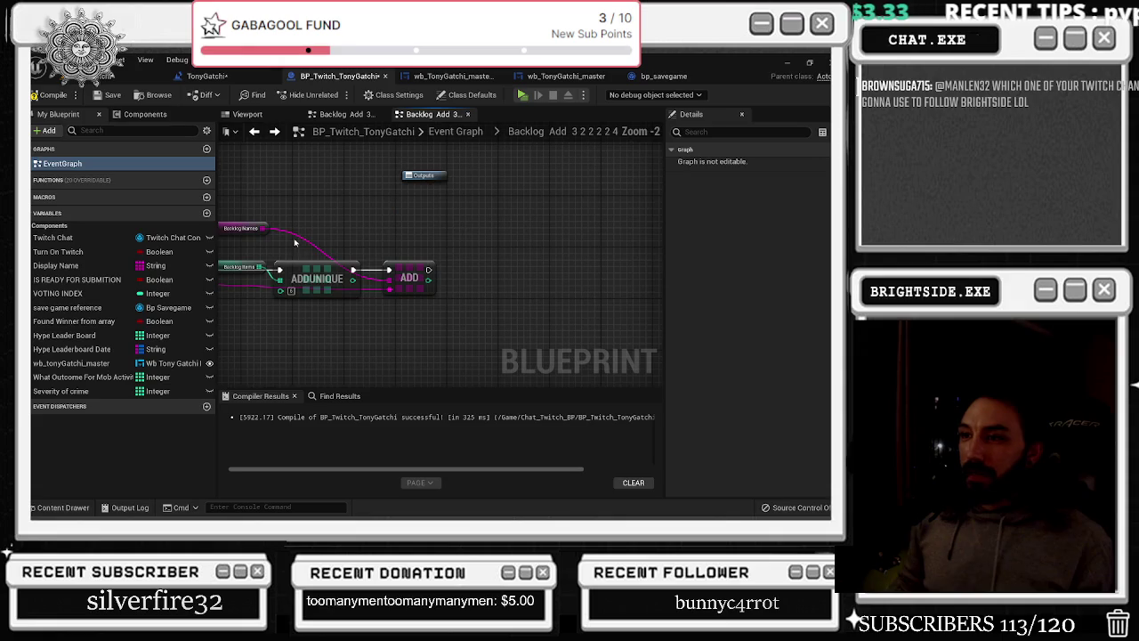
Select the pink wires' reroute points and move the Outputs node right of ADD
click(292, 232)
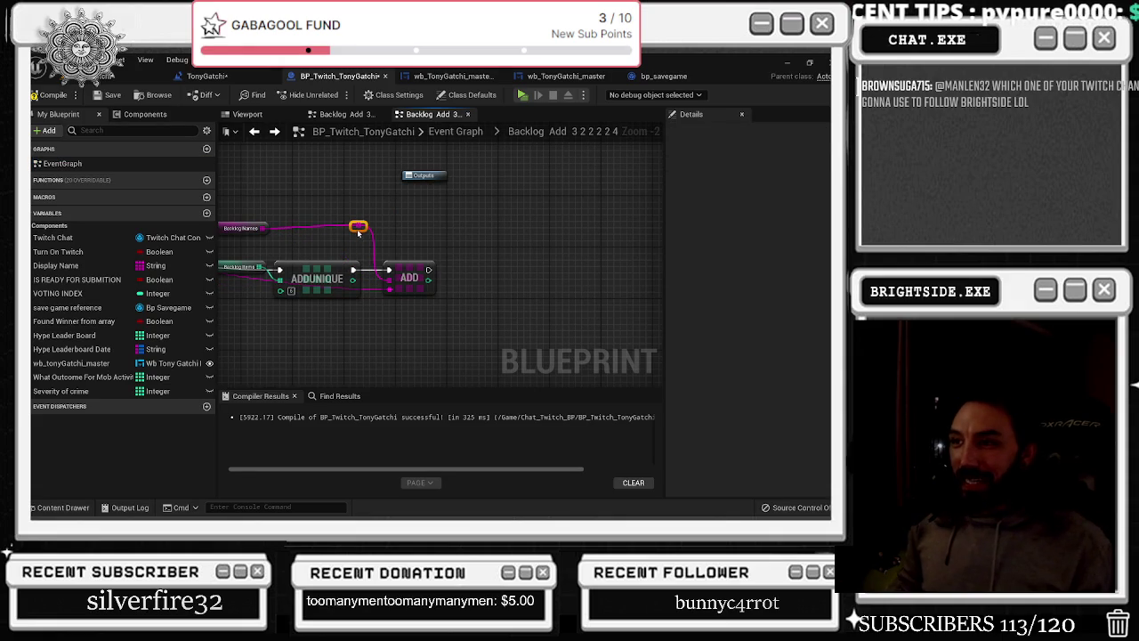
click(358, 225)
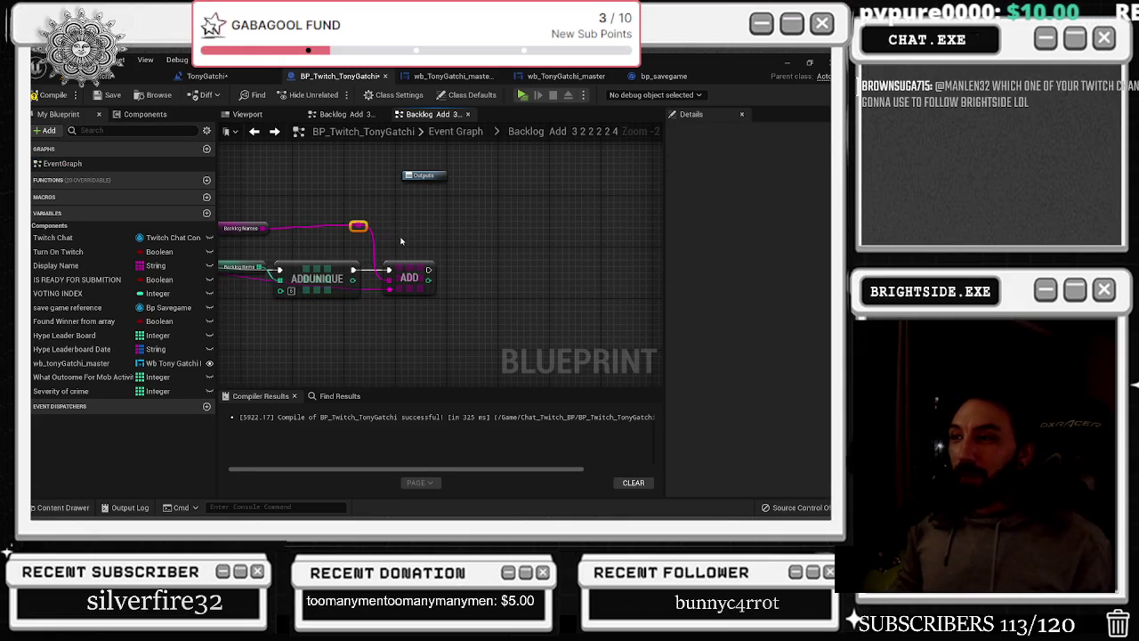
mouse_move(424, 178)
mouse_down()
mouse_move(532, 251)
mouse_move(529, 275)
mouse_up()
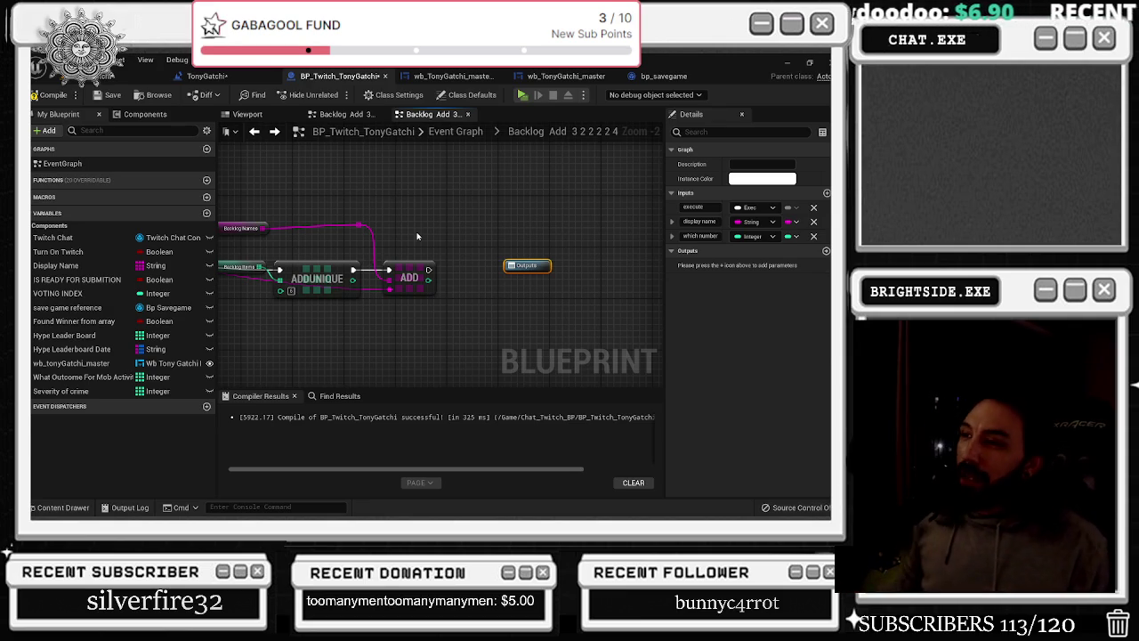
drag(368, 232, 364, 235)
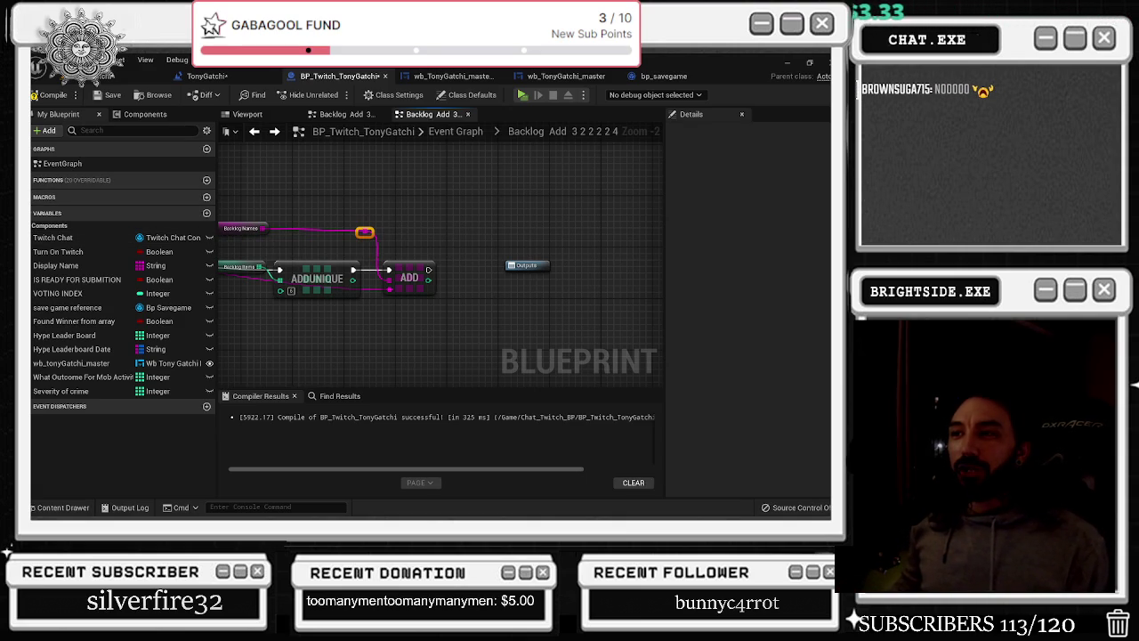
Reroute the Display Name wire, then the Event Graph's Name Of Redeemer wire
drag(230, 254, 442, 230)
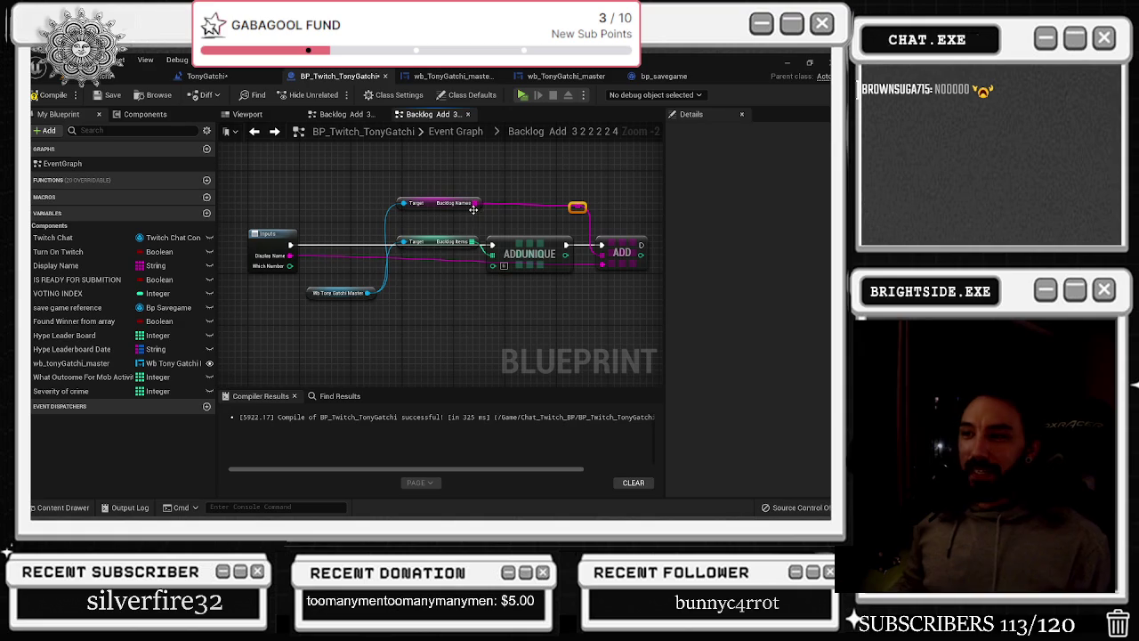
double_click(337, 253)
drag(337, 254, 327, 271)
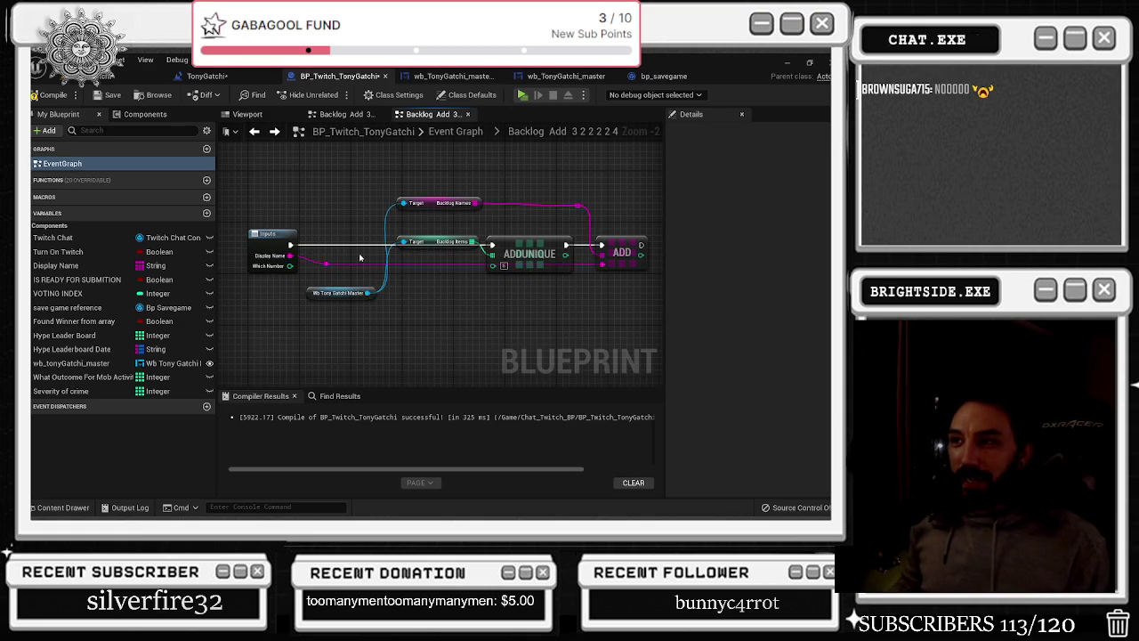
click(255, 133)
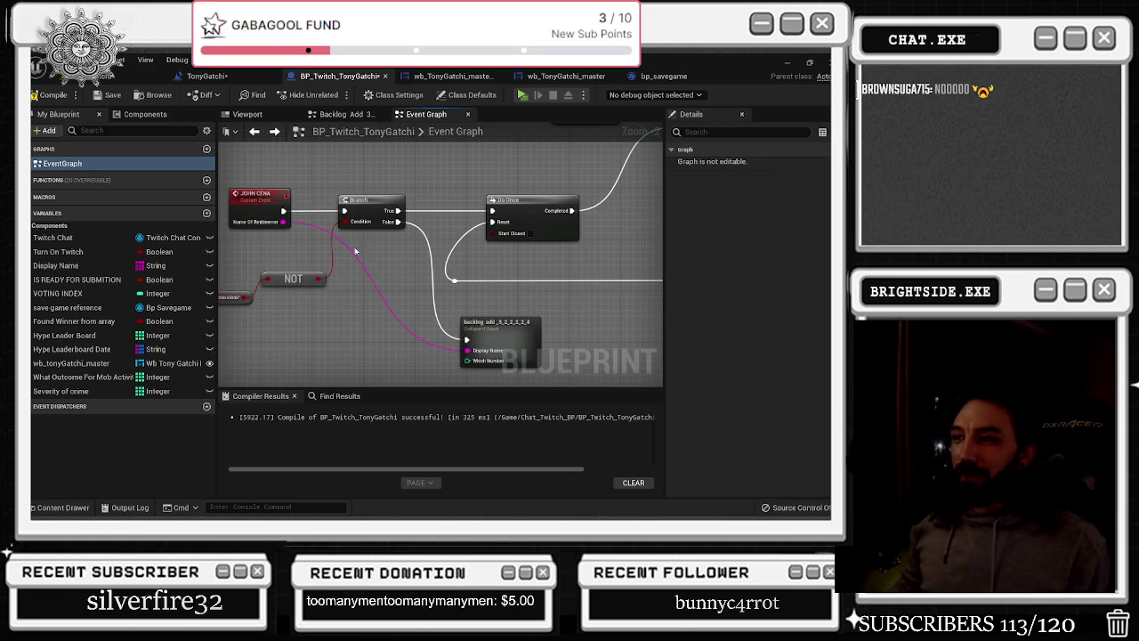
double_click(307, 225)
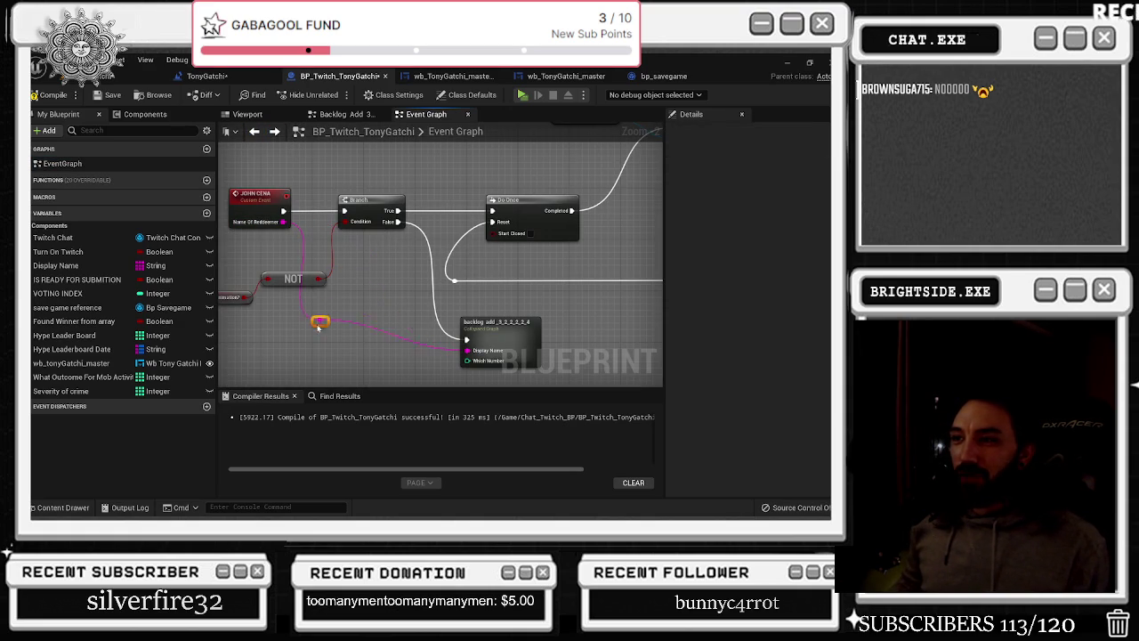
Check the collapsed backlog add node's inputs and position the new reroute point
scroll(370, 257, down, 2)
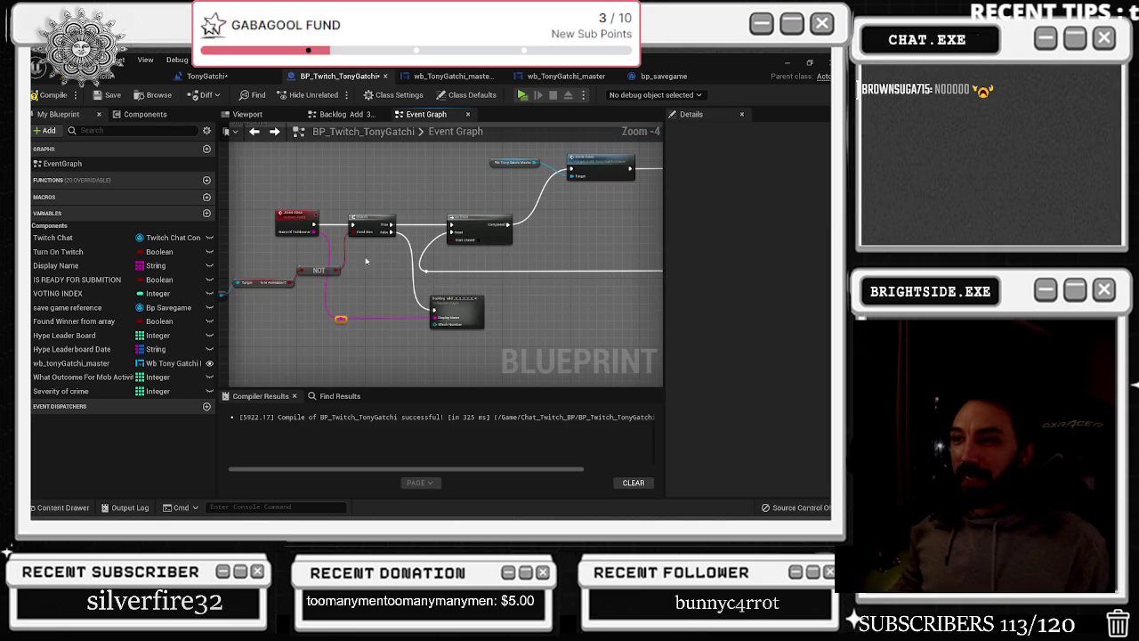
click(458, 313)
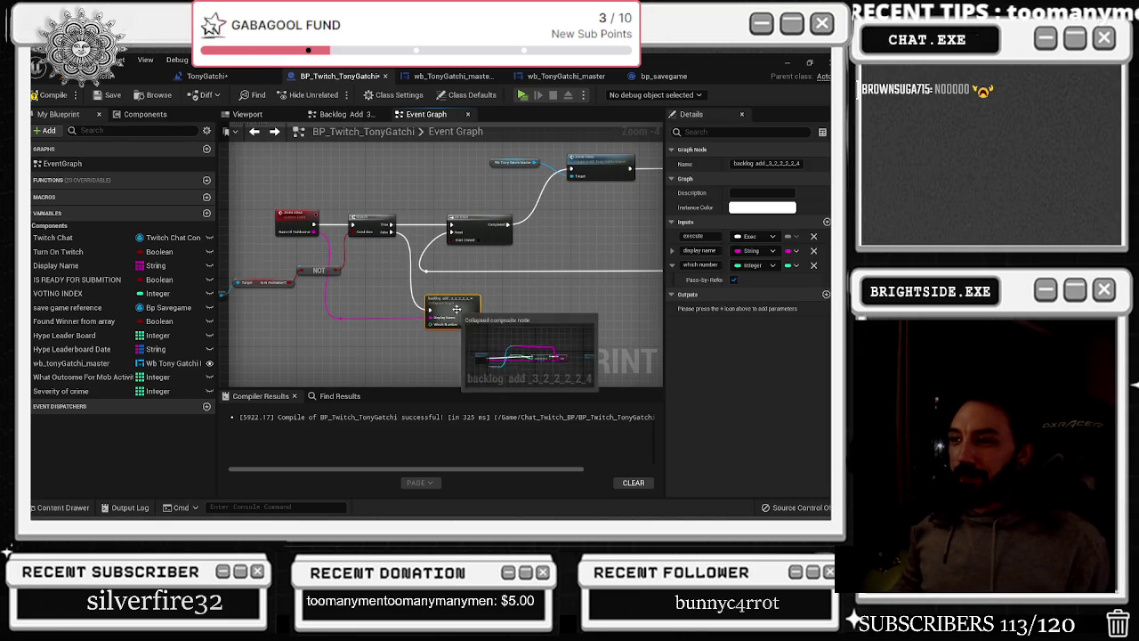
drag(376, 342, 351, 331)
scroll(343, 331, up, 1)
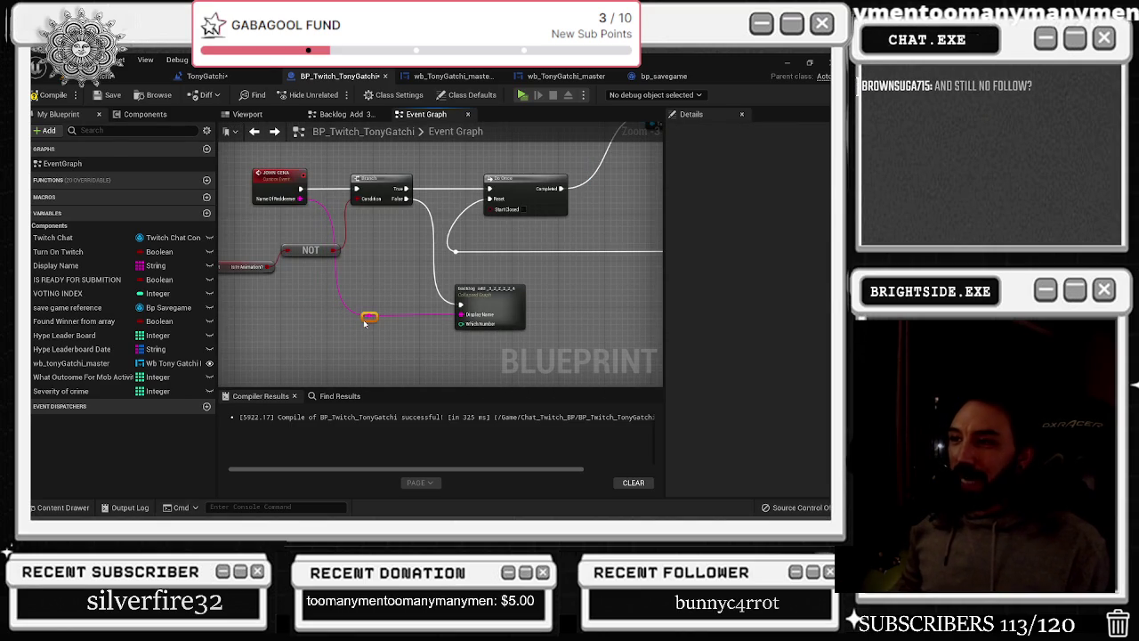
drag(352, 259, 505, 231)
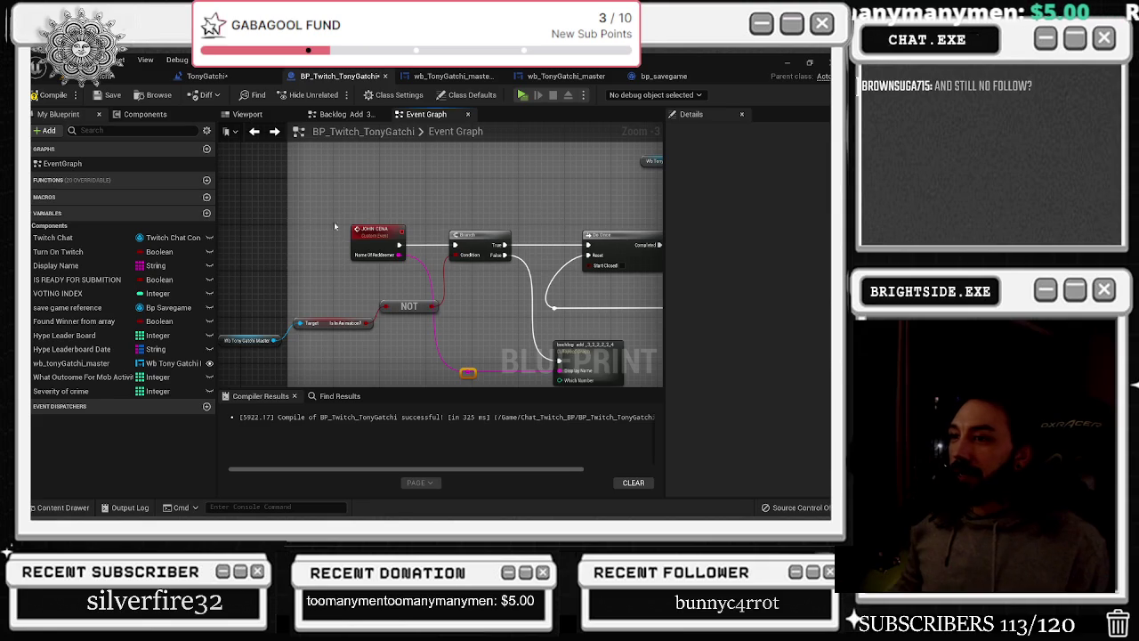
Widen the JOHN CENA comment box and shift two of its nodes left
scroll(313, 233, down, 2)
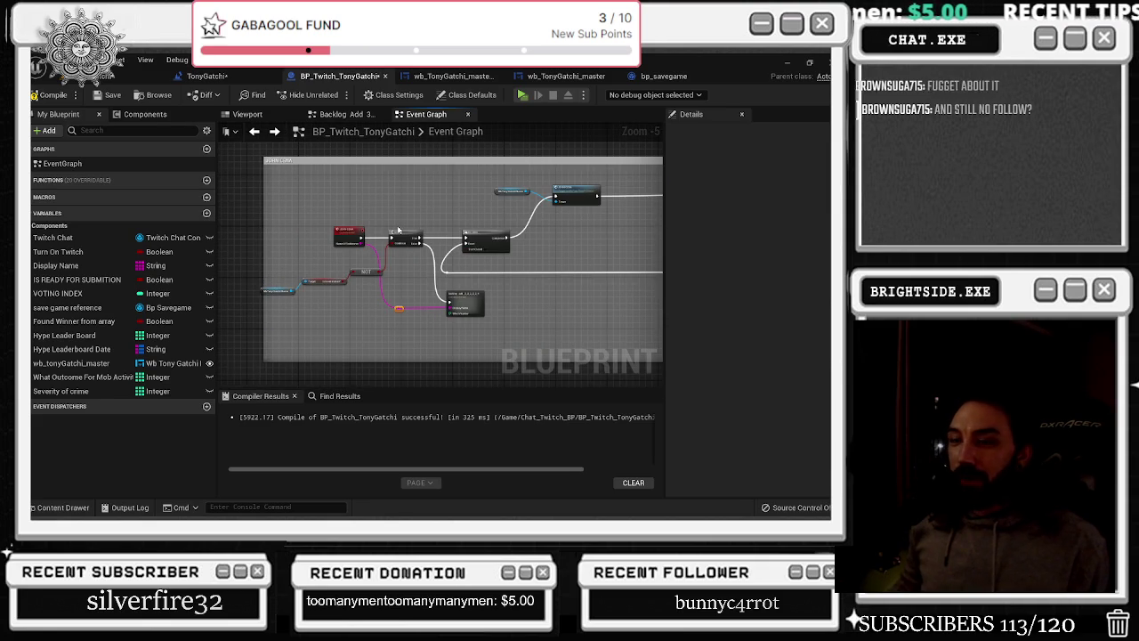
scroll(292, 302, down, 4)
drag(597, 282, 593, 247)
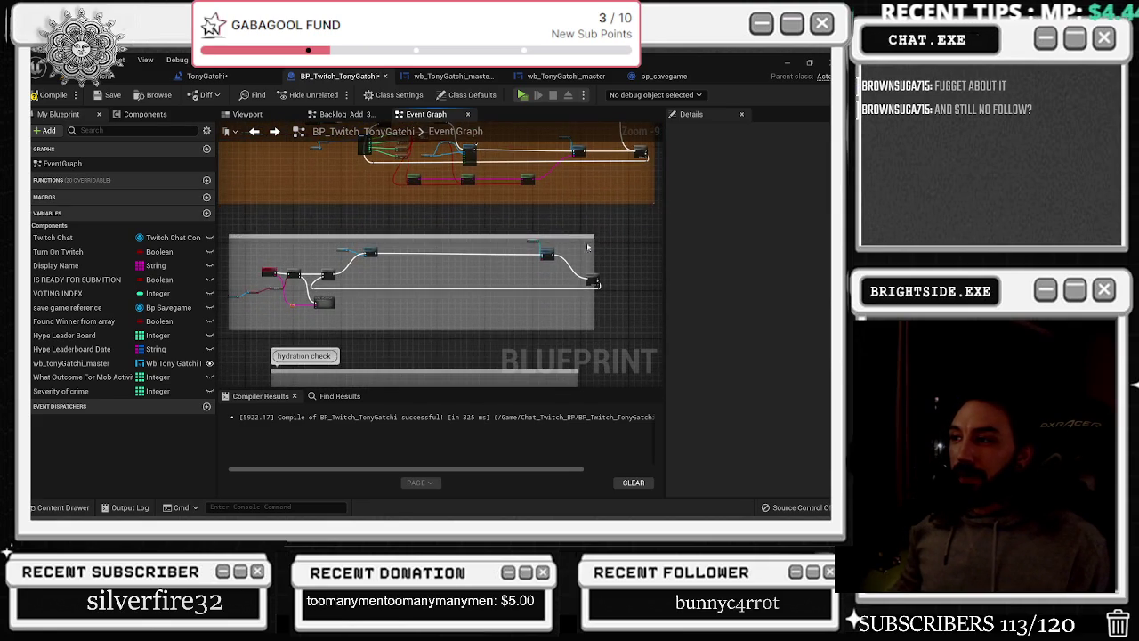
drag(518, 238, 516, 241)
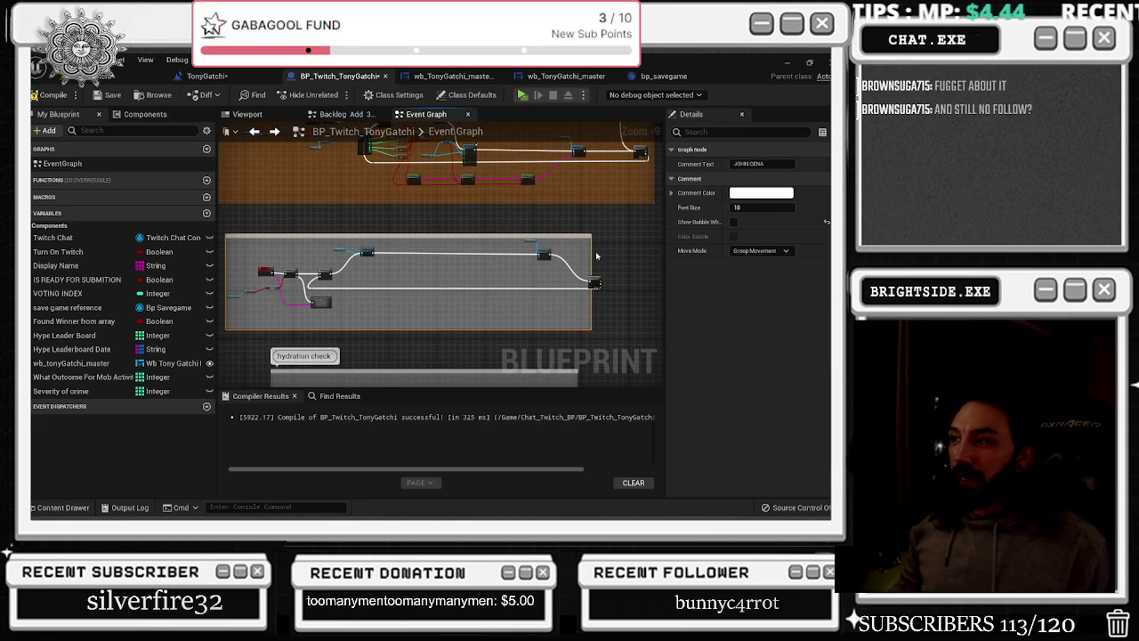
drag(590, 250, 620, 250)
mouse_move(532, 281)
mouse_down()
mouse_move(432, 282)
mouse_move(464, 284)
mouse_up()
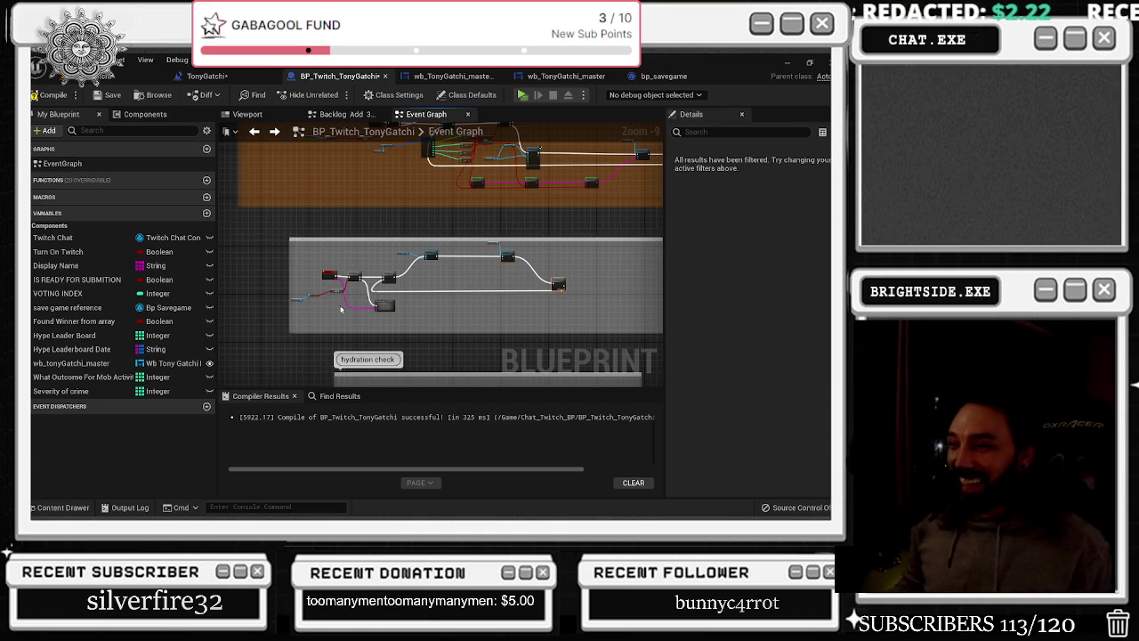
Recentre the JOHN CENA nodes and bring Chrome's Zoolander search results forward
scroll(342, 309, up, 5)
drag(389, 268, 379, 277)
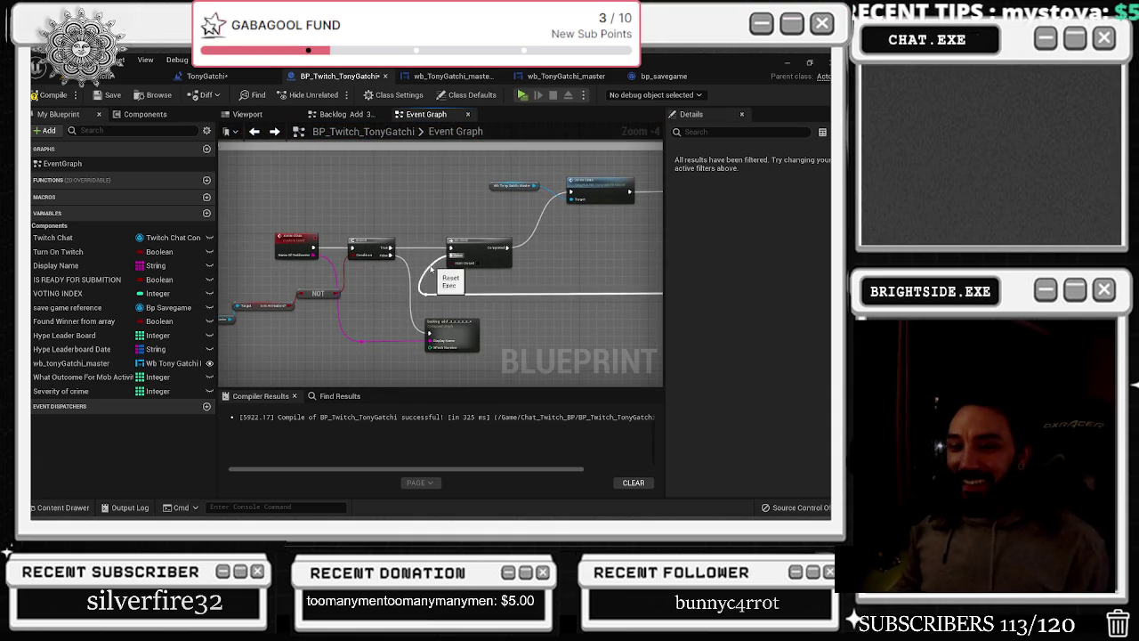
key(alt+Tab)
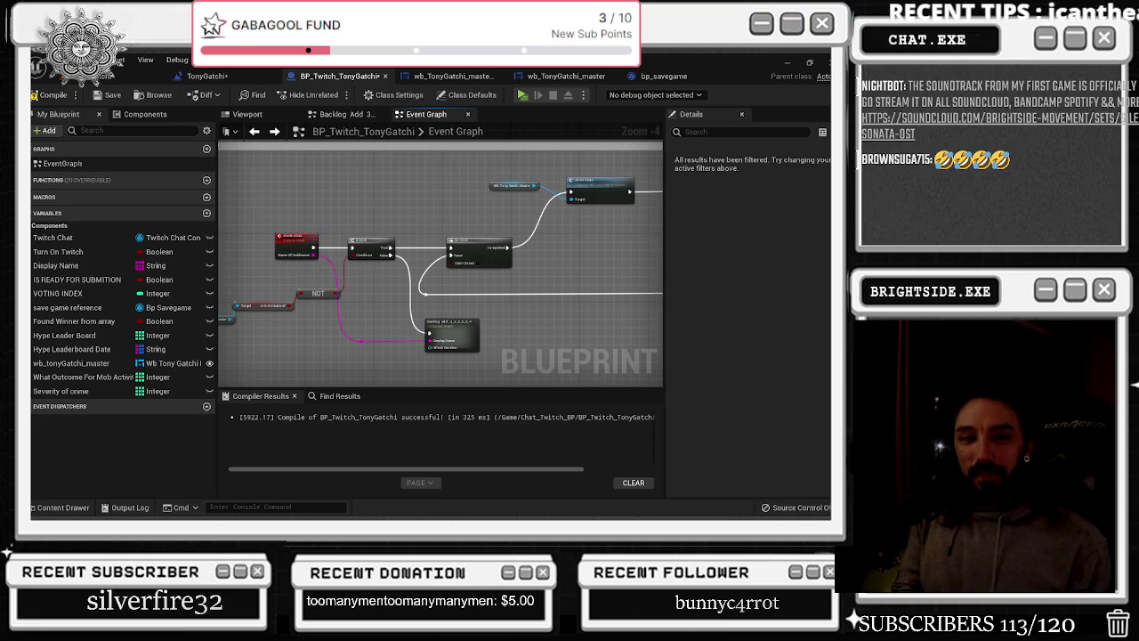
key(alt+Tab)
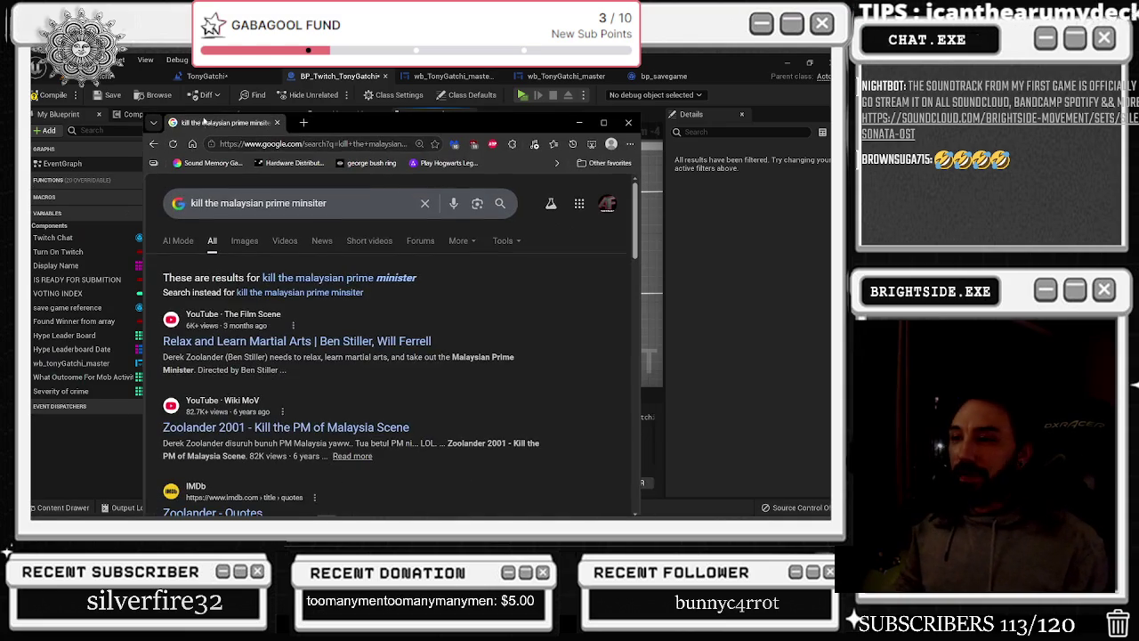
Open the Zoolander Relax and Learn Martial Arts video and turn up its volume
click(252, 341)
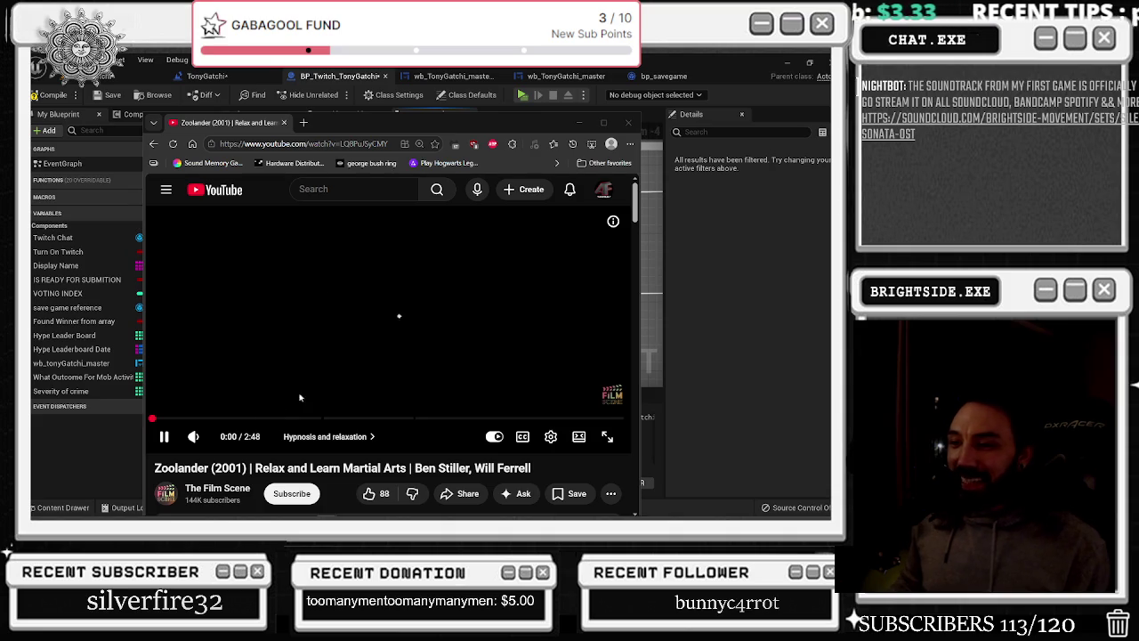
drag(217, 438, 225, 437)
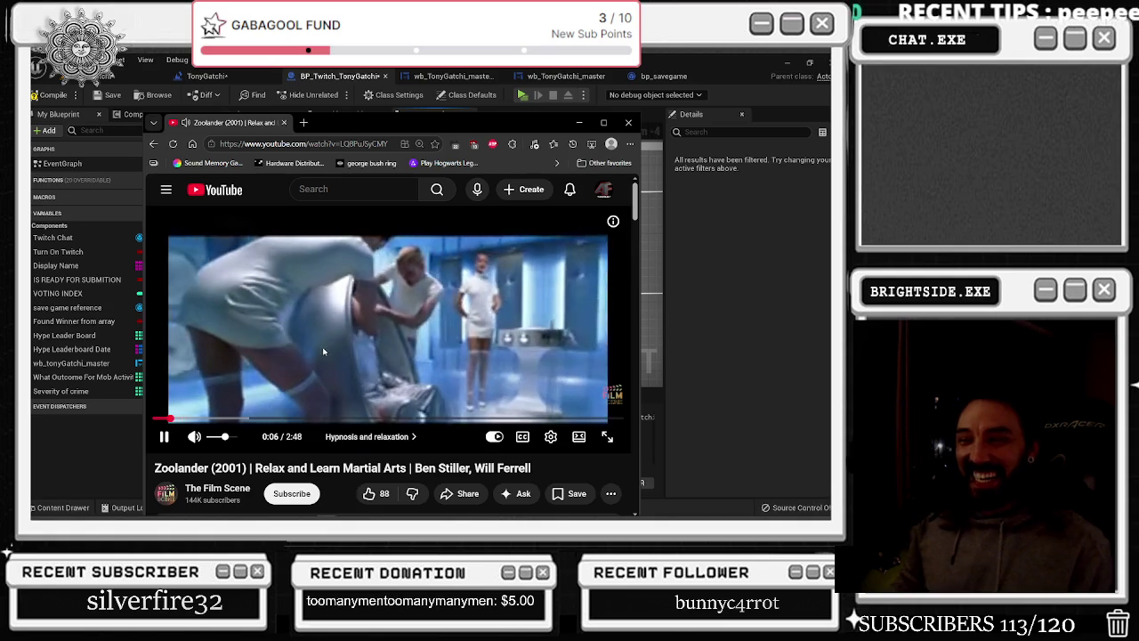
click(231, 436)
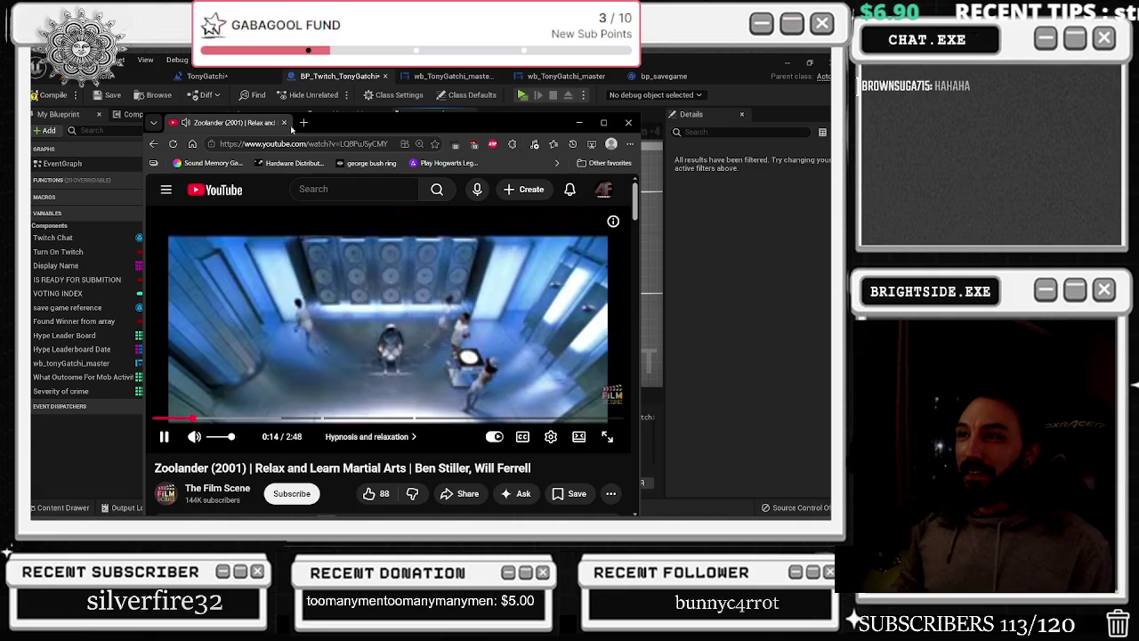
Pop the video into a widened picture-in-picture window at the lower left and minimize Chrome
right_click(265, 122)
click(312, 259)
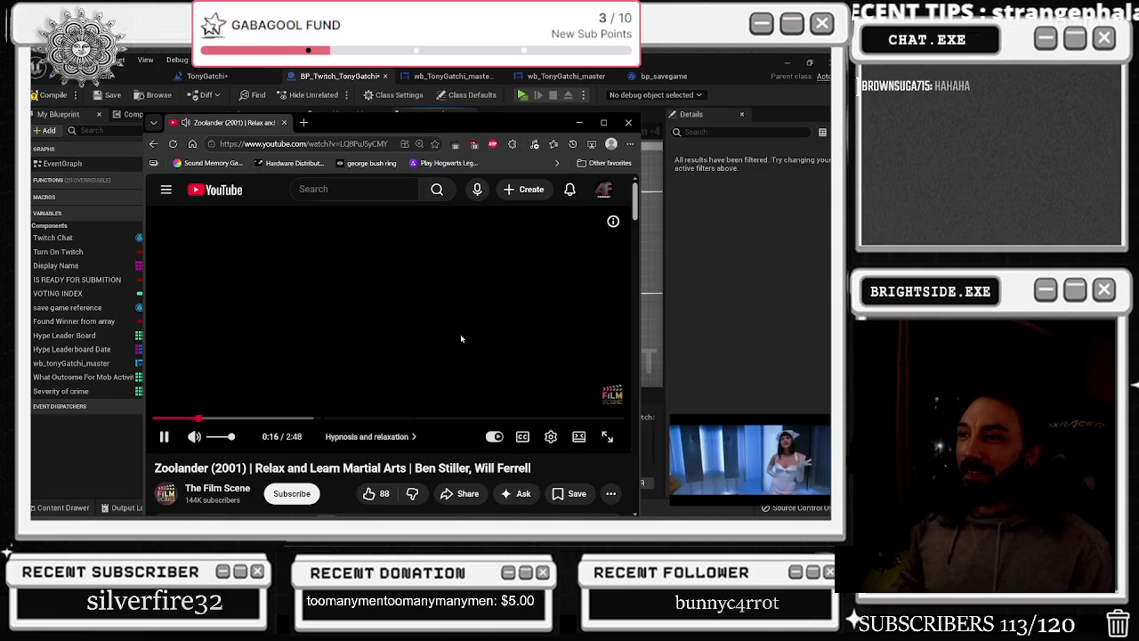
drag(672, 442, 528, 442)
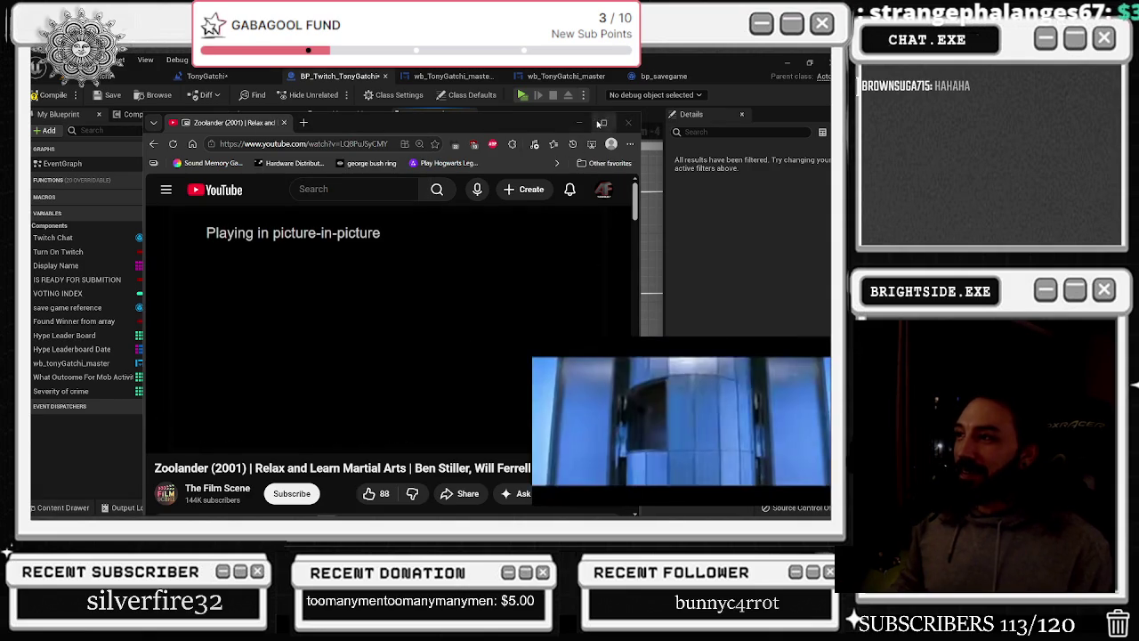
click(579, 122)
drag(669, 420, 171, 413)
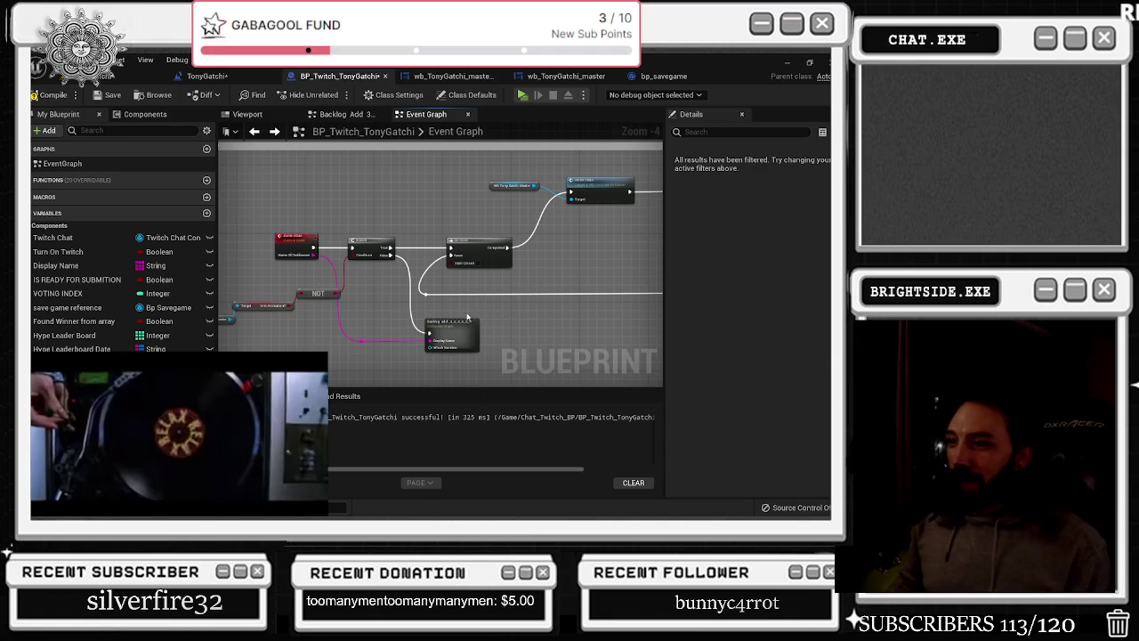
In wb_TonyGatchi_master's Event Graph, move the lower Backlog Names getter left
click(206, 76)
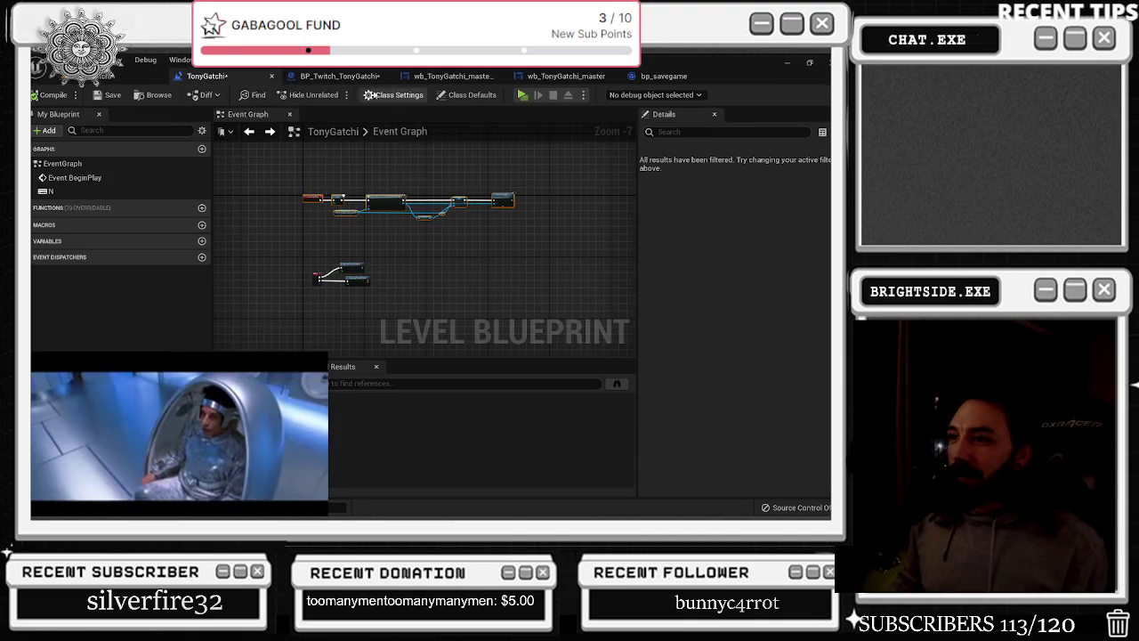
click(478, 76)
click(566, 75)
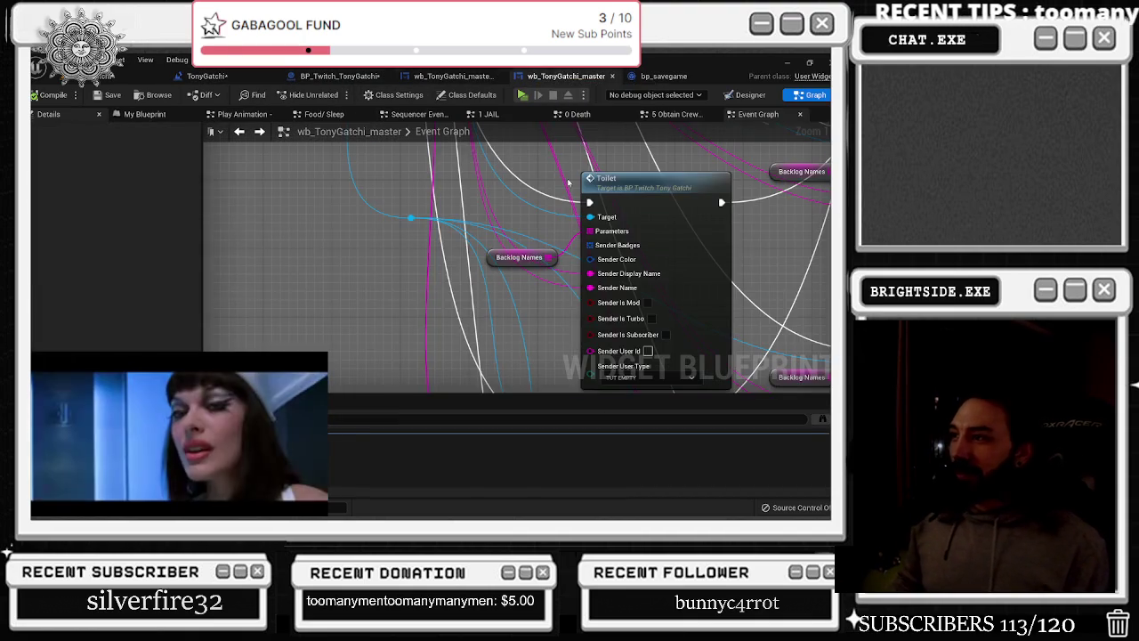
scroll(501, 315, up, 6)
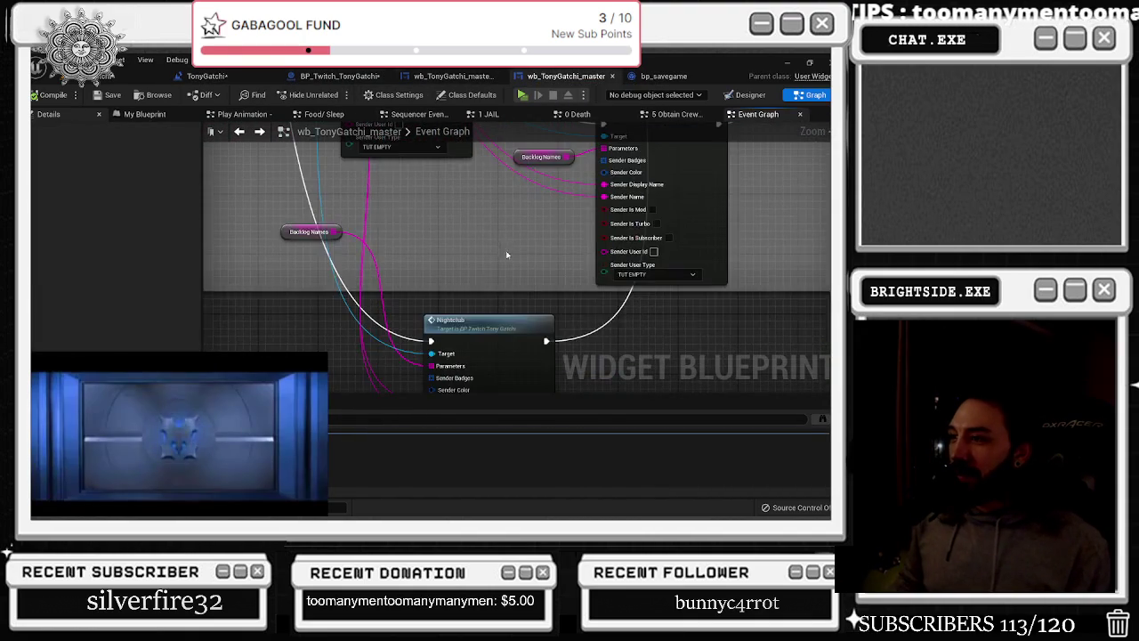
mouse_move(457, 242)
mouse_down()
mouse_move(483, 367)
mouse_move(576, 287)
mouse_up()
drag(457, 303, 407, 332)
Add output case 12 to the backlog event's Switch on Int
drag(498, 275, 517, 202)
mouse_move(445, 278)
mouse_down()
mouse_move(471, 255)
mouse_move(430, 244)
mouse_up()
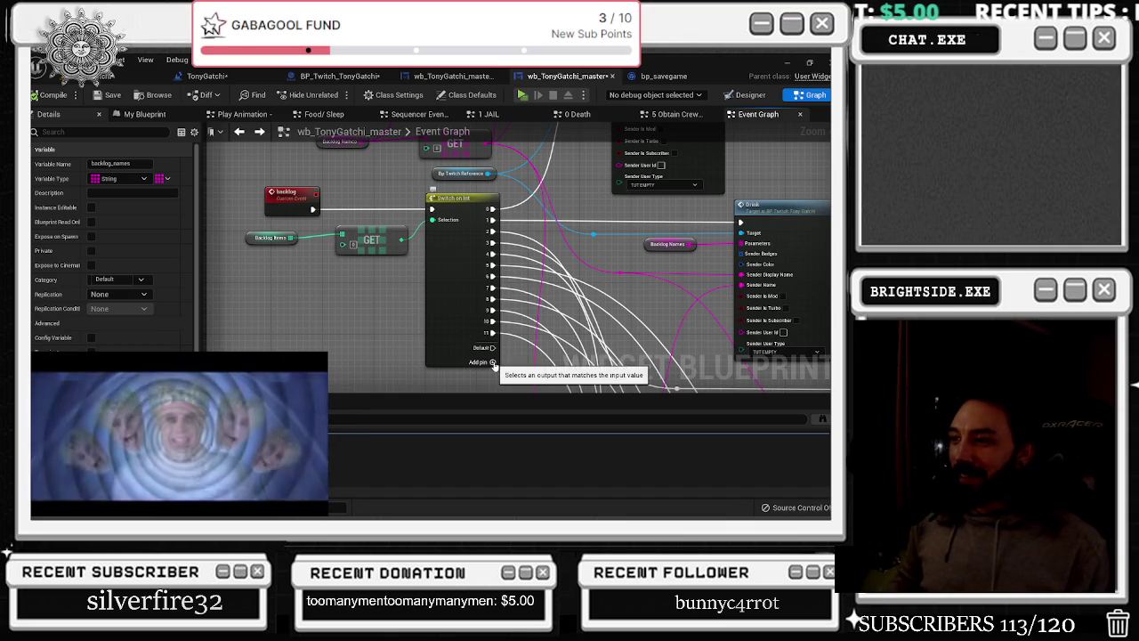
click(491, 362)
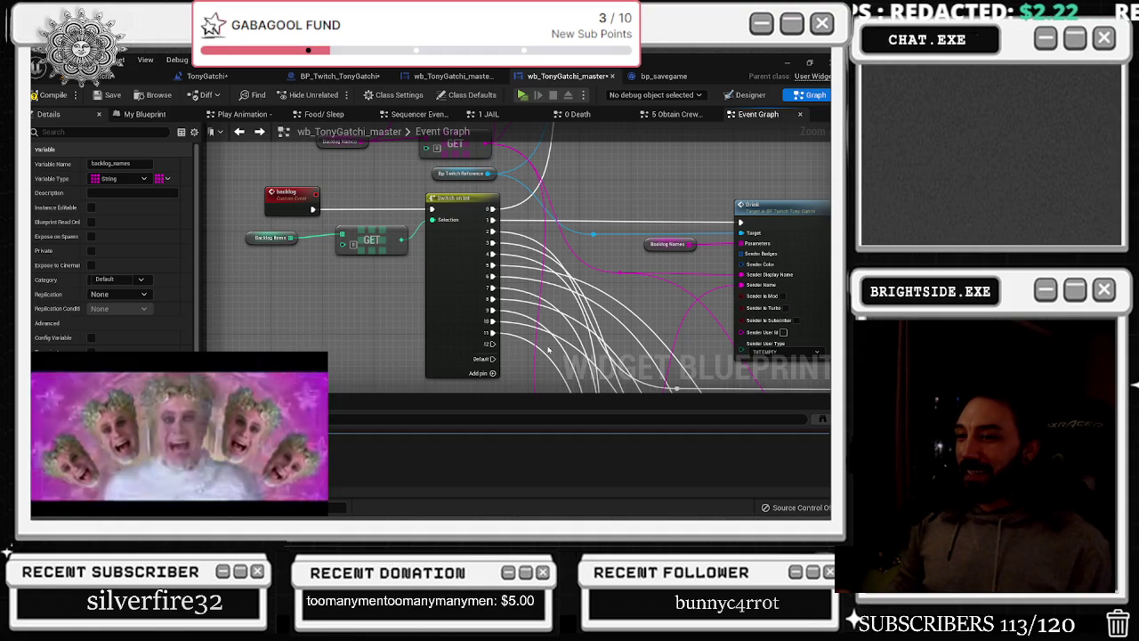
mouse_move(558, 350)
mouse_down()
mouse_move(420, 314)
mouse_move(433, 305)
mouse_up()
scroll(385, 301, down, 1)
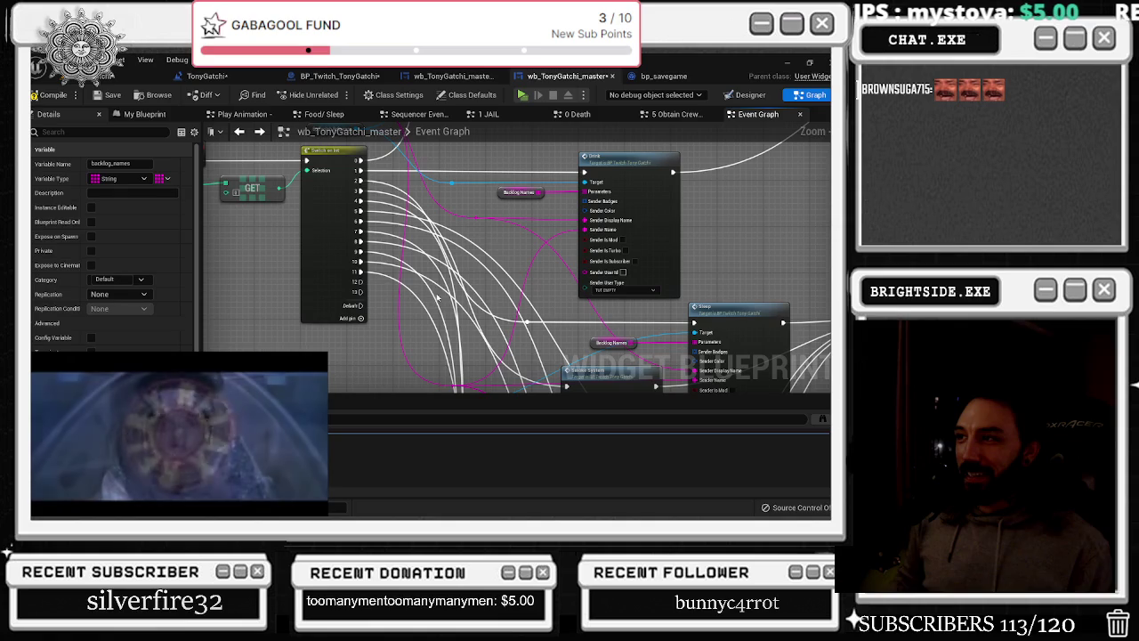
mouse_move(428, 293)
mouse_down()
mouse_move(438, 316)
mouse_move(488, 354)
mouse_up()
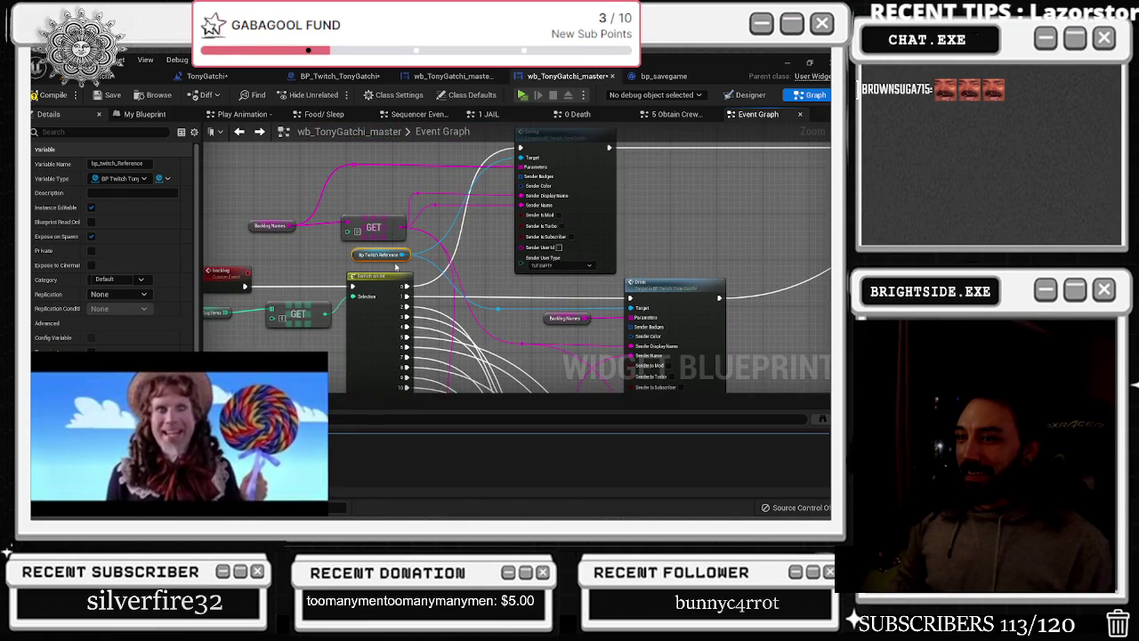
Nudge the backlog_names getter up and shift the Family node slightly right
scroll(426, 282, down, 5)
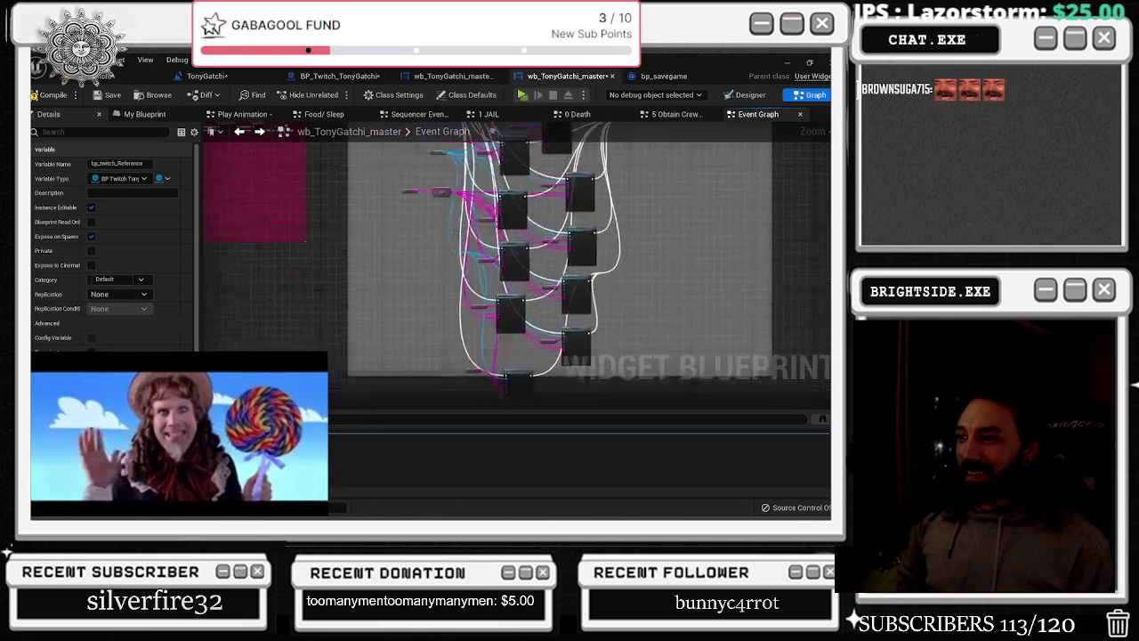
scroll(451, 231, up, 4)
click(452, 232)
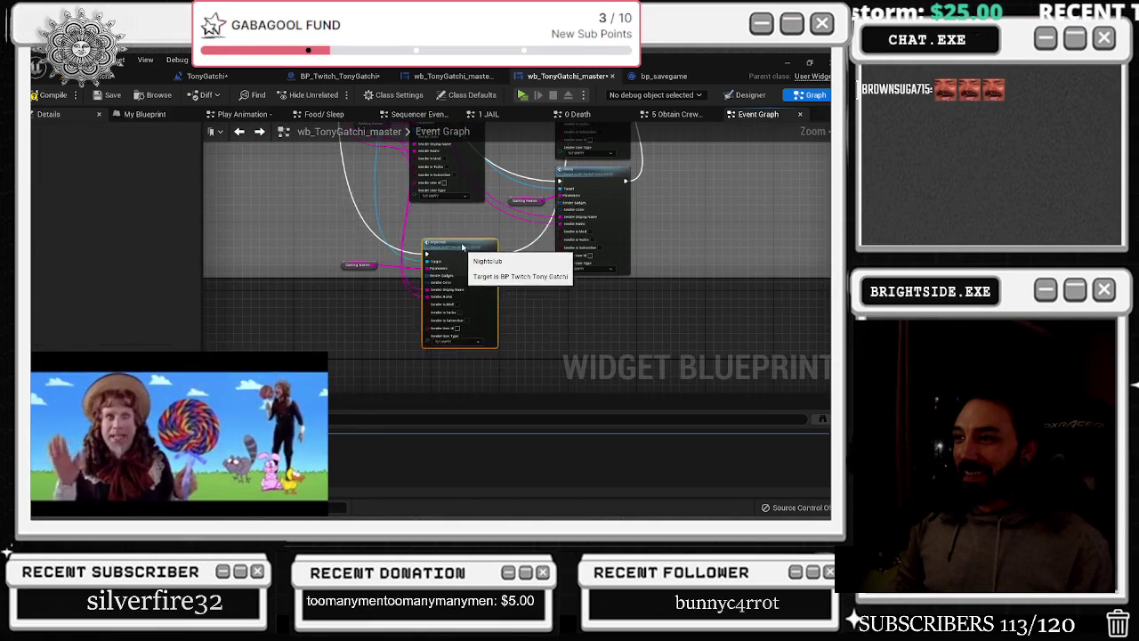
click(356, 265)
drag(356, 264, 352, 252)
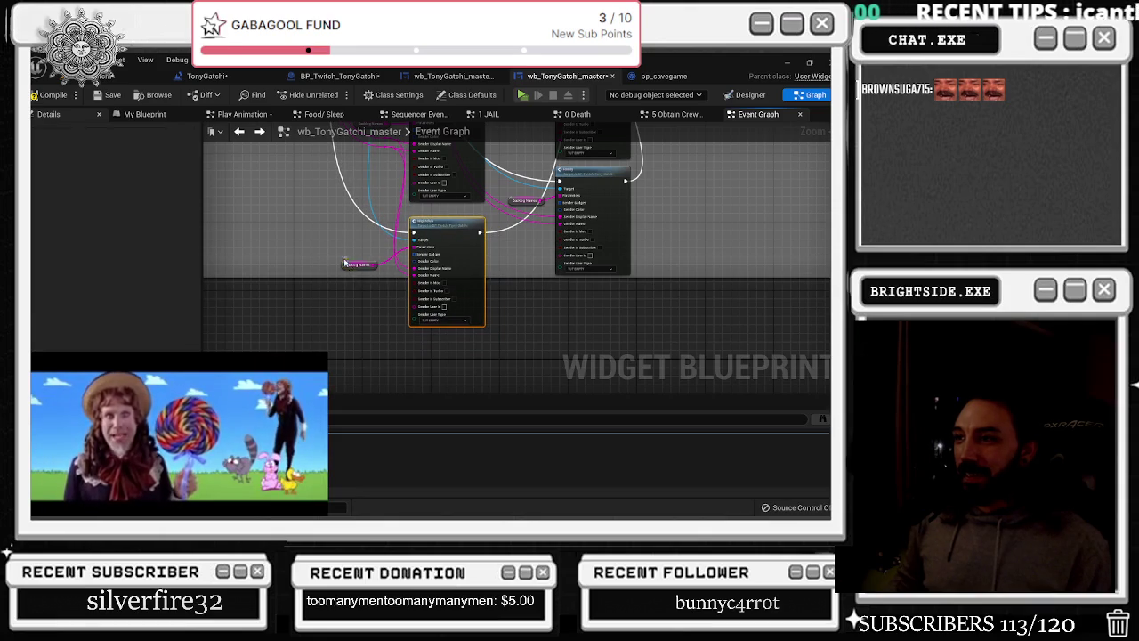
scroll(367, 233, down, 2)
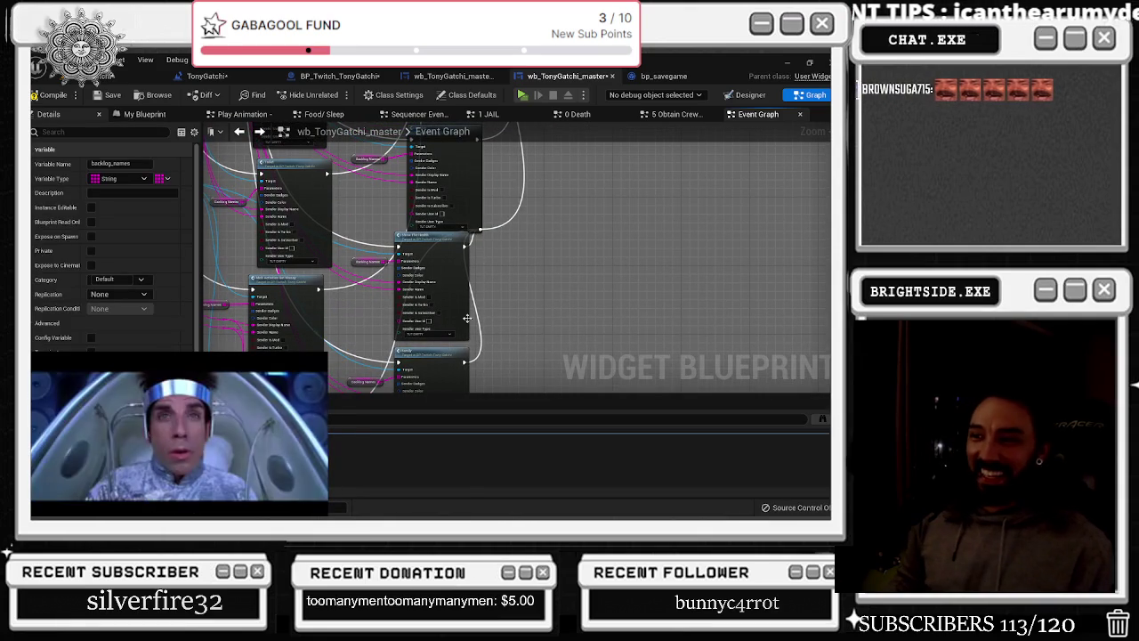
scroll(481, 315, down, 2)
mouse_move(421, 328)
mouse_down()
mouse_move(440, 343)
mouse_move(473, 339)
mouse_up()
scroll(414, 308, down, 3)
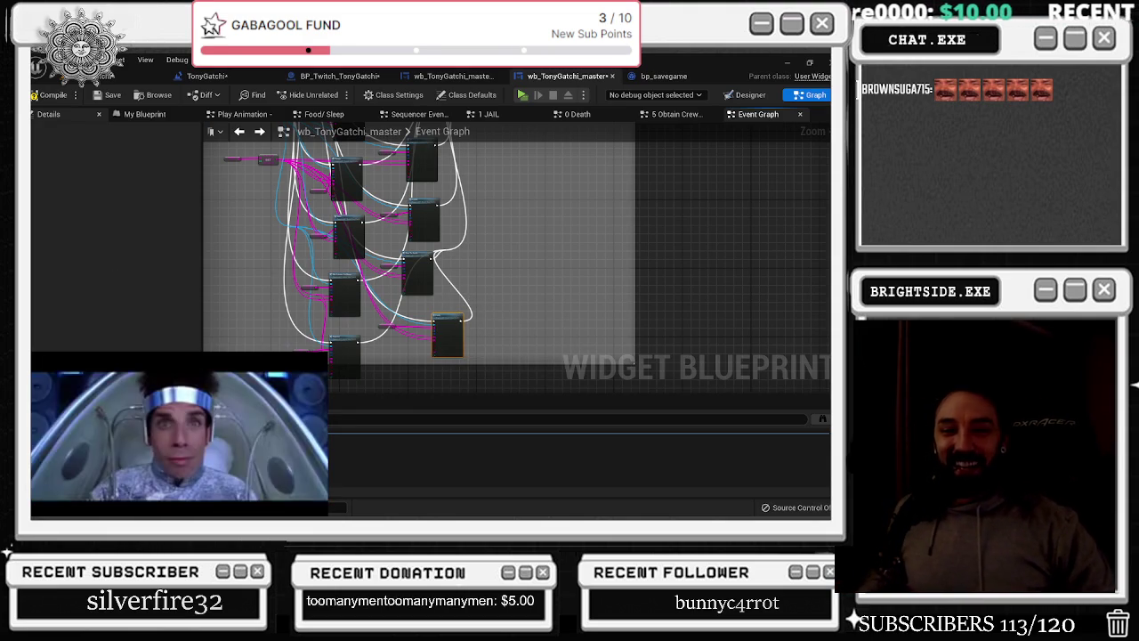
Rewind the picture-in-picture video to the lollipop scene and resume playback
mouse_move(184, 509)
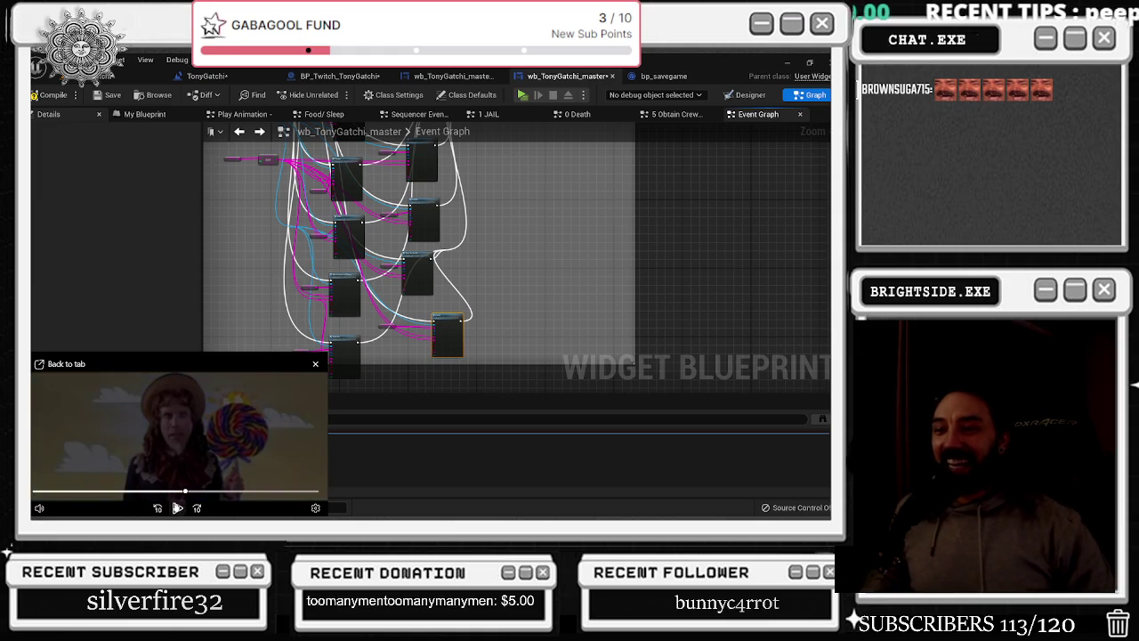
click(157, 509)
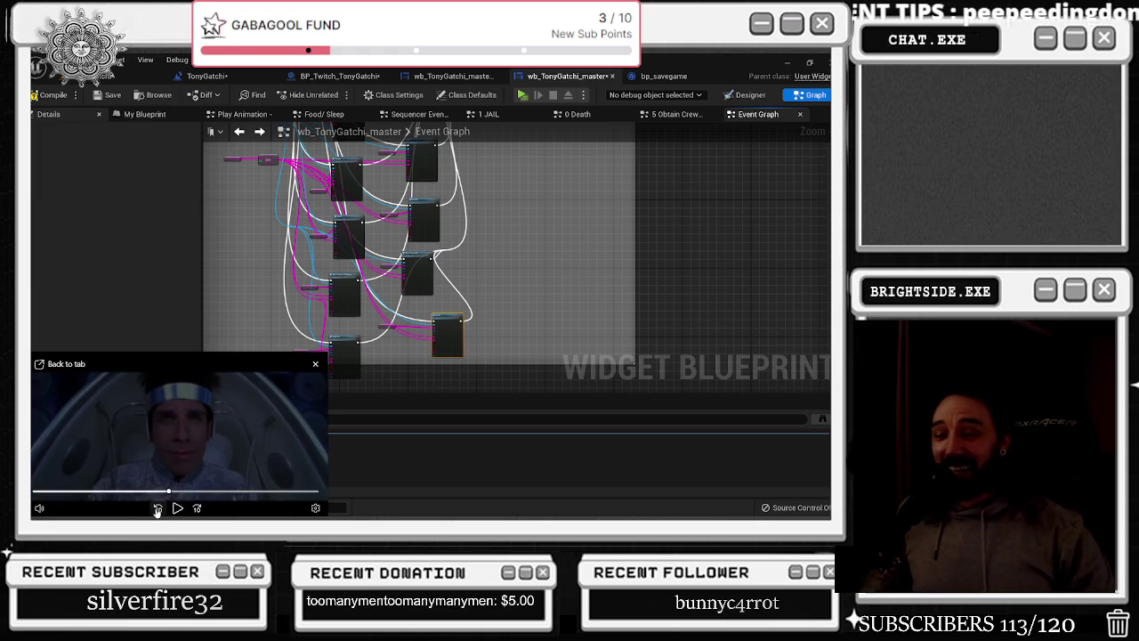
click(158, 509)
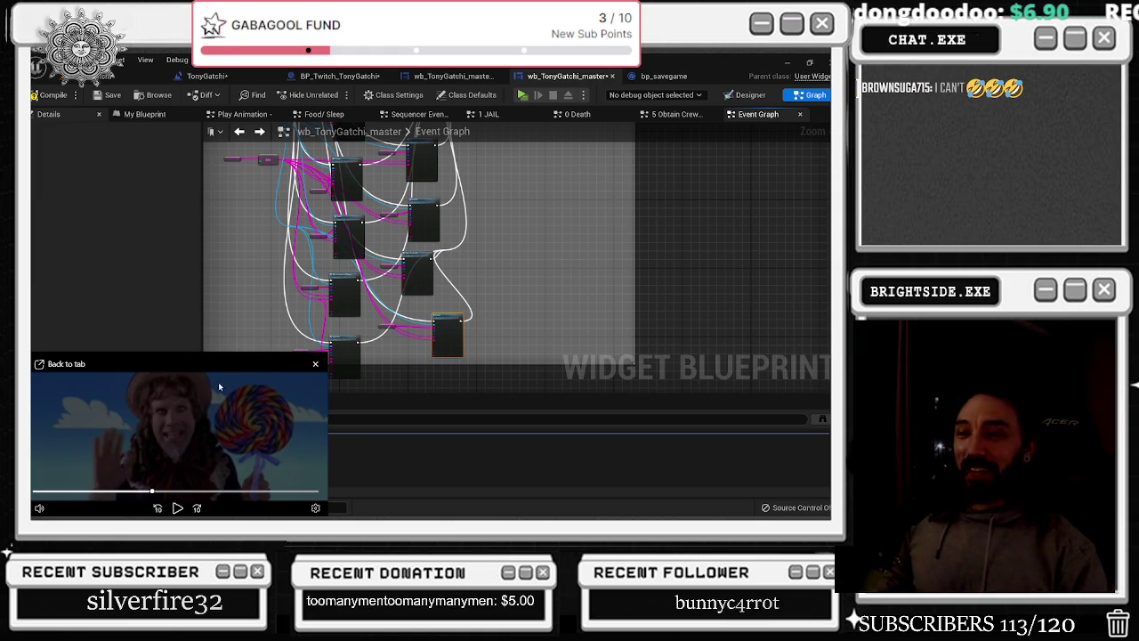
click(173, 509)
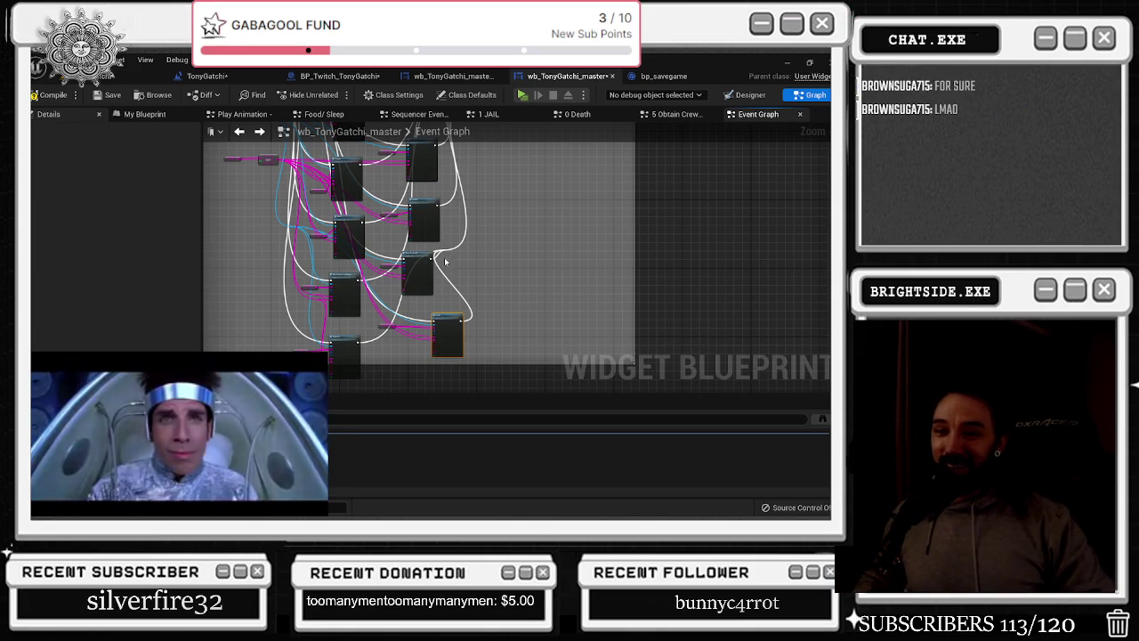
scroll(450, 258, up, 2)
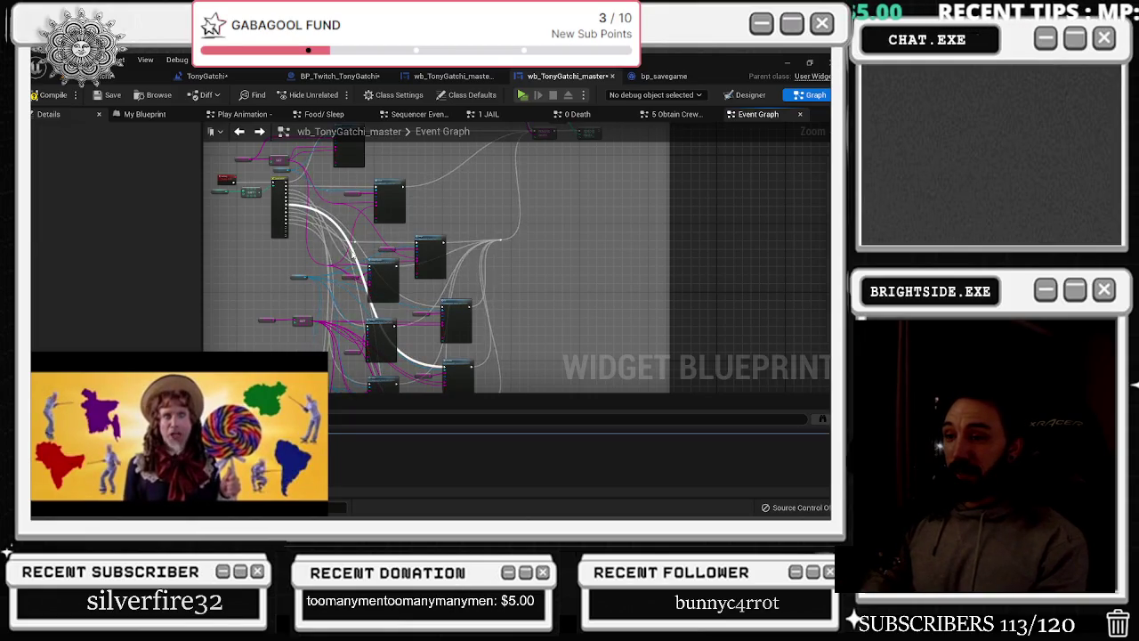
drag(374, 248, 484, 221)
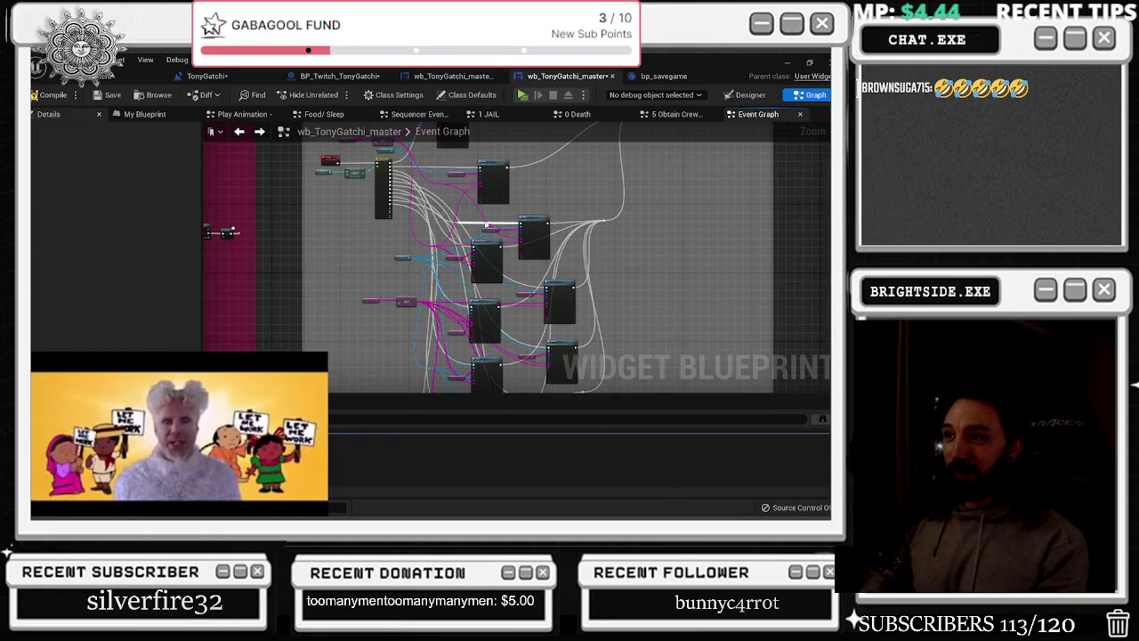
drag(561, 192, 514, 281)
scroll(517, 283, up, 3)
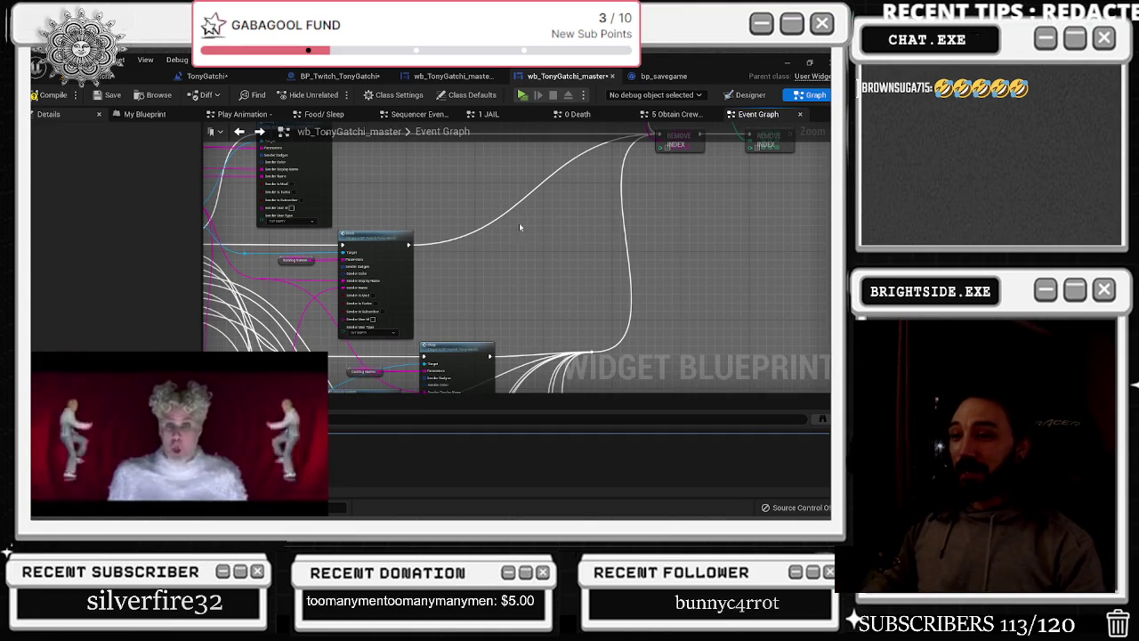
mouse_move(435, 211)
mouse_down()
mouse_move(472, 233)
mouse_move(451, 321)
mouse_move(487, 290)
mouse_up()
scroll(522, 246, down, 5)
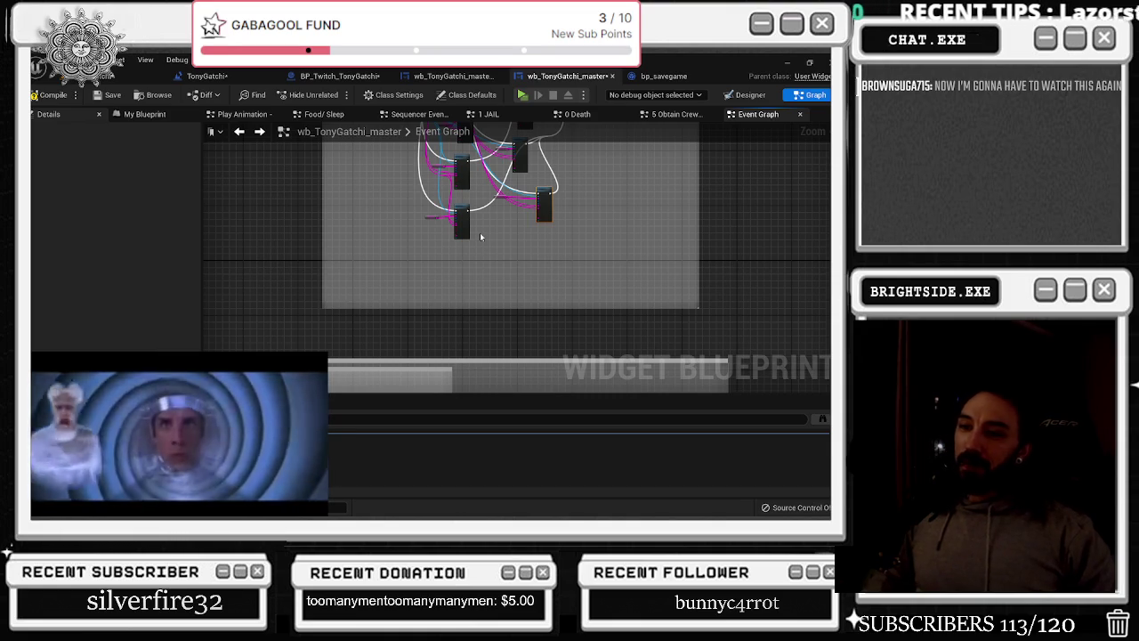
scroll(447, 237, up, 5)
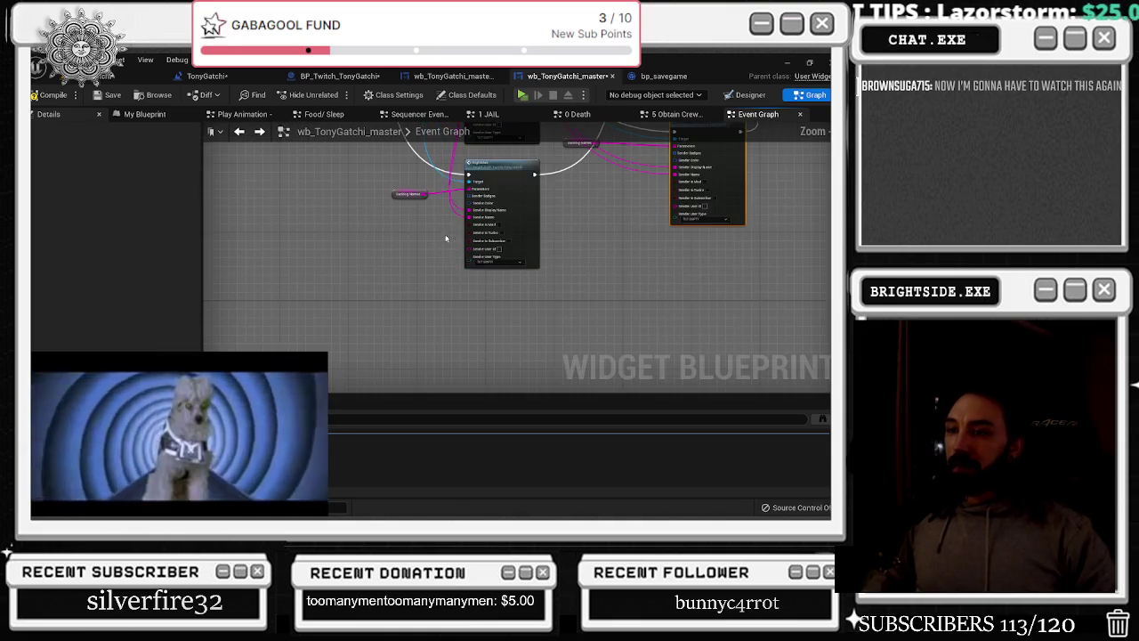
scroll(436, 263, down, 4)
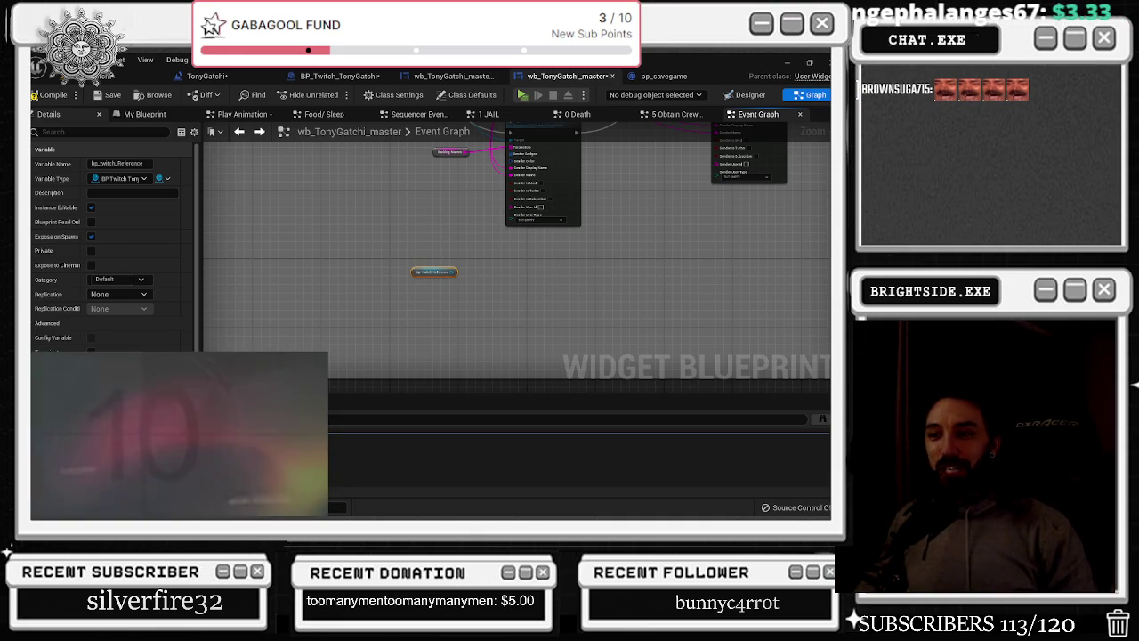
mouse_move(206, 355)
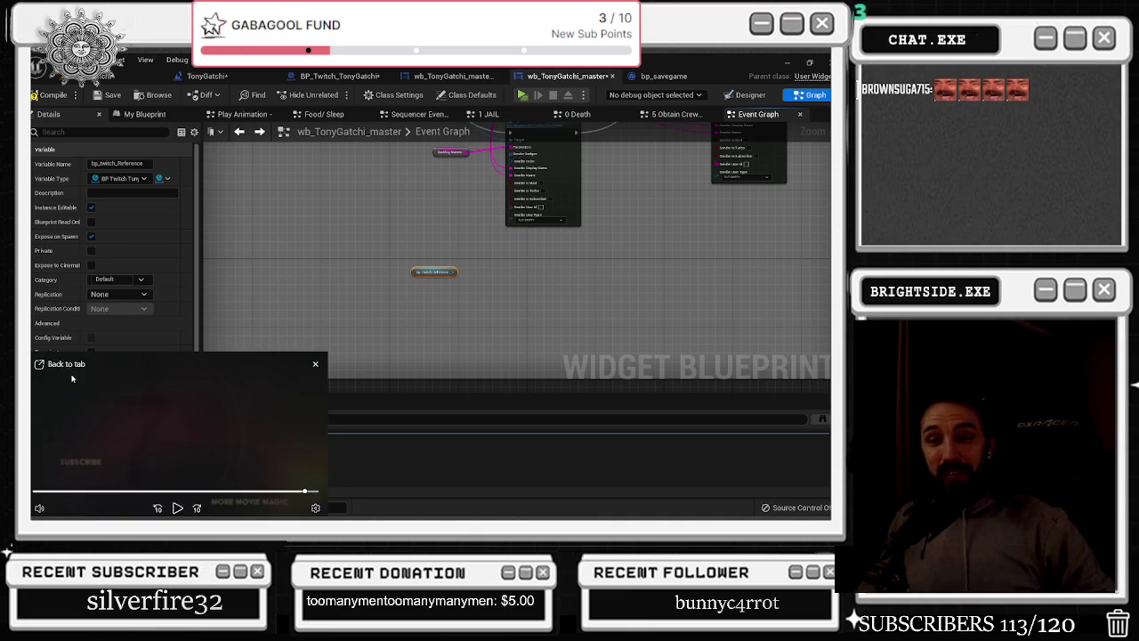
Close the floating video, shift the bp_twitch_Reference getter left, and switch to YouTube
click(315, 365)
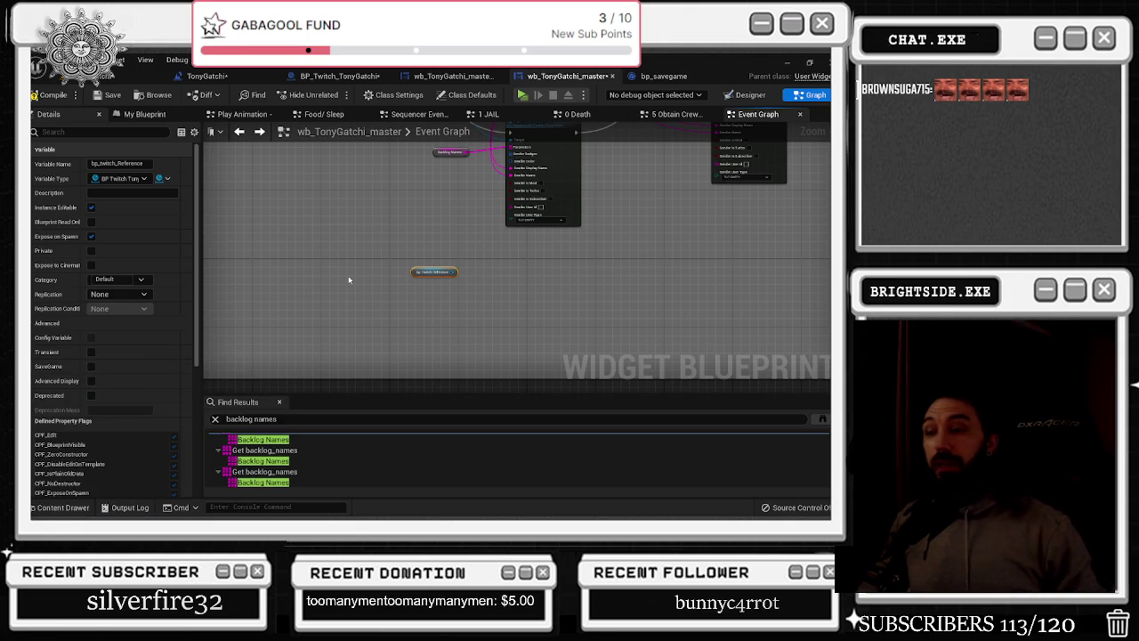
drag(415, 274, 348, 284)
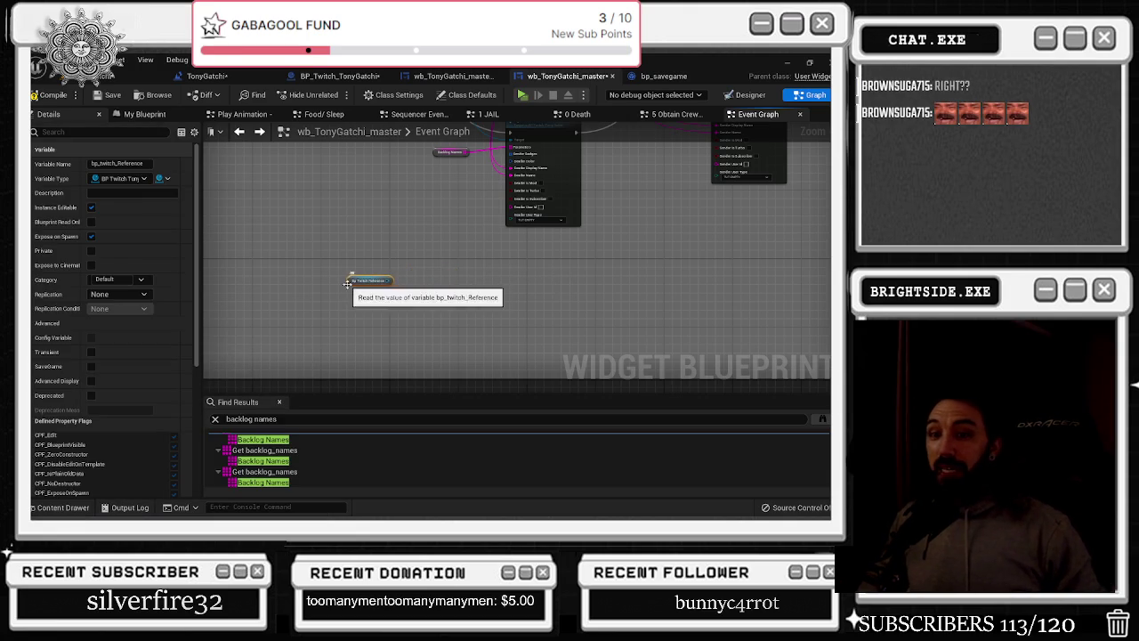
key(alt+Tab)
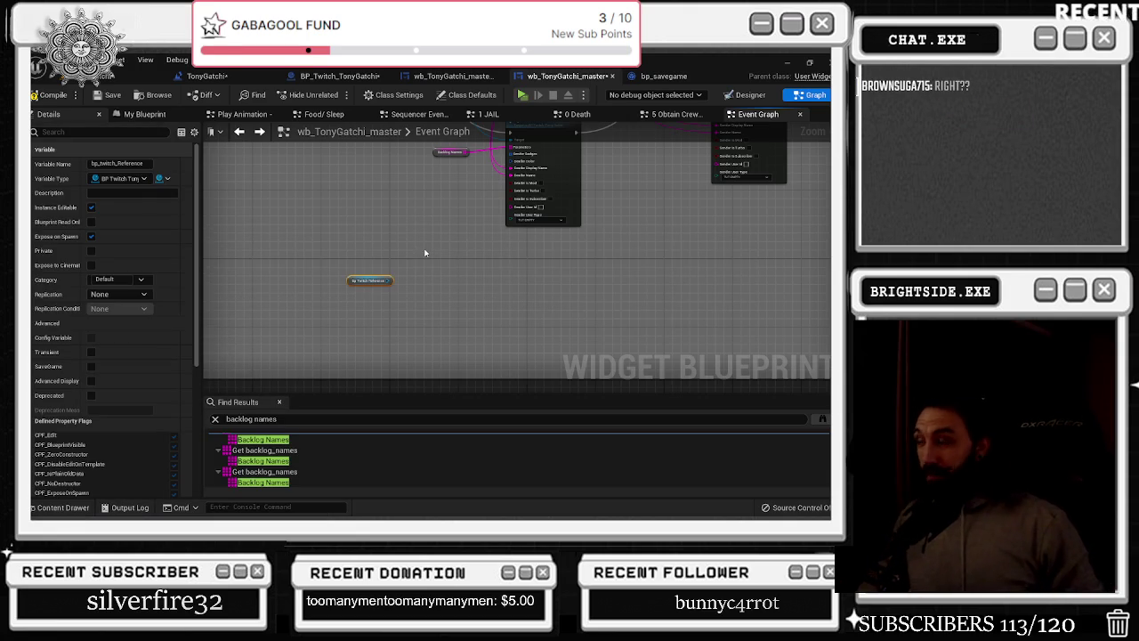
key(alt+Tab)
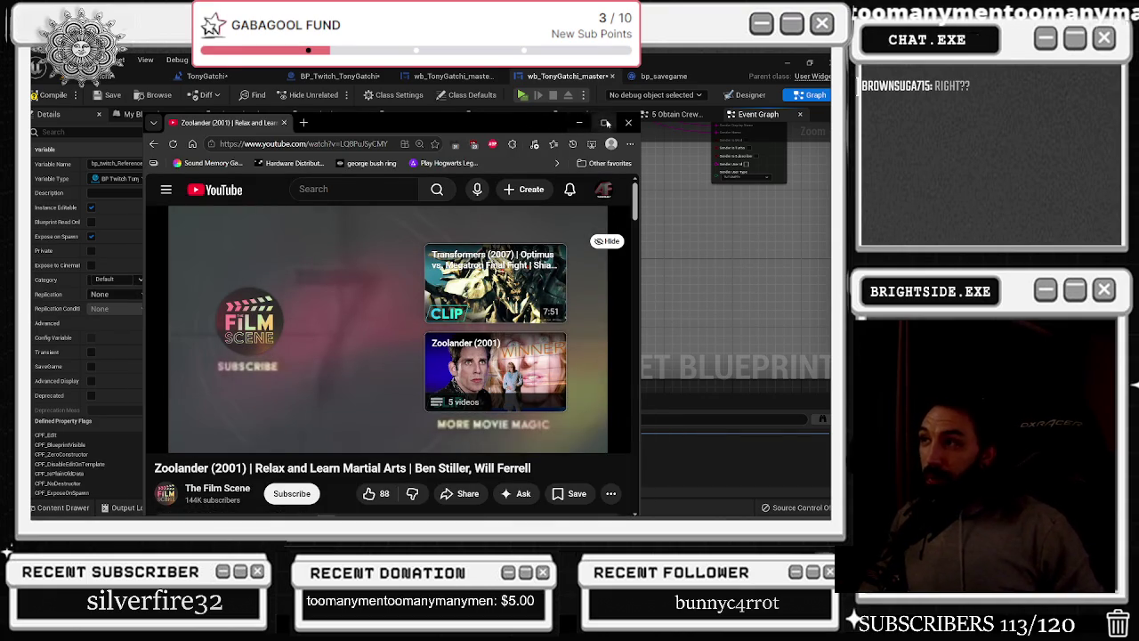
Maximize the YouTube window and search YouTube for 'zoolander 2'
click(604, 122)
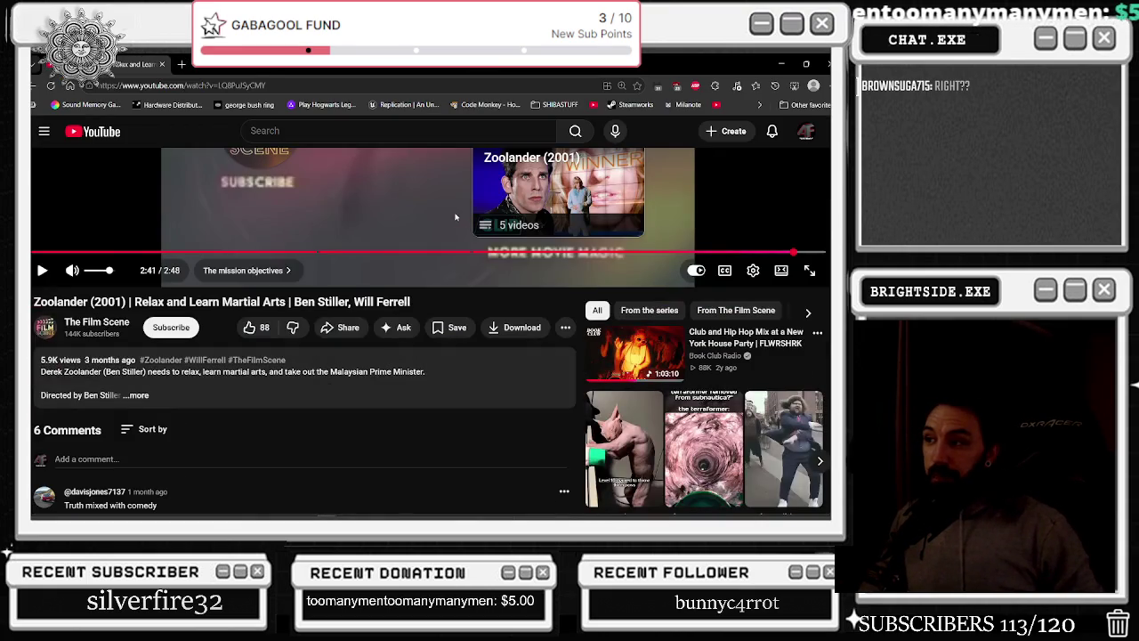
scroll(450, 218, down, 5)
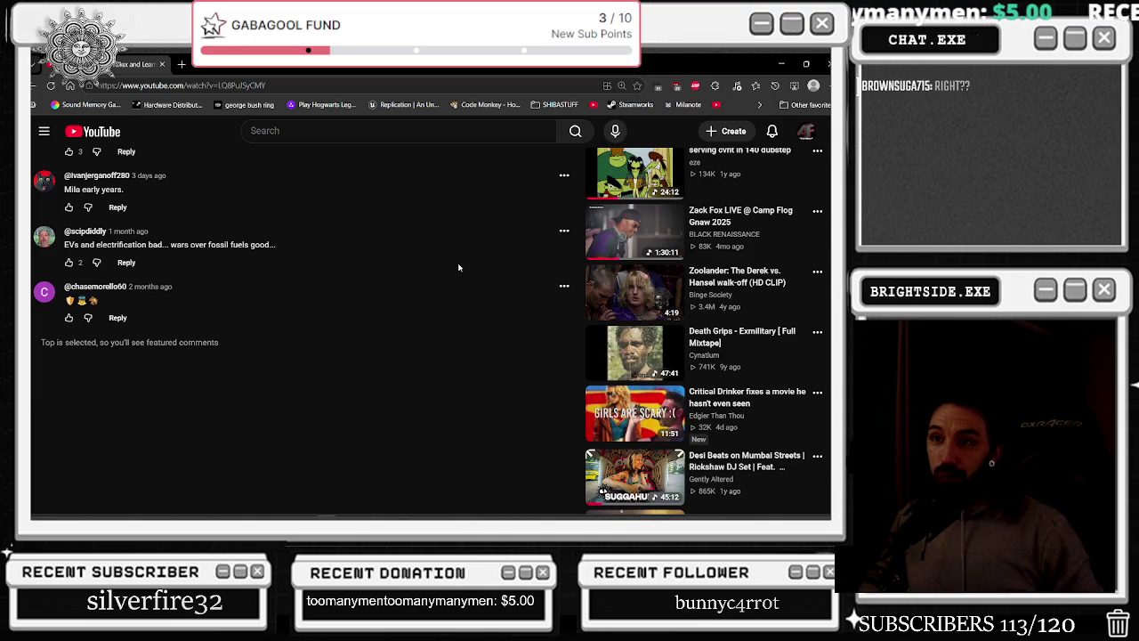
scroll(459, 268, up, 5)
click(308, 131)
text(z)
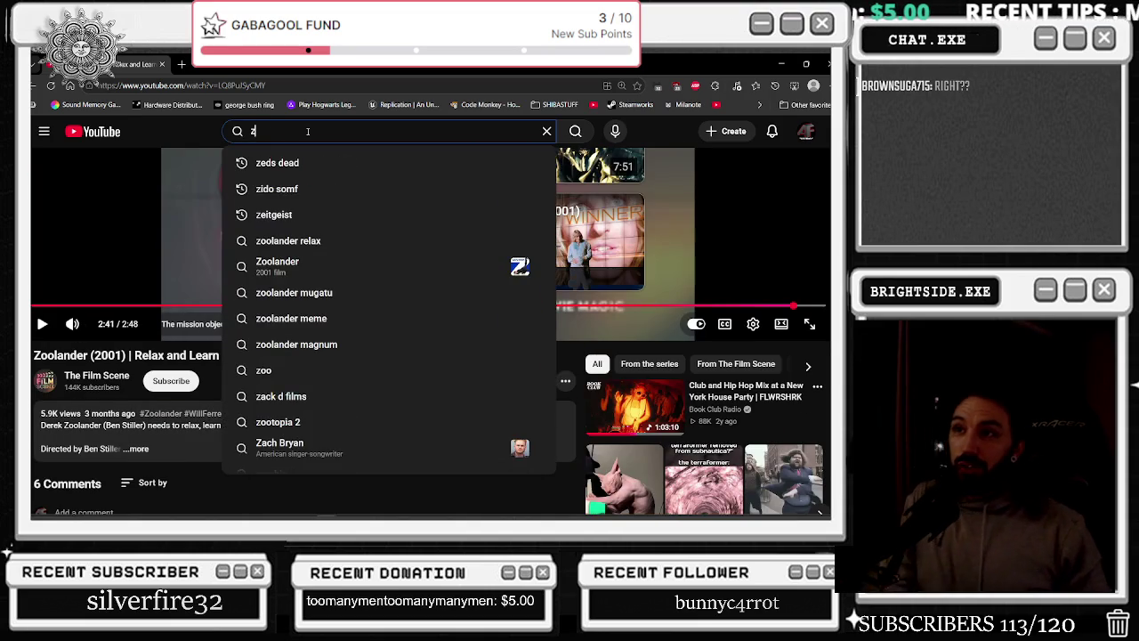
text(oolander 2)
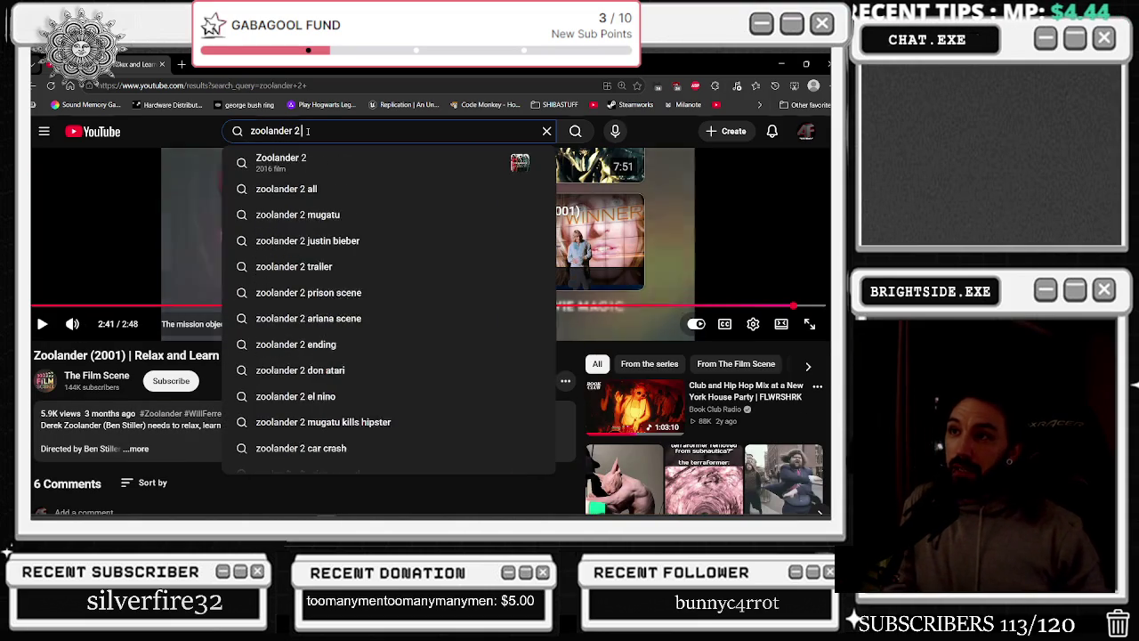
key(Return)
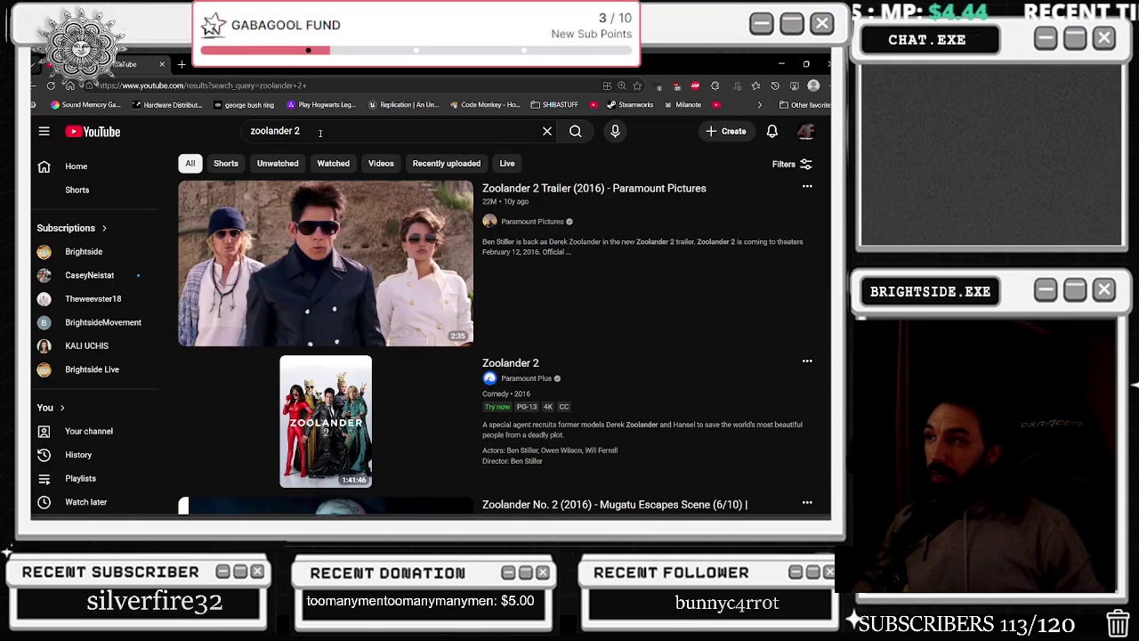
Browse the zoolander 2 results, including All is All and the trailer, then return home
scroll(600, 198, down, 2)
mouse_move(357, 313)
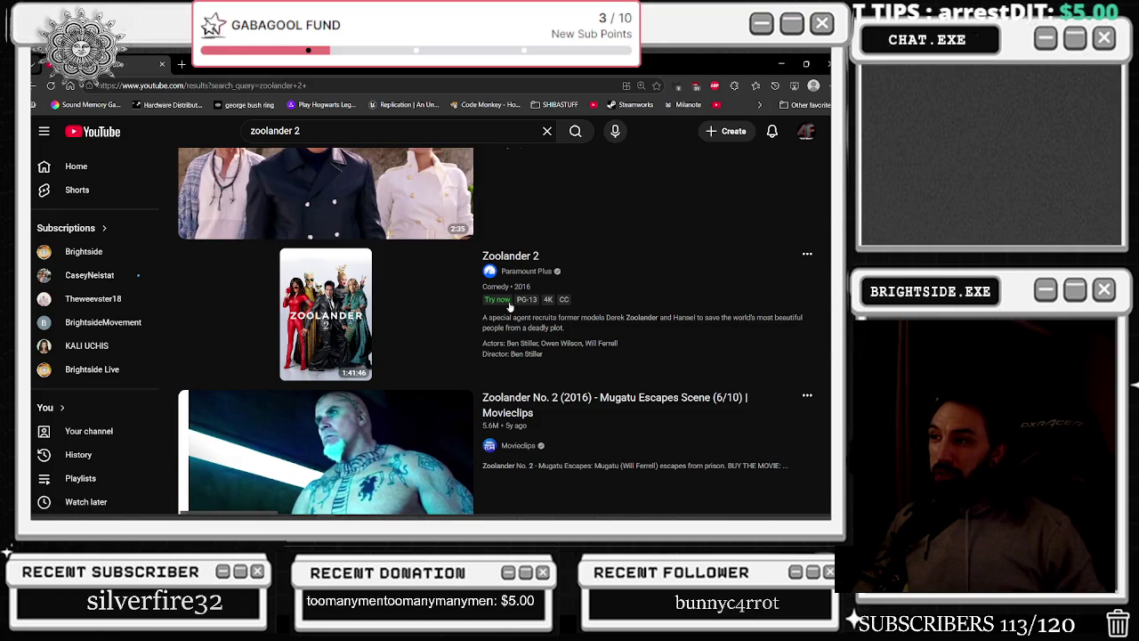
scroll(497, 306, down, 2)
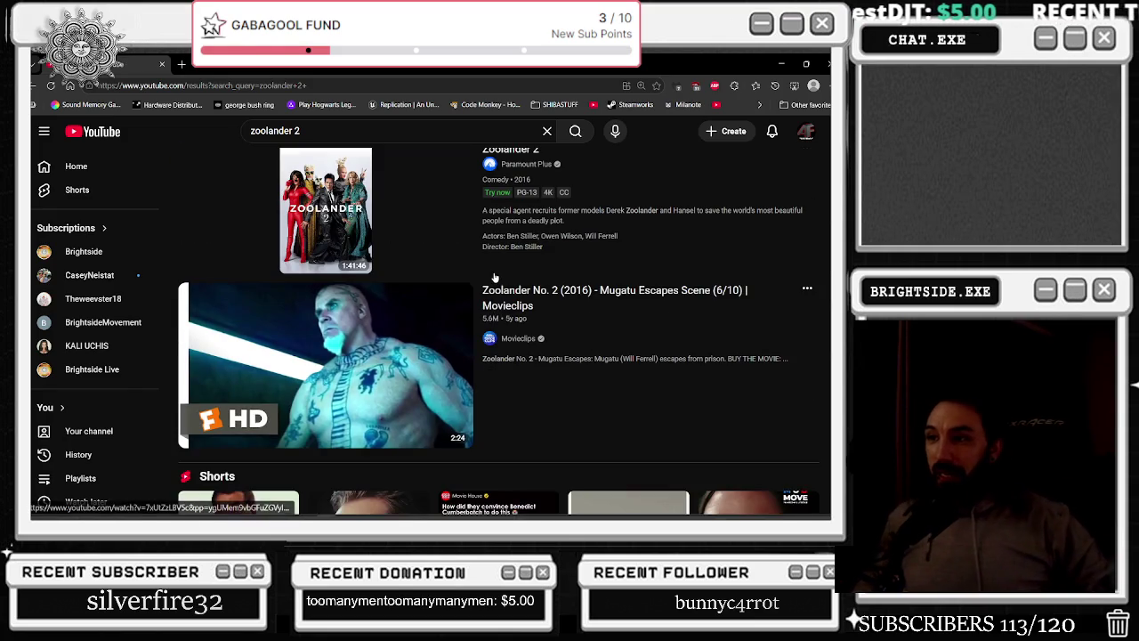
scroll(499, 264, down, 2)
scroll(500, 264, down, 4)
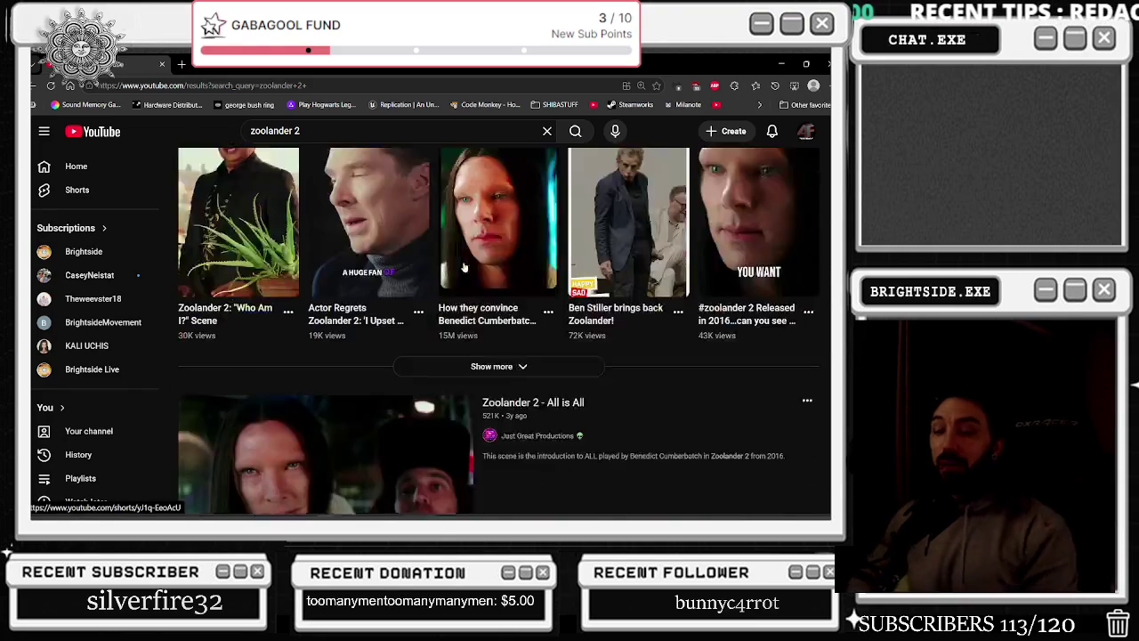
scroll(474, 267, down, 3)
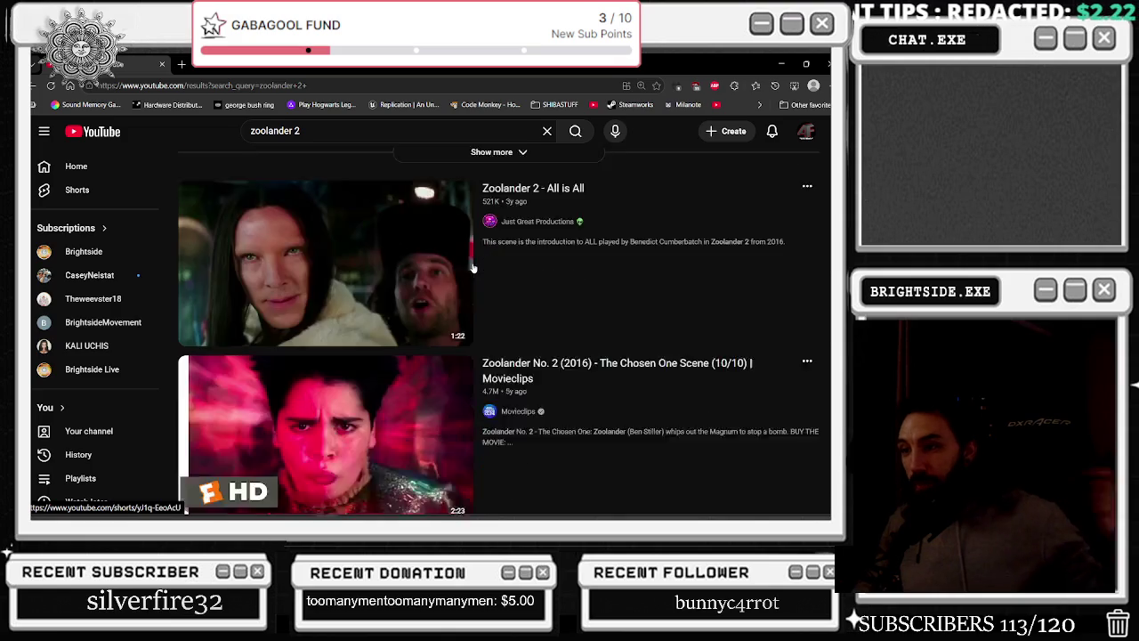
scroll(473, 269, up, 5)
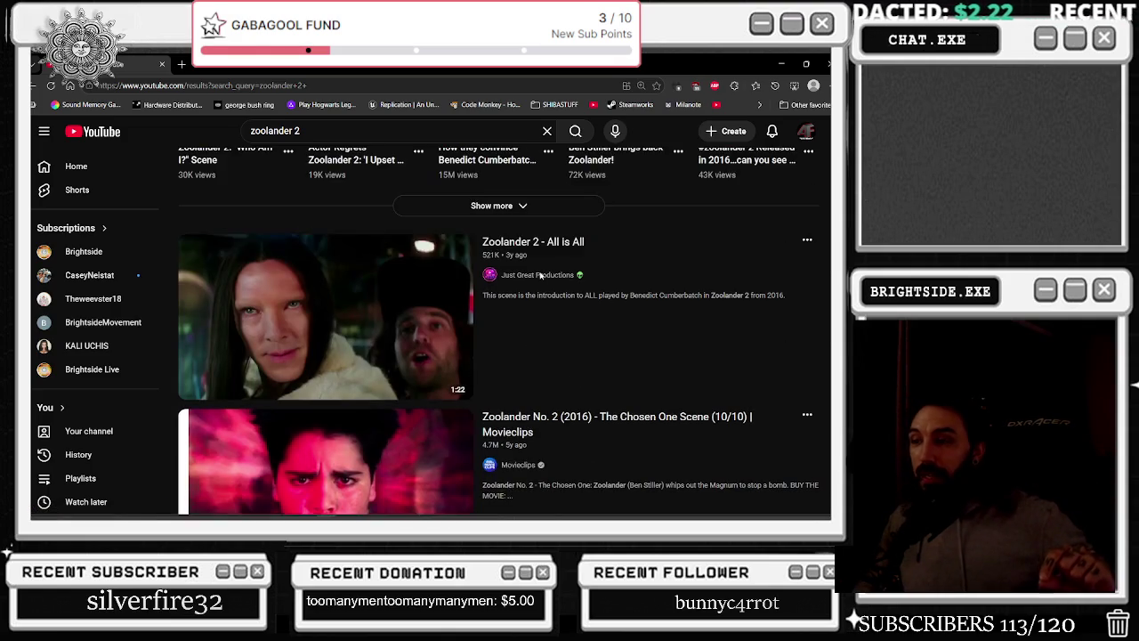
scroll(537, 275, up, 3)
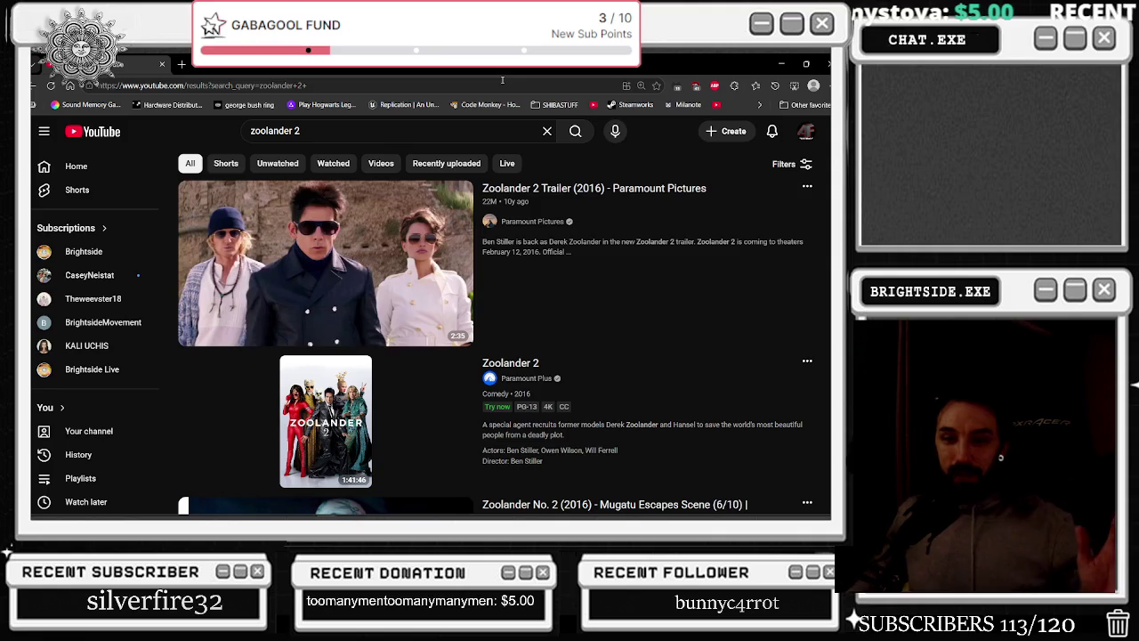
click(113, 130)
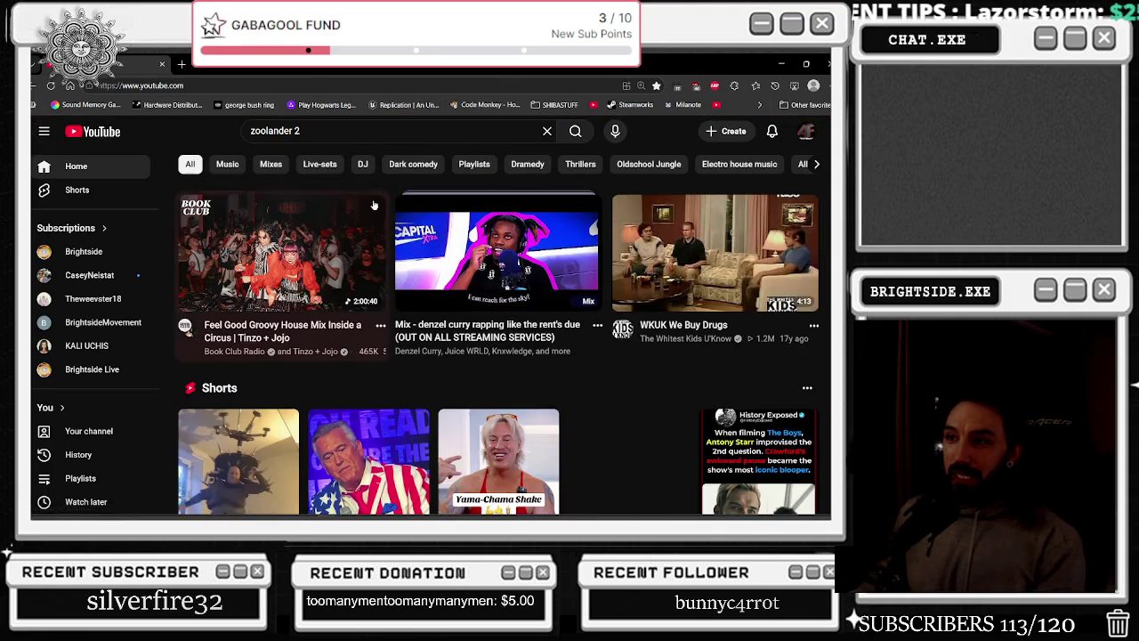
Play the denzel curry rapping mix and turn its volume down
mouse_move(396, 214)
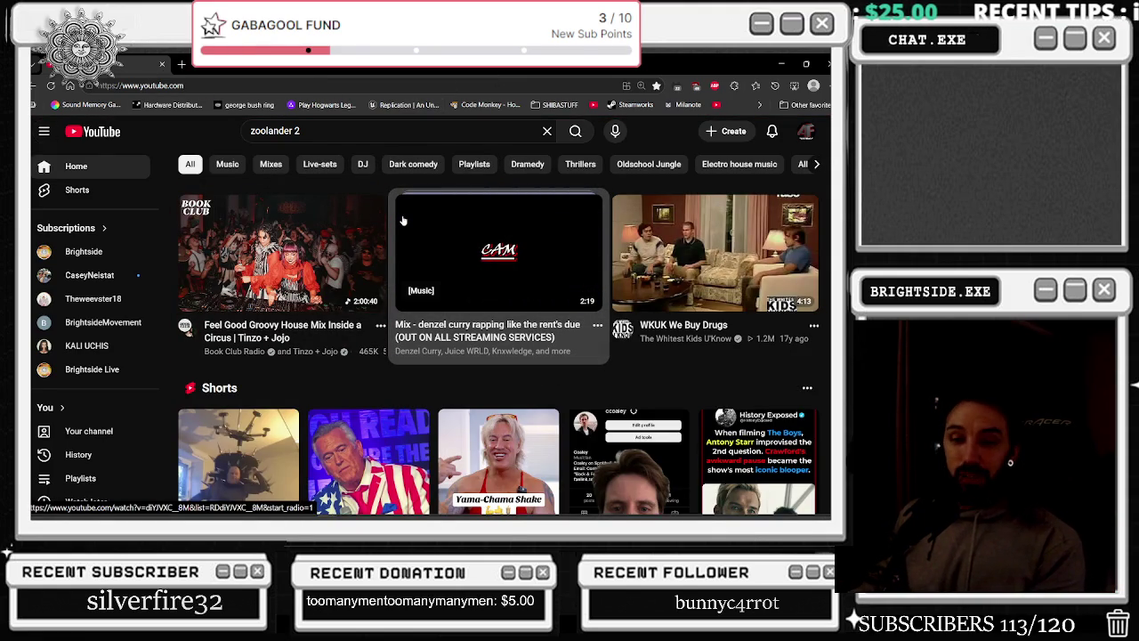
click(403, 220)
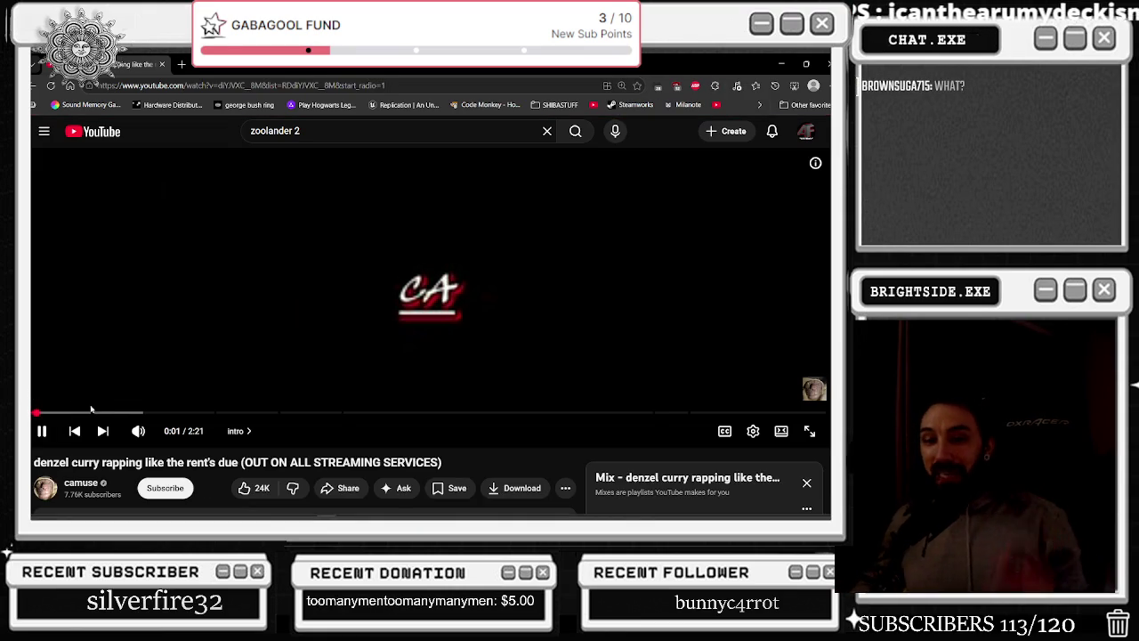
mouse_move(138, 430)
drag(167, 434, 158, 433)
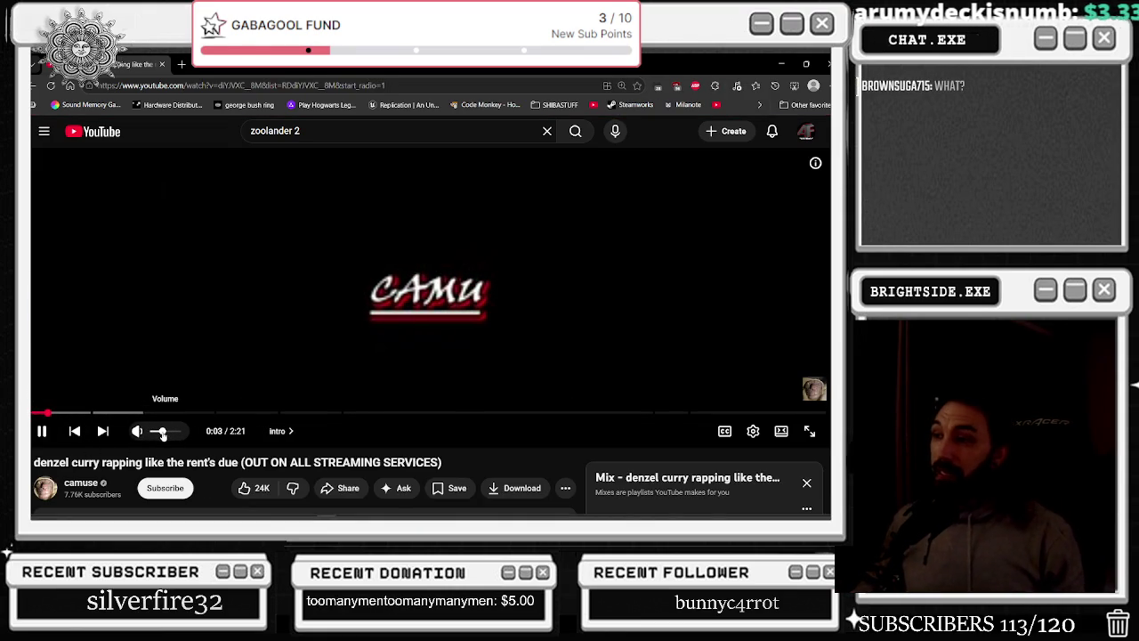
click(626, 400)
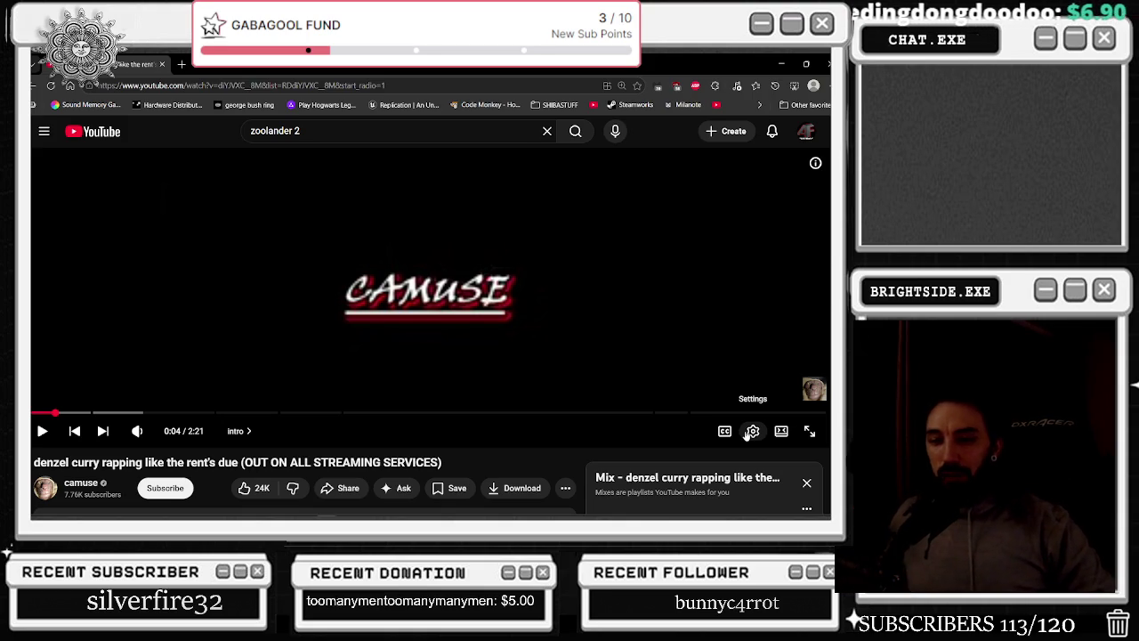
Set the video quality to 480p, resume playback a bit quieter, then open a new tab
click(749, 432)
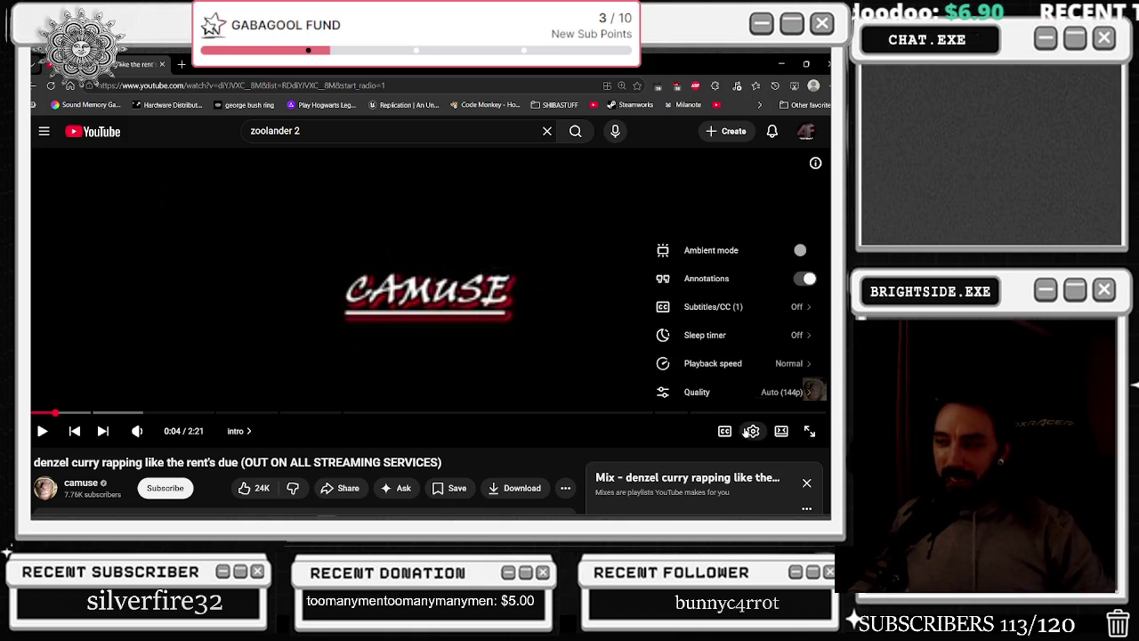
click(712, 389)
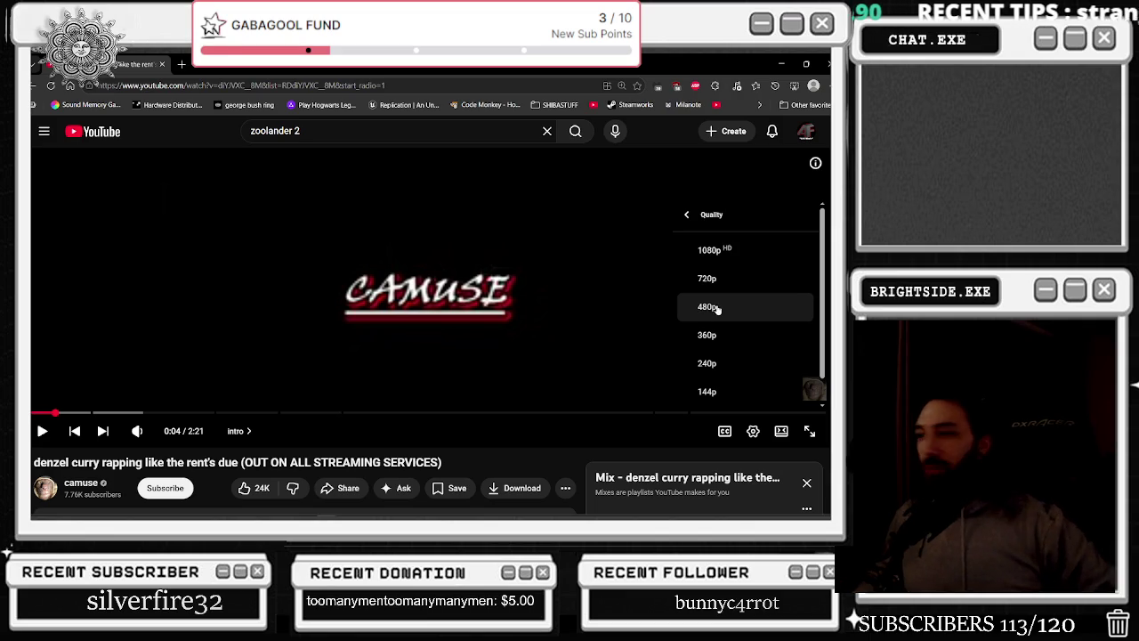
click(718, 308)
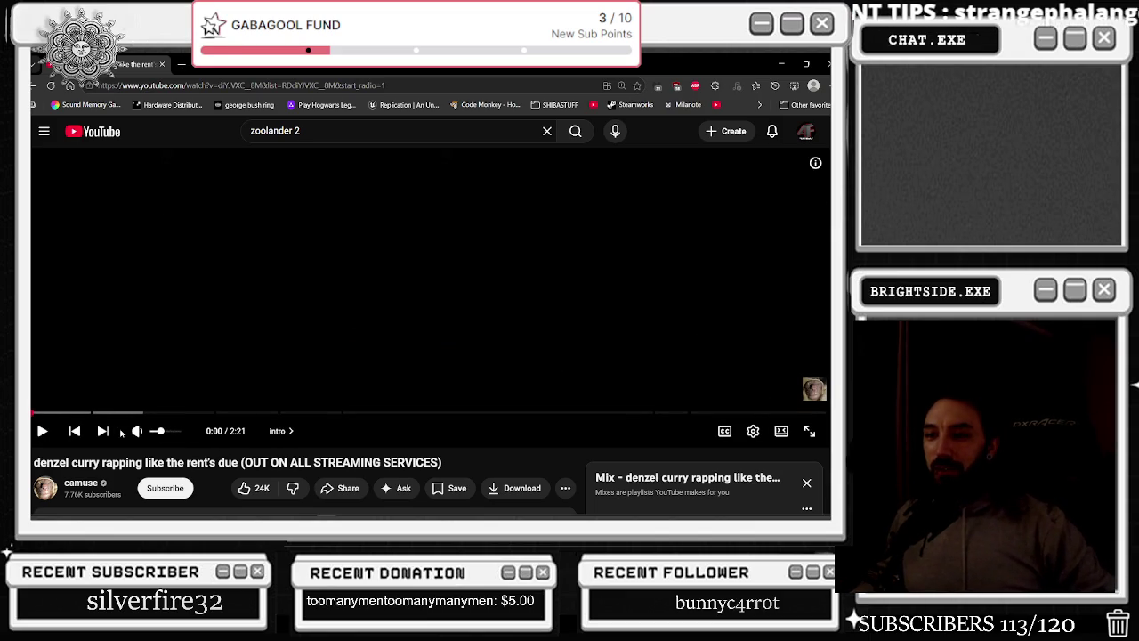
key(space)
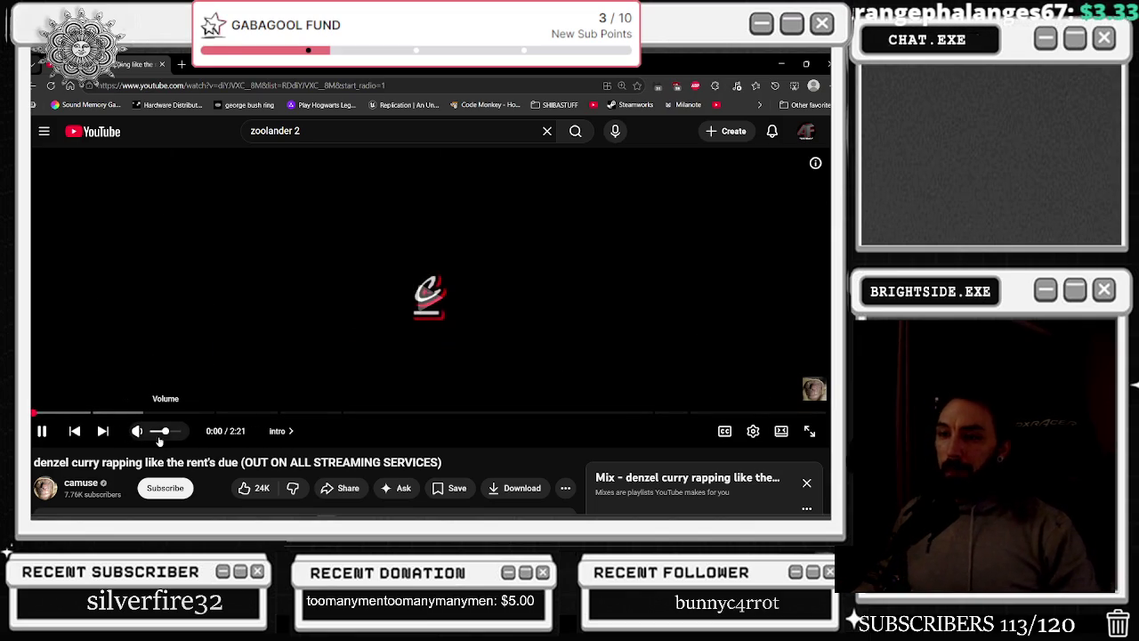
click(158, 432)
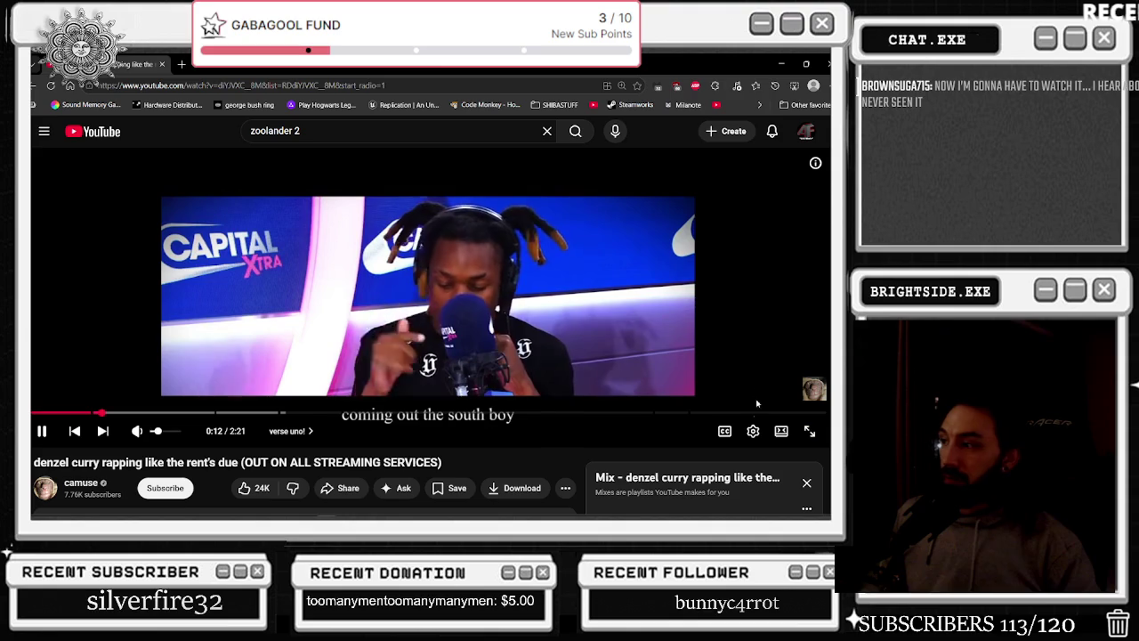
click(181, 64)
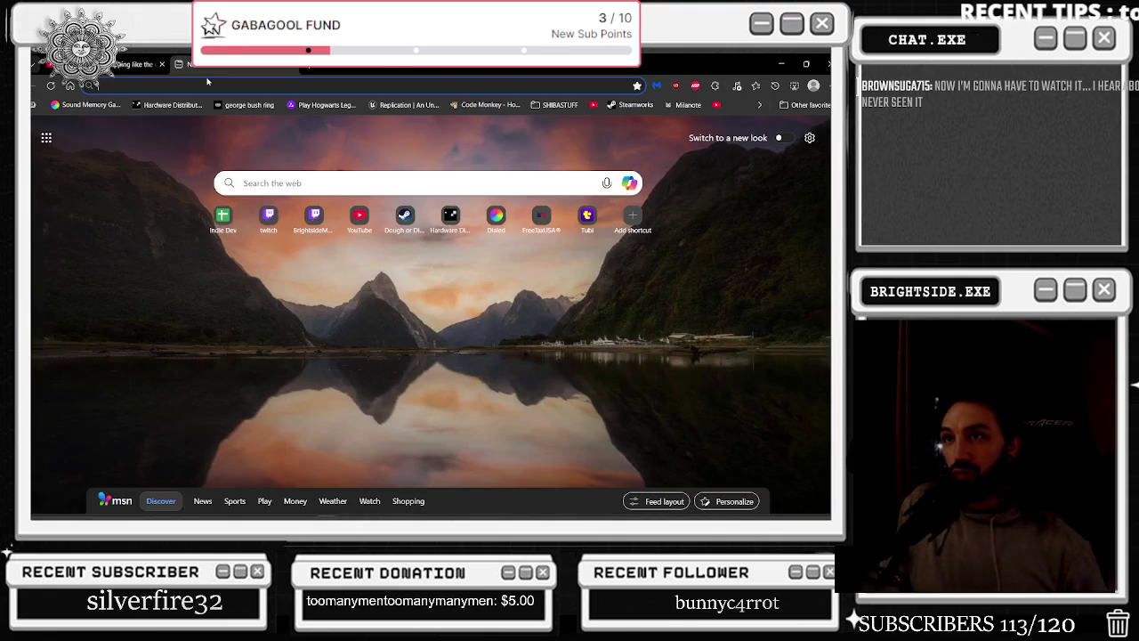
Search for dodgeball 2, expand the AI Overview, and highlight the 20th anniversary note
text(dod)
text(2)
key(Return)
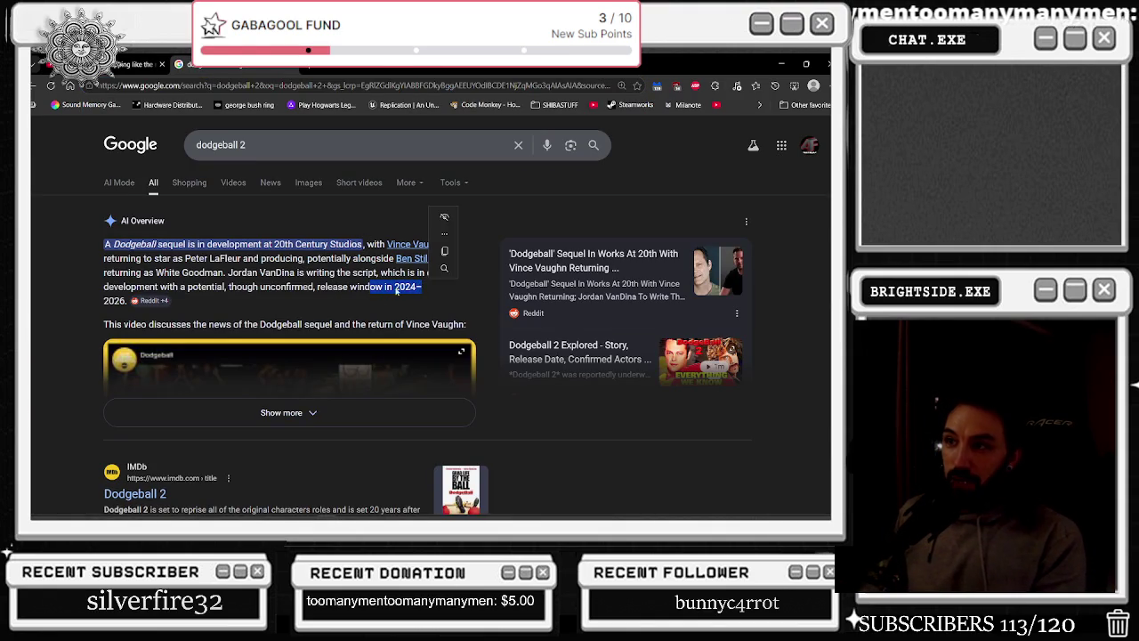
click(104, 301)
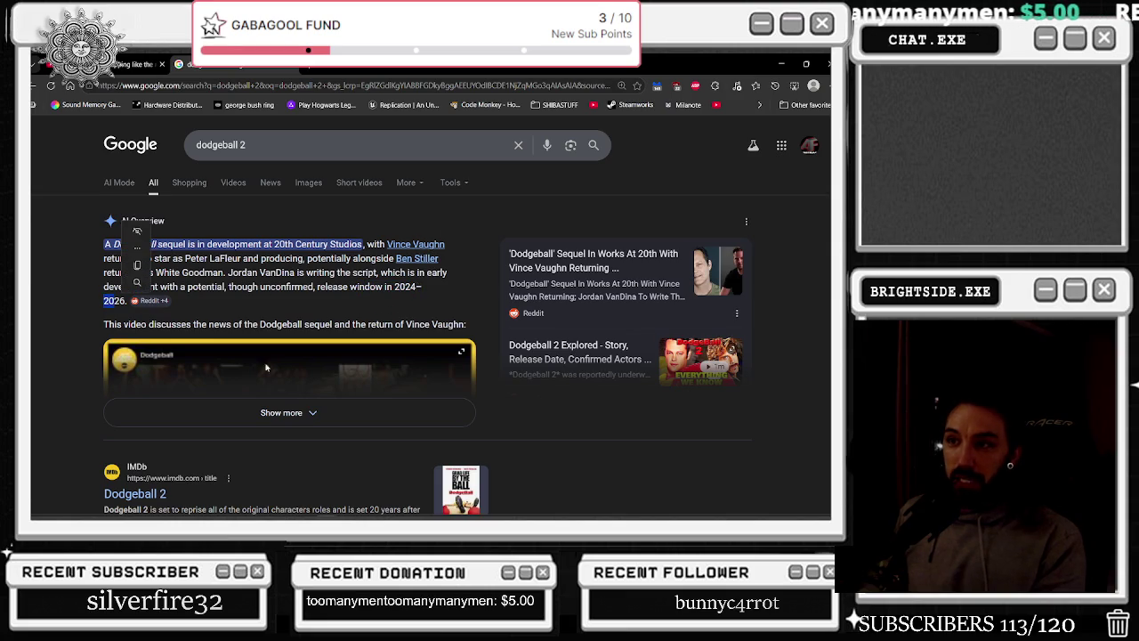
click(281, 412)
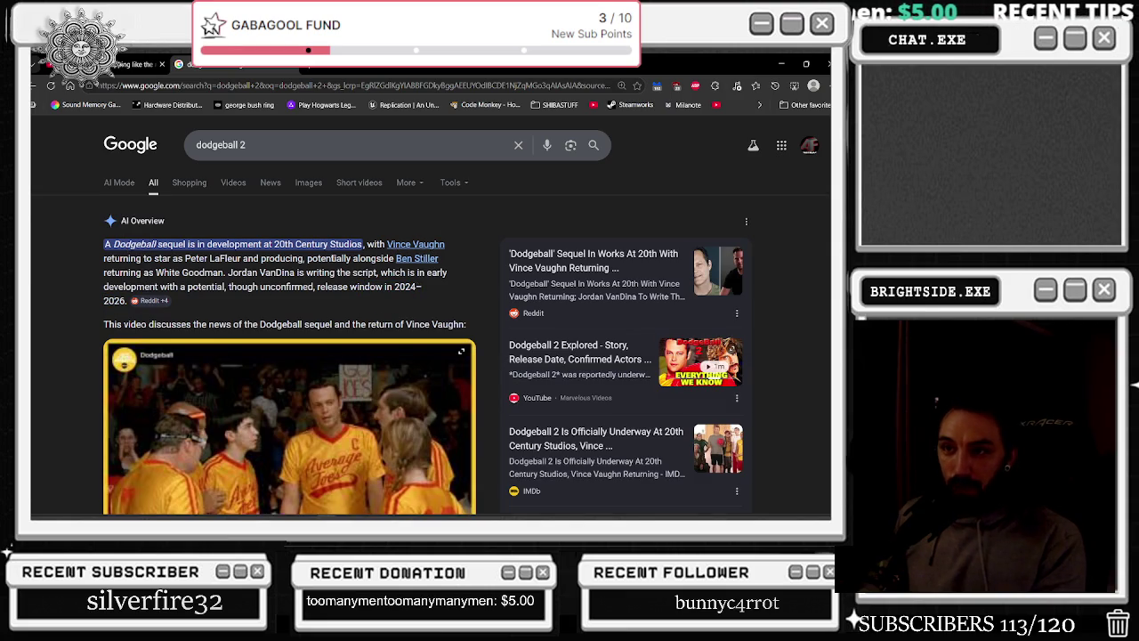
scroll(362, 222, down, 3)
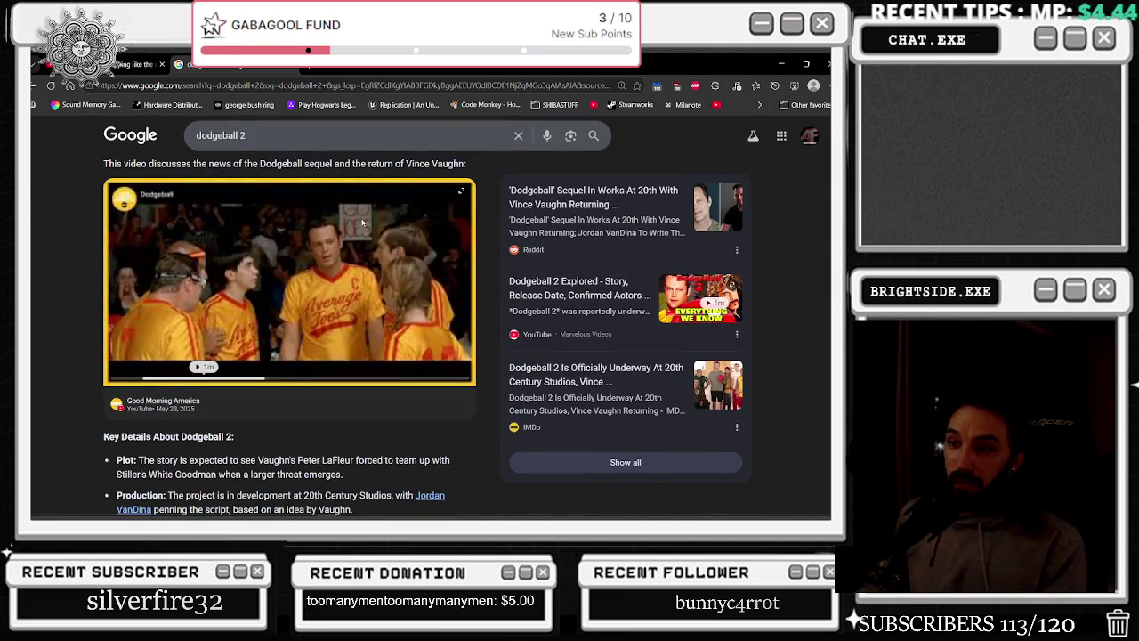
scroll(362, 222, down, 6)
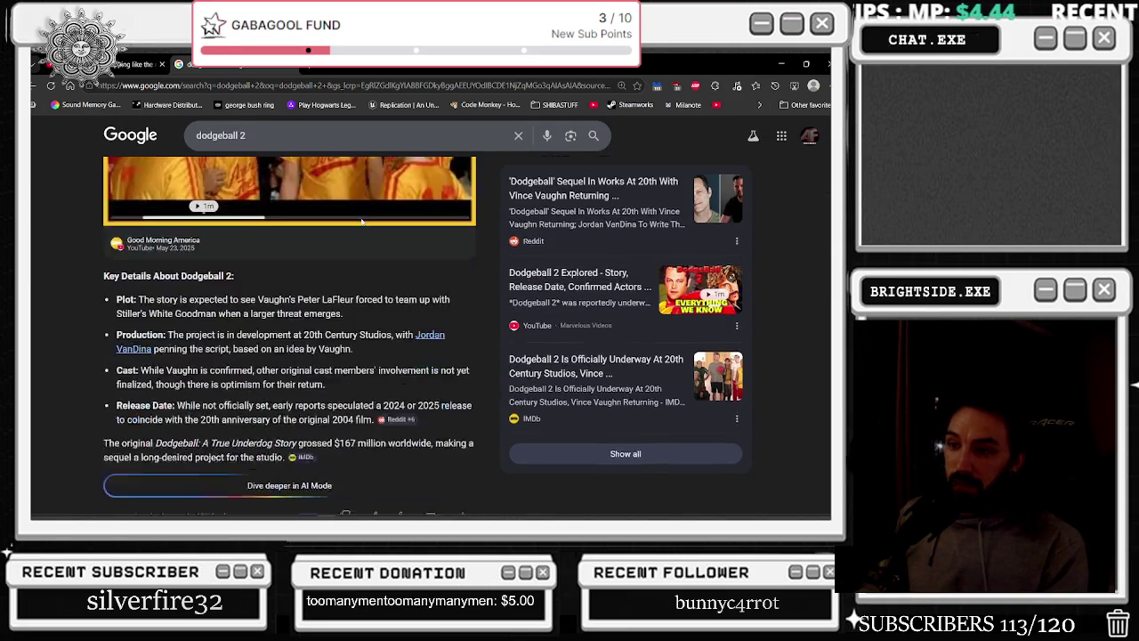
drag(183, 258, 300, 258)
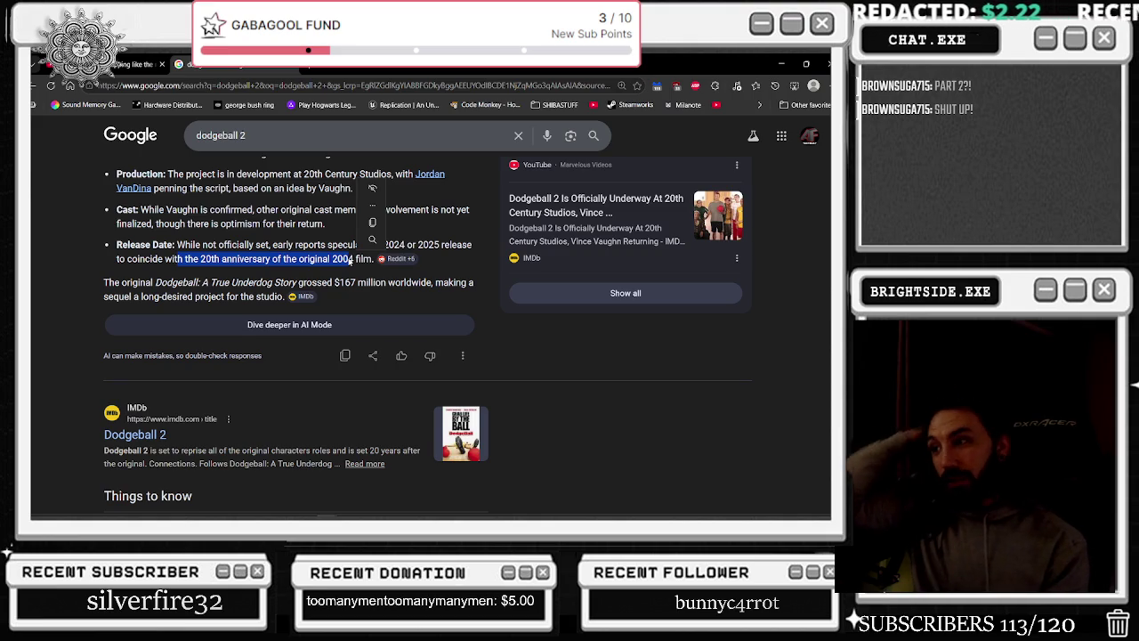
Expand 'Are they still making Dodgeball 2?', then close the tab and minimize the browser
scroll(335, 236, down, 3)
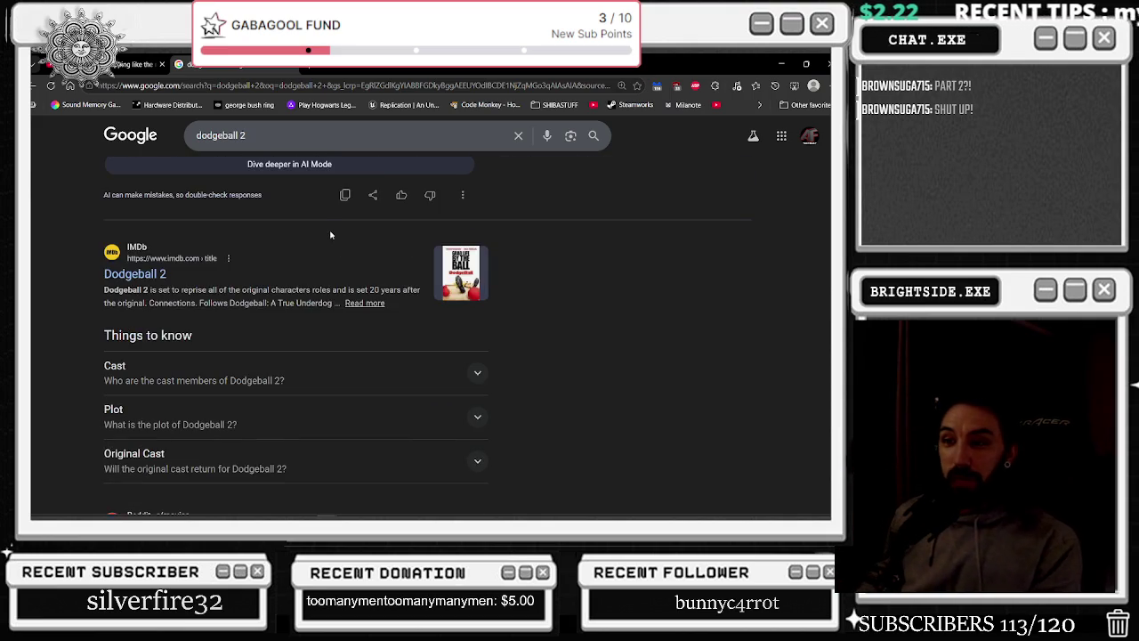
scroll(335, 235, down, 3)
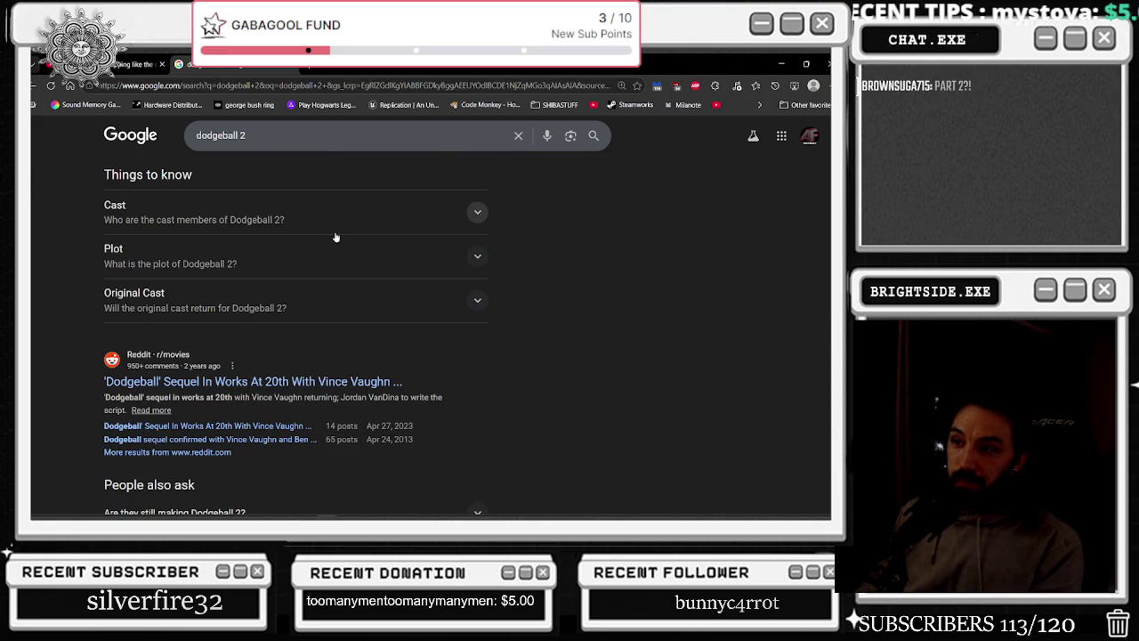
scroll(323, 310, down, 2)
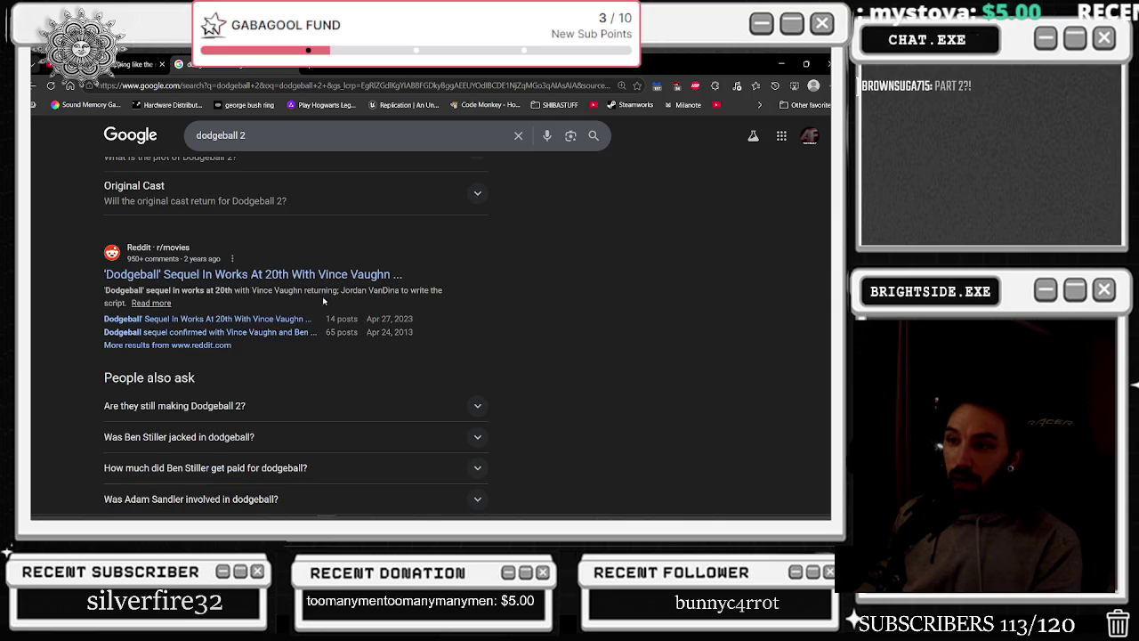
click(477, 406)
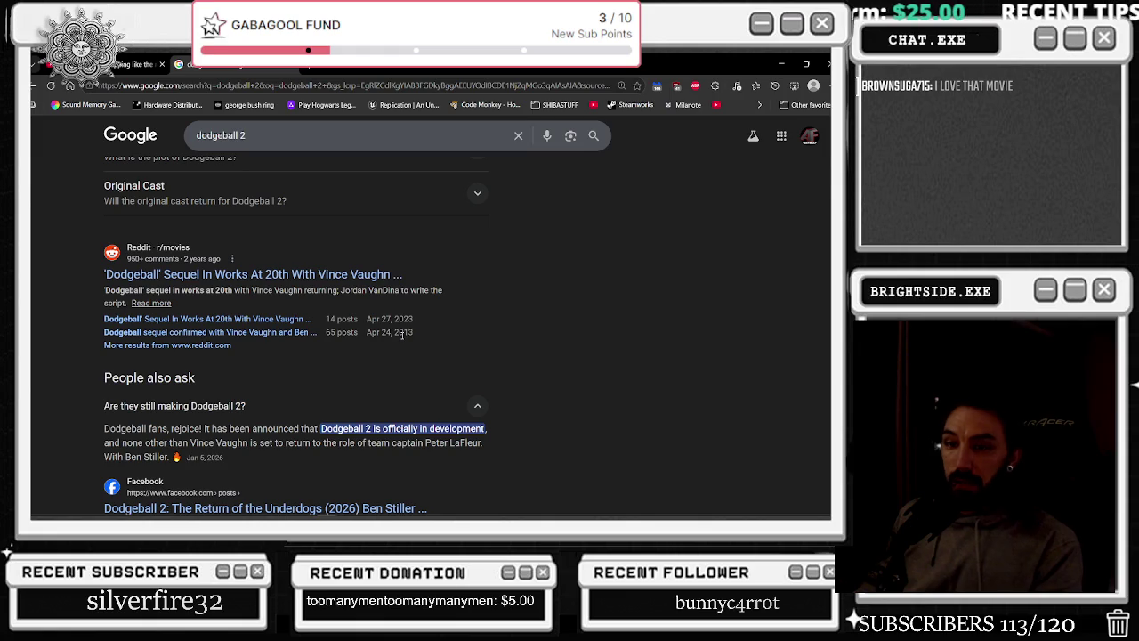
scroll(403, 335, up, 5)
scroll(413, 339, up, 3)
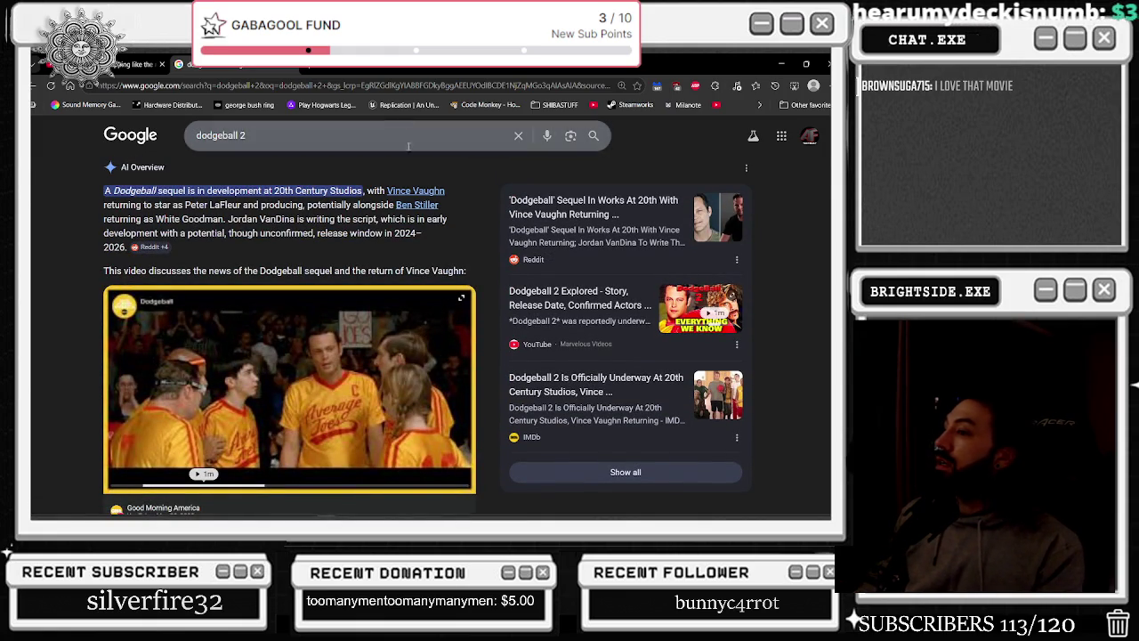
click(292, 70)
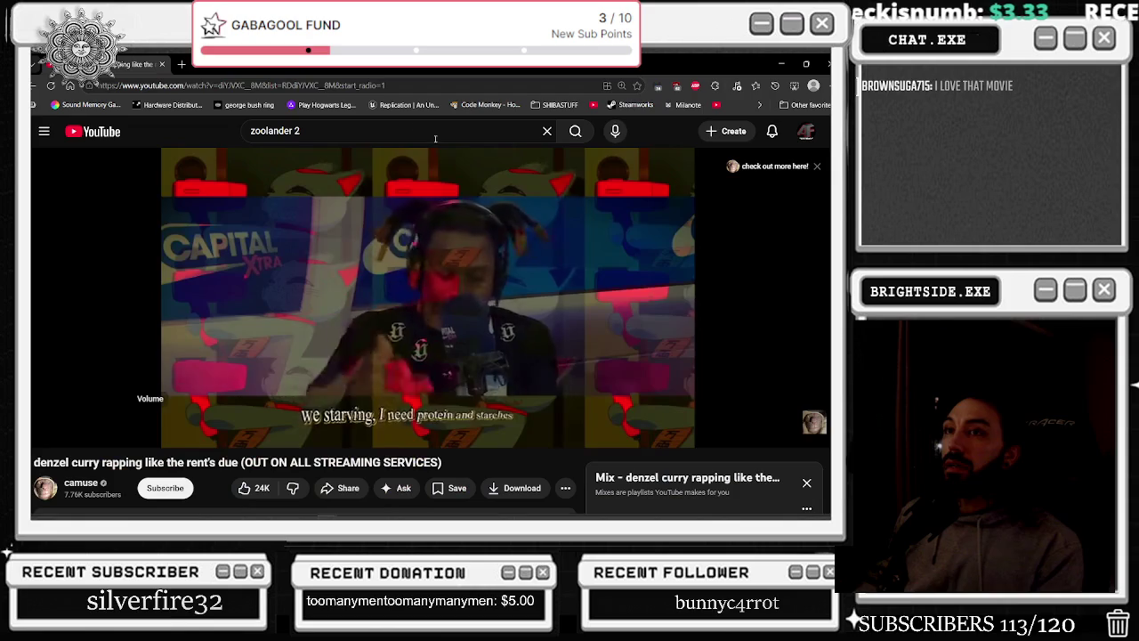
click(780, 59)
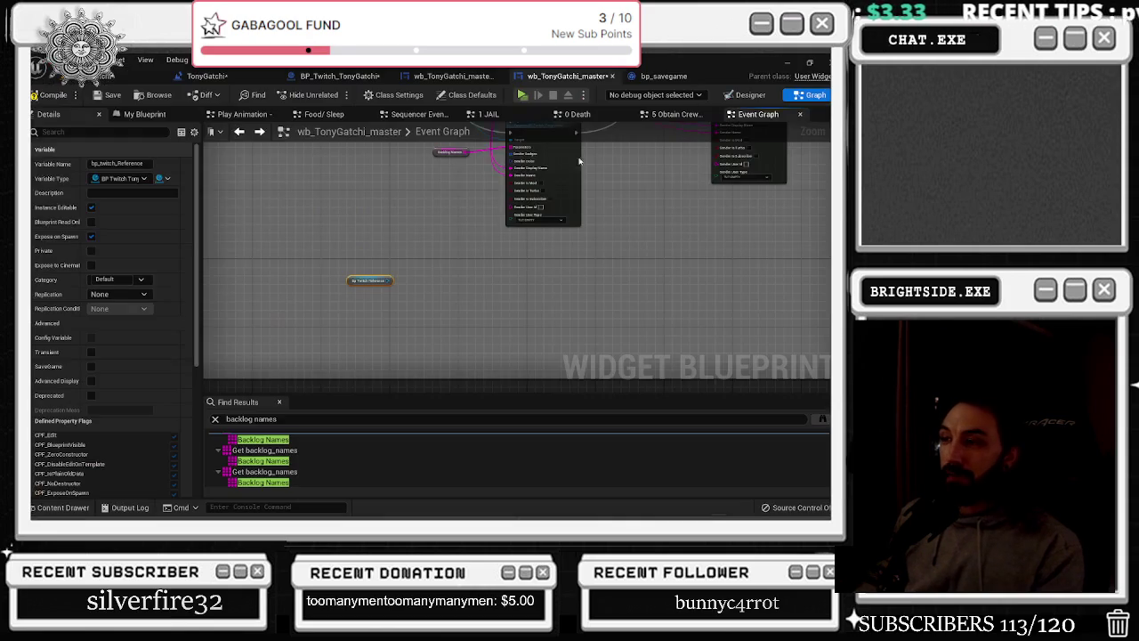
Add a backlog setter node wired from the Bp Twitch Reference
scroll(344, 297, down, 2)
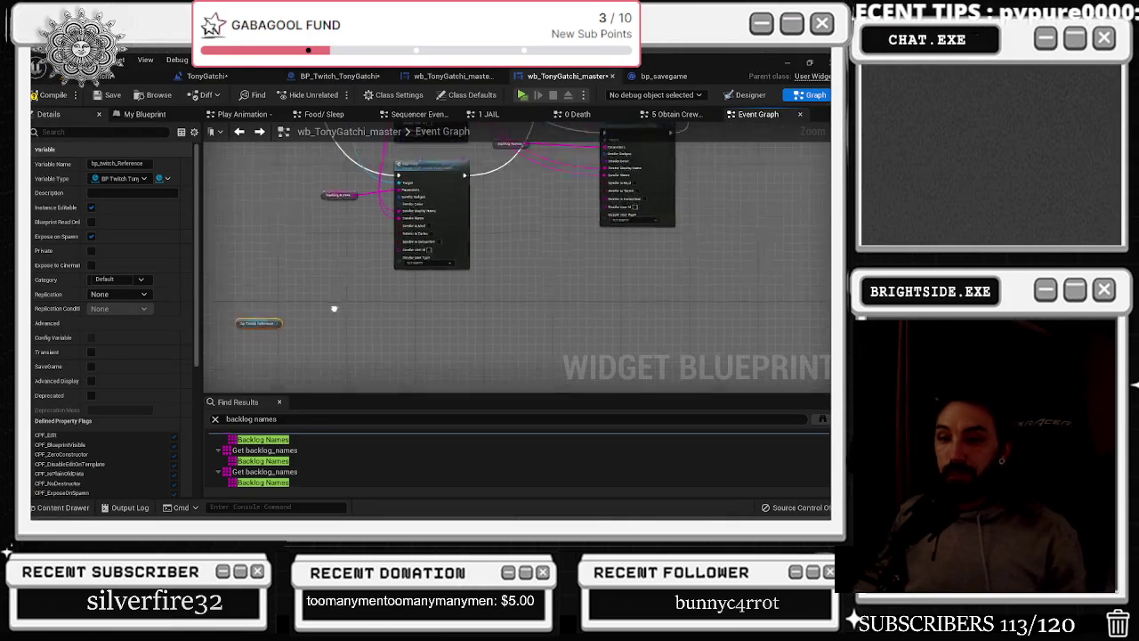
scroll(400, 346, up, 2)
drag(367, 296, 393, 304)
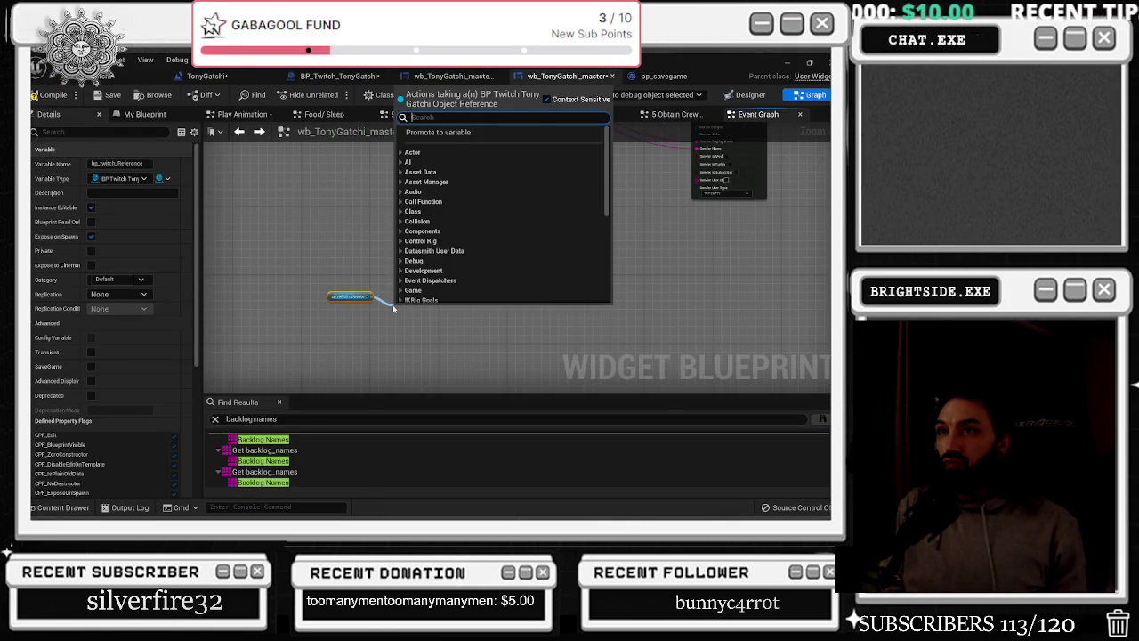
text(backlog)
key(Return)
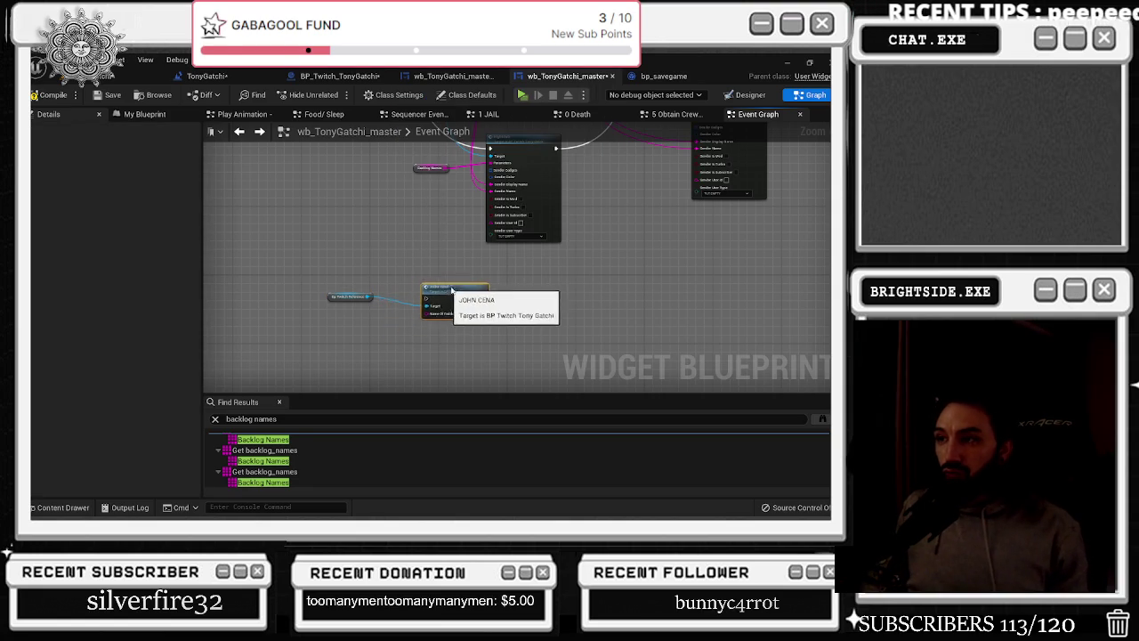
Add a JOHN CENA call from the Bp Twitch Reference via a 'john' search
mouse_move(367, 302)
mouse_down()
mouse_move(416, 338)
mouse_move(414, 348)
mouse_up()
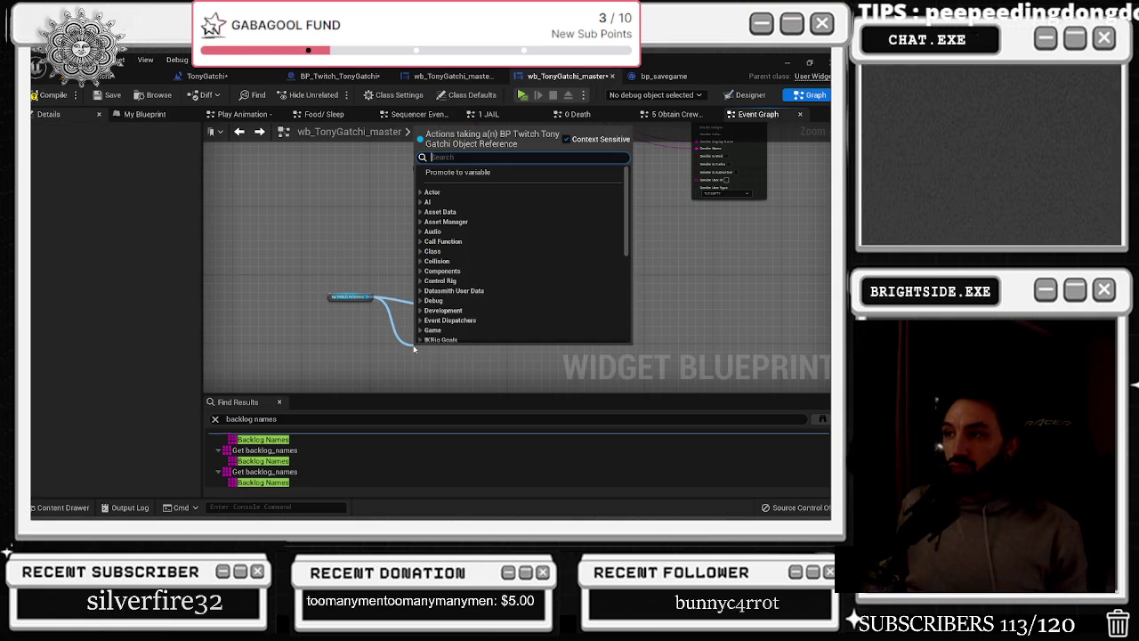
text(john)
key(Return)
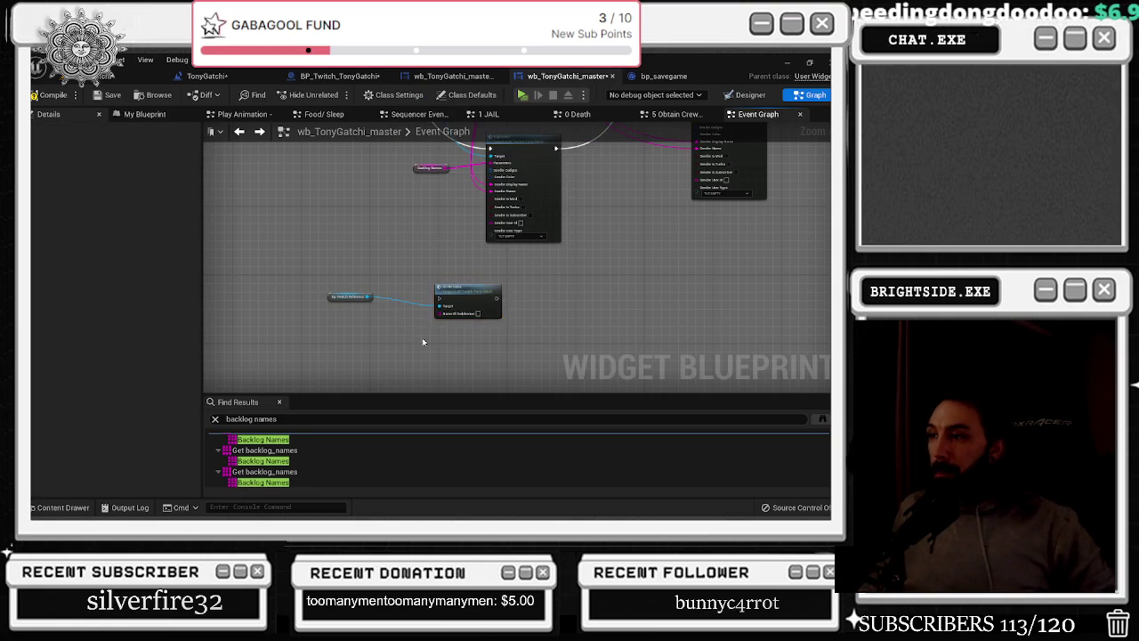
scroll(456, 317, up, 2)
scroll(531, 265, down, 3)
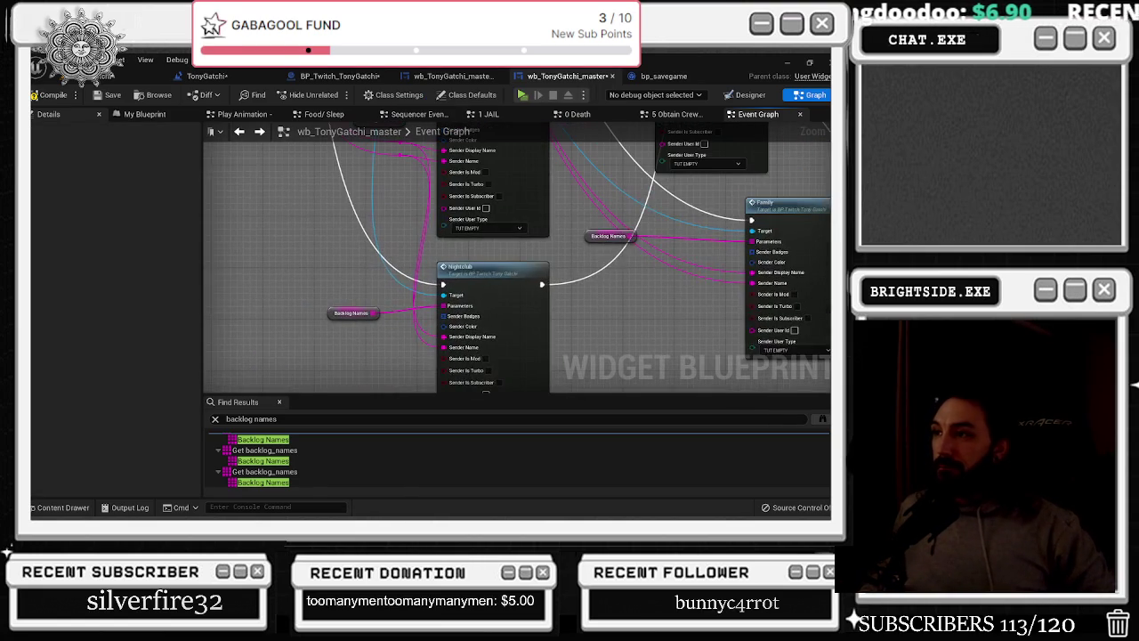
scroll(757, 232, up, 2)
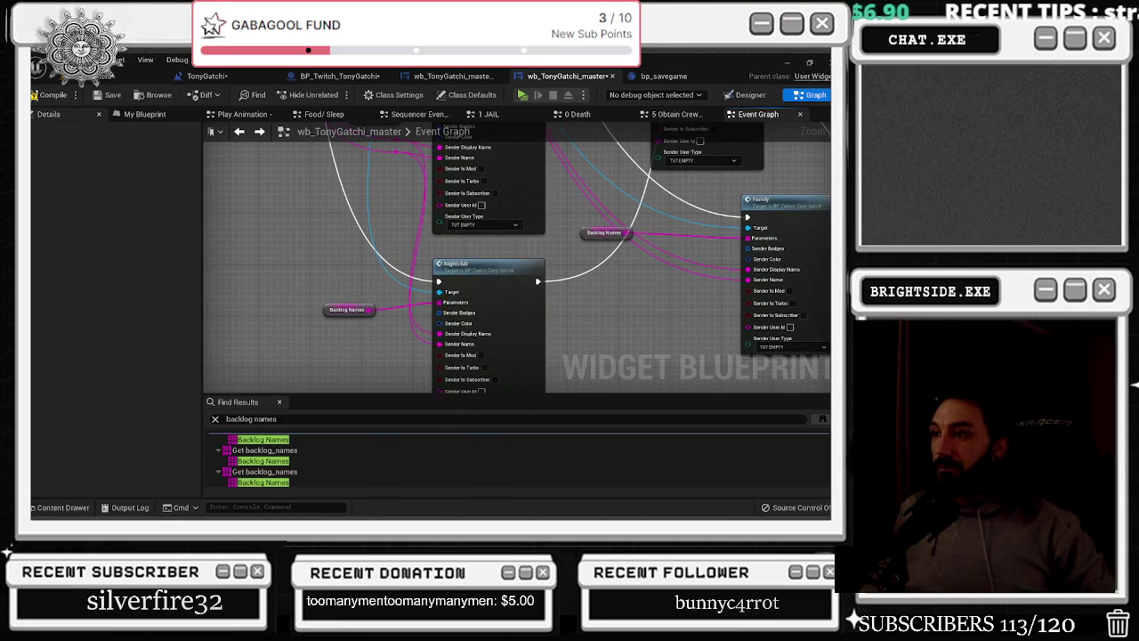
scroll(536, 241, down, 2)
scroll(536, 241, up, 2)
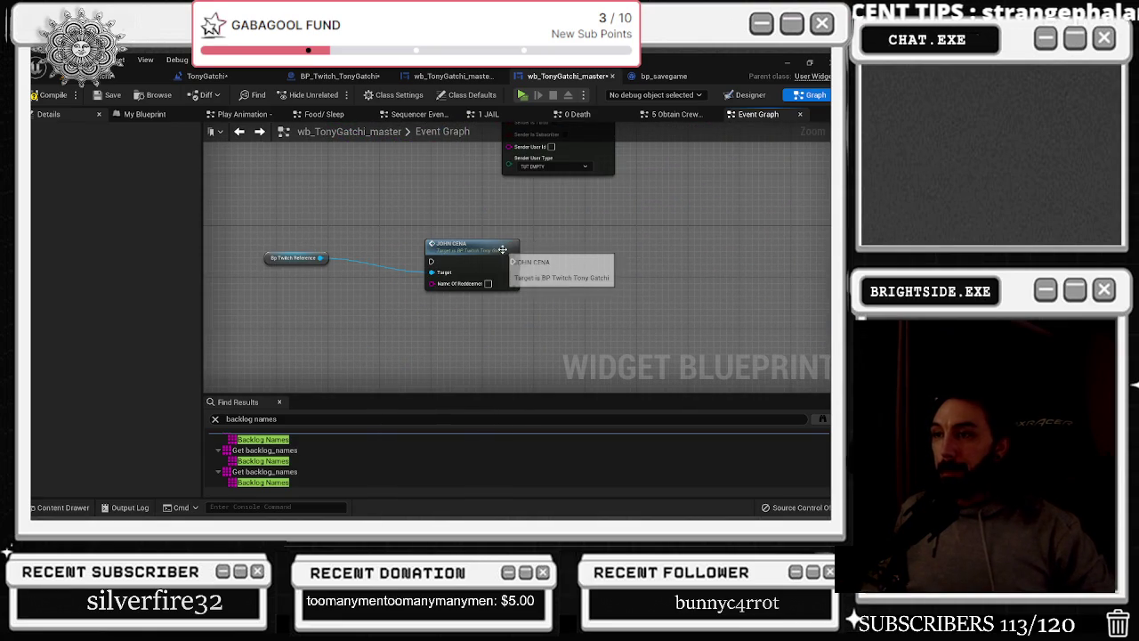
drag(520, 238, 516, 275)
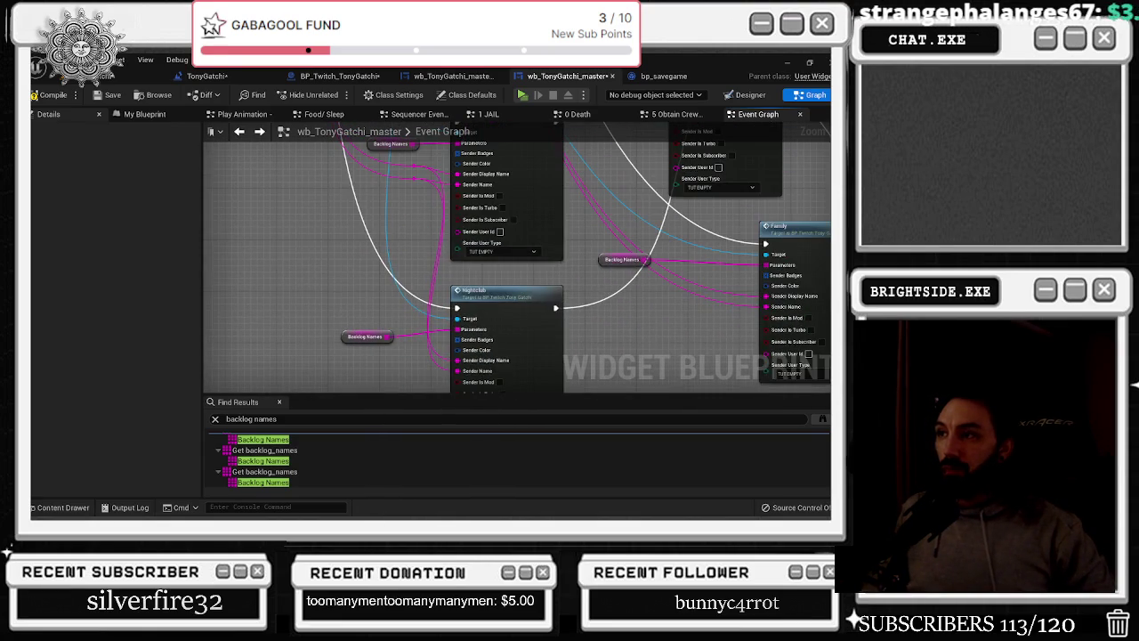
mouse_move(468, 499)
mouse_down()
mouse_move(535, 396)
mouse_move(557, 326)
mouse_up()
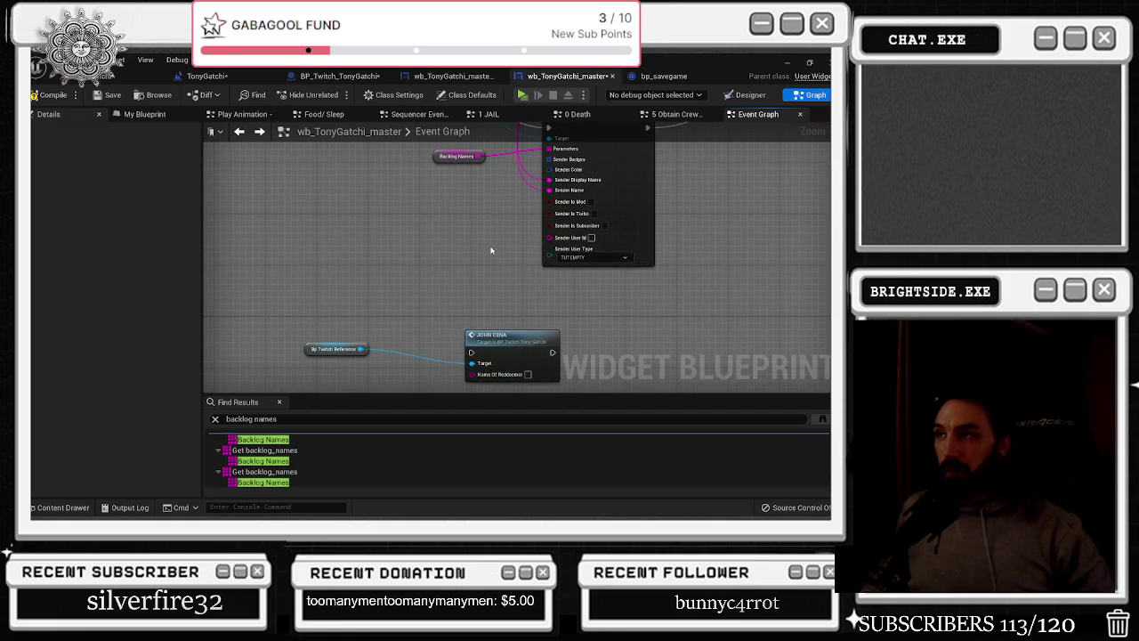
Paste a Backlog Names getter and wire a GET entry into JOHN CENA's Name Of Redeemer
mouse_move(432, 183)
mouse_down()
mouse_move(391, 222)
mouse_move(351, 300)
mouse_move(417, 324)
mouse_up()
key(ctrl+v)
text(get)
key(Escape)
mouse_move(418, 324)
mouse_down()
mouse_move(504, 331)
mouse_move(565, 369)
mouse_up()
Add Hydration Check from the Twitch reference below JOHN CENA, wiring in the same backlog entry
mouse_move(593, 300)
mouse_down()
mouse_move(488, 268)
mouse_move(601, 218)
mouse_up()
drag(383, 218, 428, 277)
text(get hydr)
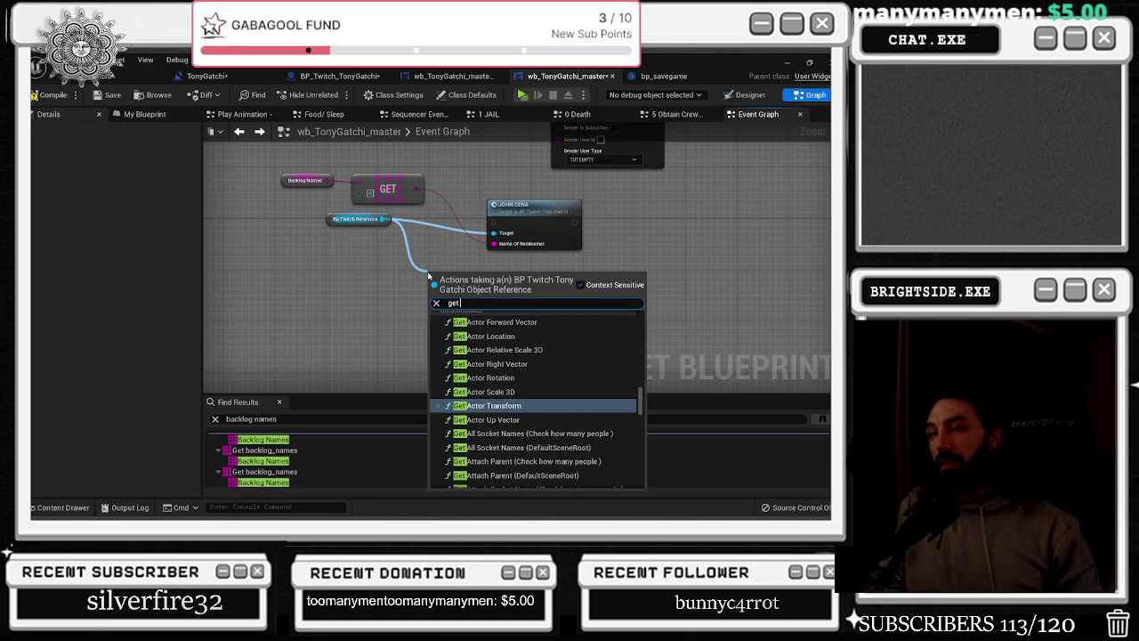
key(BackSpace)
key(BackSpace)
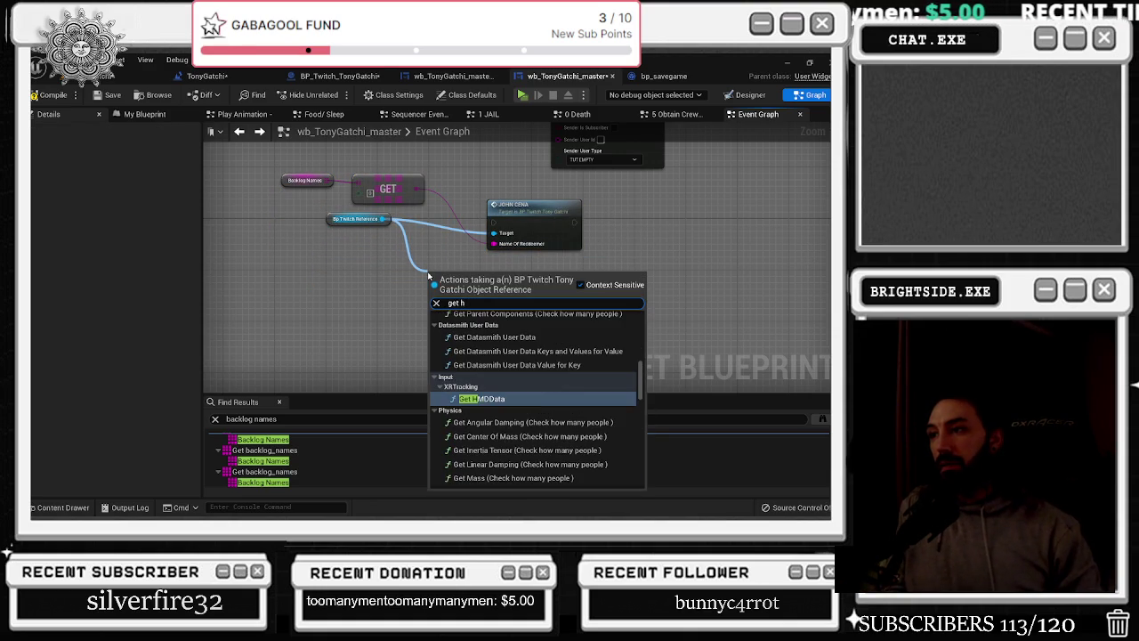
key(BackSpace)
key(BackSpace)
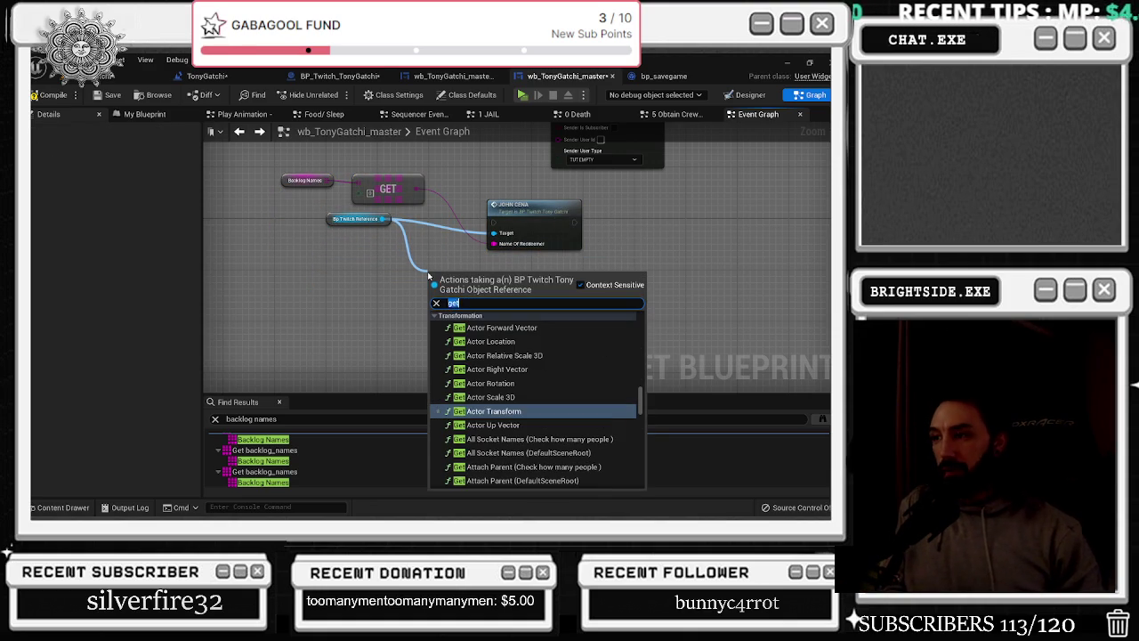
text(hydr)
key(Return)
mouse_move(530, 285)
mouse_down()
mouse_move(542, 291)
mouse_move(522, 289)
mouse_up()
drag(416, 189, 498, 329)
drag(523, 285, 523, 272)
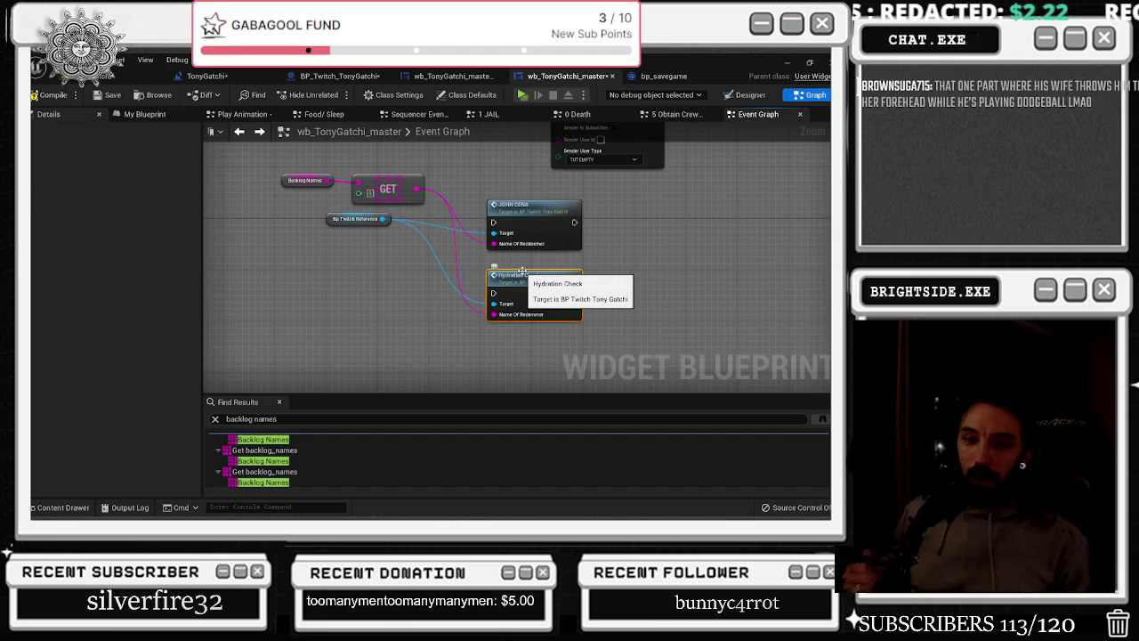
scroll(508, 247, down, 4)
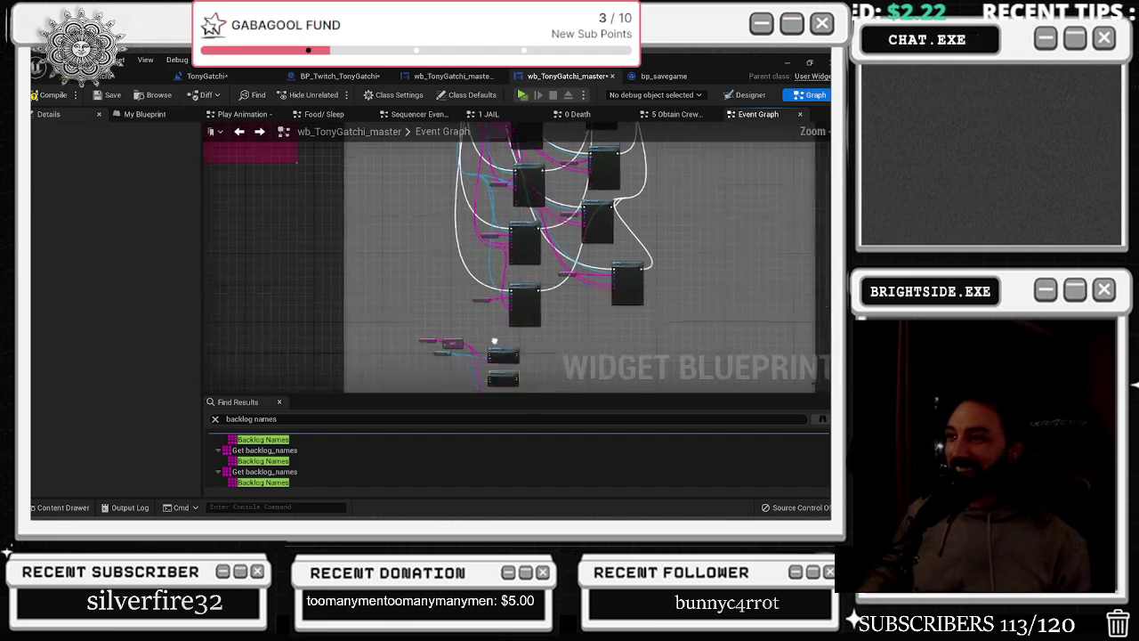
Add a Remove The Index call after the Sleep branch's reroute knot
mouse_move(651, 226)
mouse_down()
mouse_move(557, 249)
mouse_move(526, 241)
mouse_move(531, 305)
mouse_up()
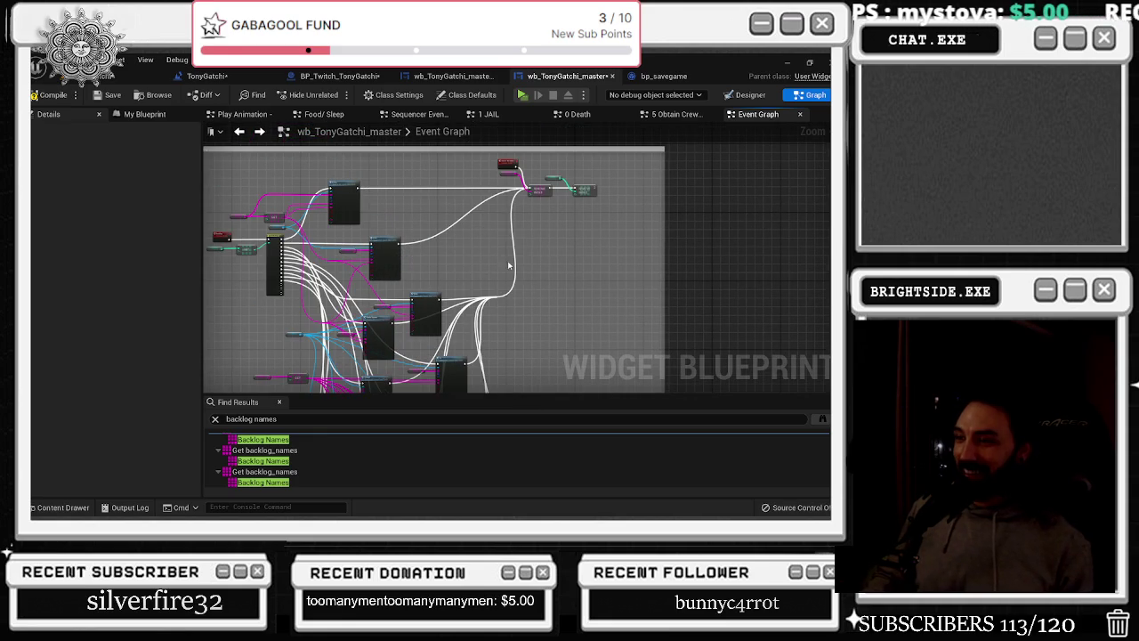
scroll(432, 191, up, 4)
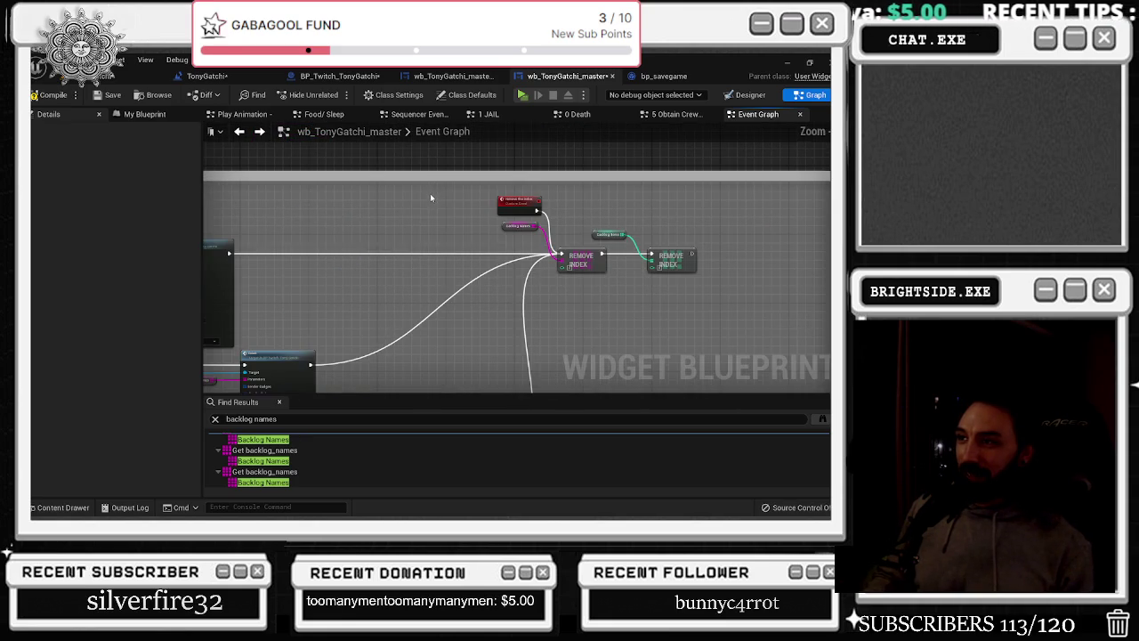
scroll(402, 273, down, 3)
mouse_move(401, 273)
mouse_down()
mouse_move(440, 332)
mouse_move(376, 153)
mouse_move(400, 218)
mouse_up()
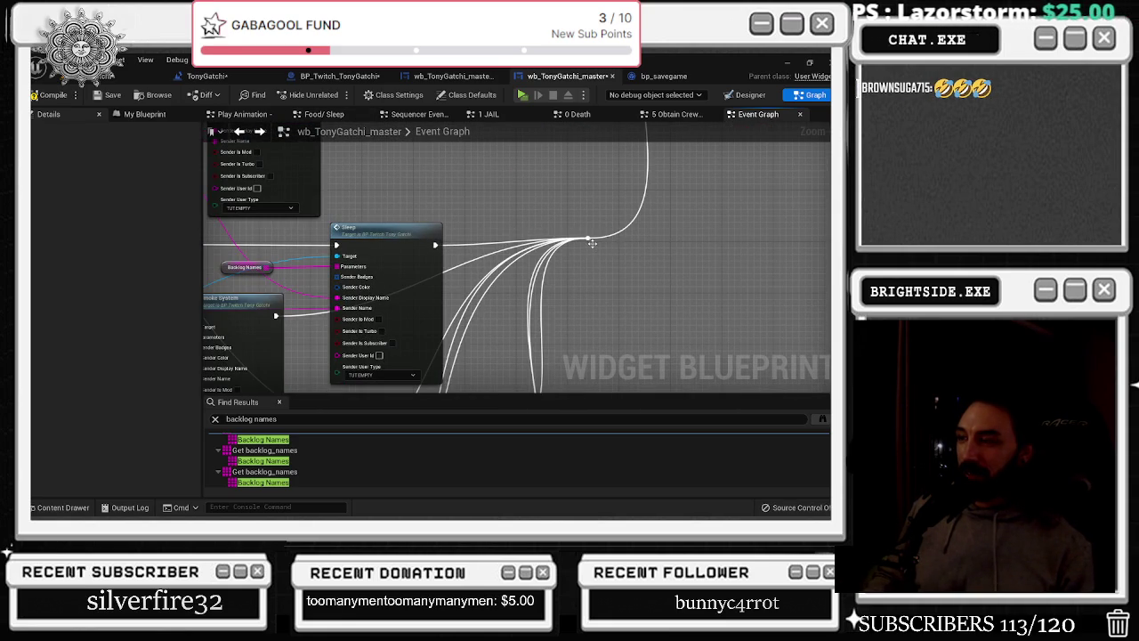
drag(587, 236, 612, 256)
text(remo)
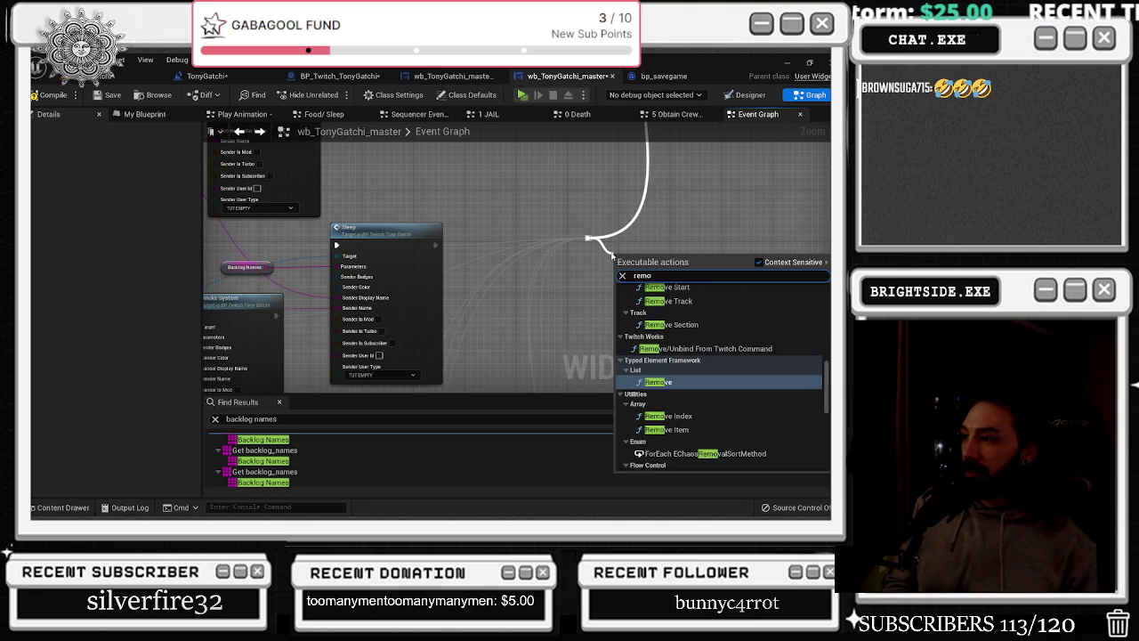
text(e the i)
key(Return)
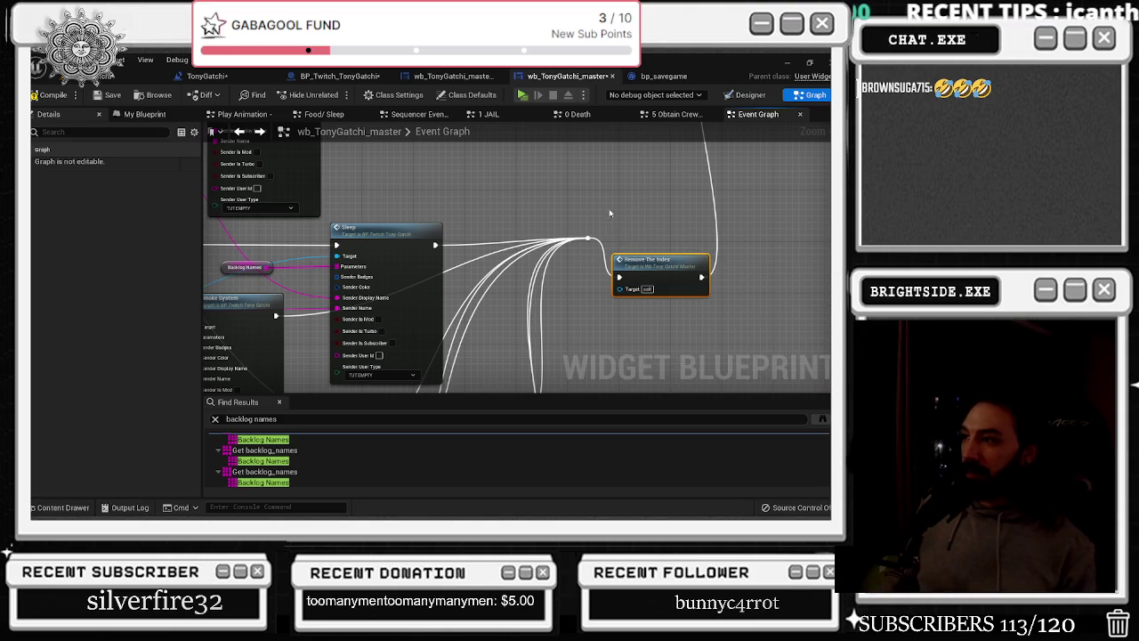
scroll(647, 268, down, 5)
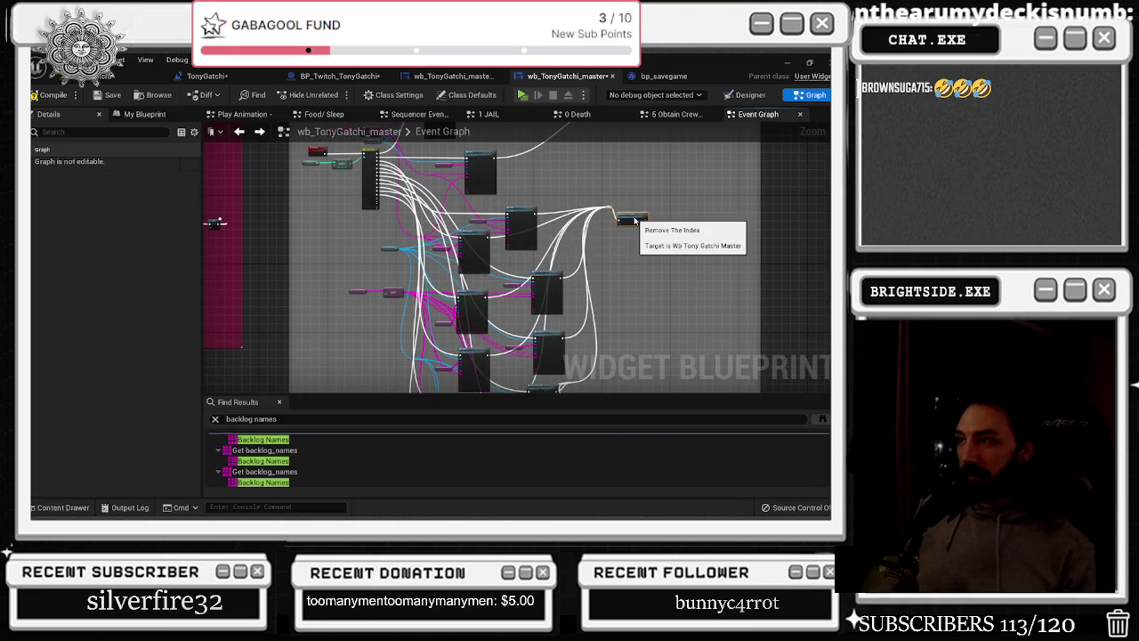
scroll(630, 223, up, 5)
mouse_move(631, 223)
mouse_down()
mouse_move(659, 222)
mouse_move(677, 197)
mouse_up()
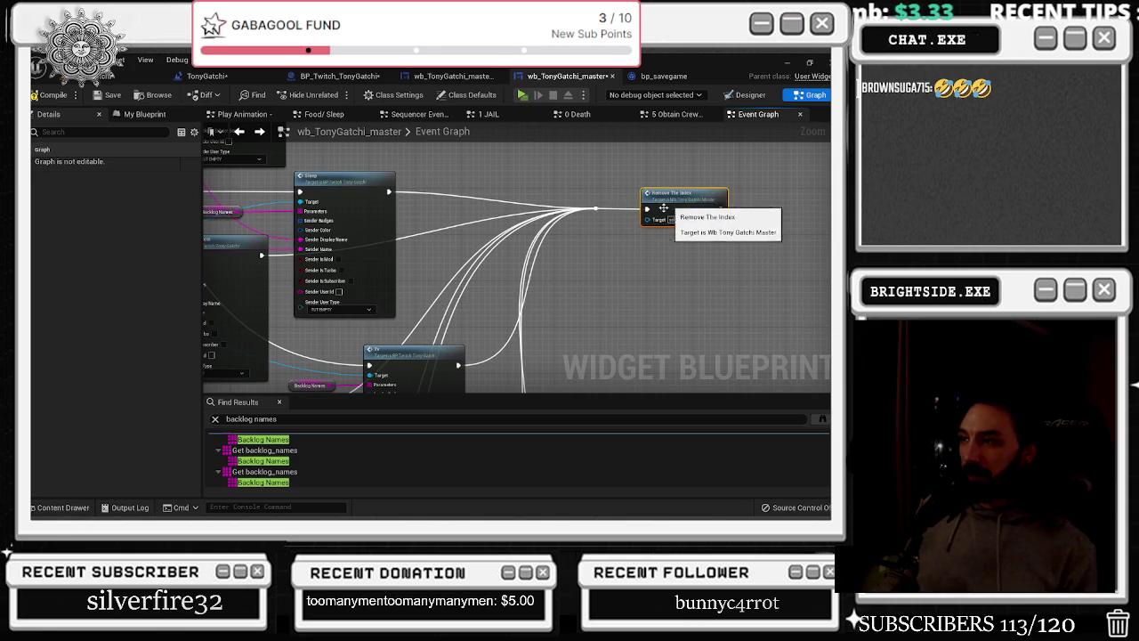
click(455, 222)
Shift the Sleep node right and paste another Remove The Index wired to the neighbouring branch
drag(338, 176, 425, 177)
mouse_move(677, 192)
mouse_down()
mouse_move(635, 210)
mouse_move(654, 196)
mouse_up()
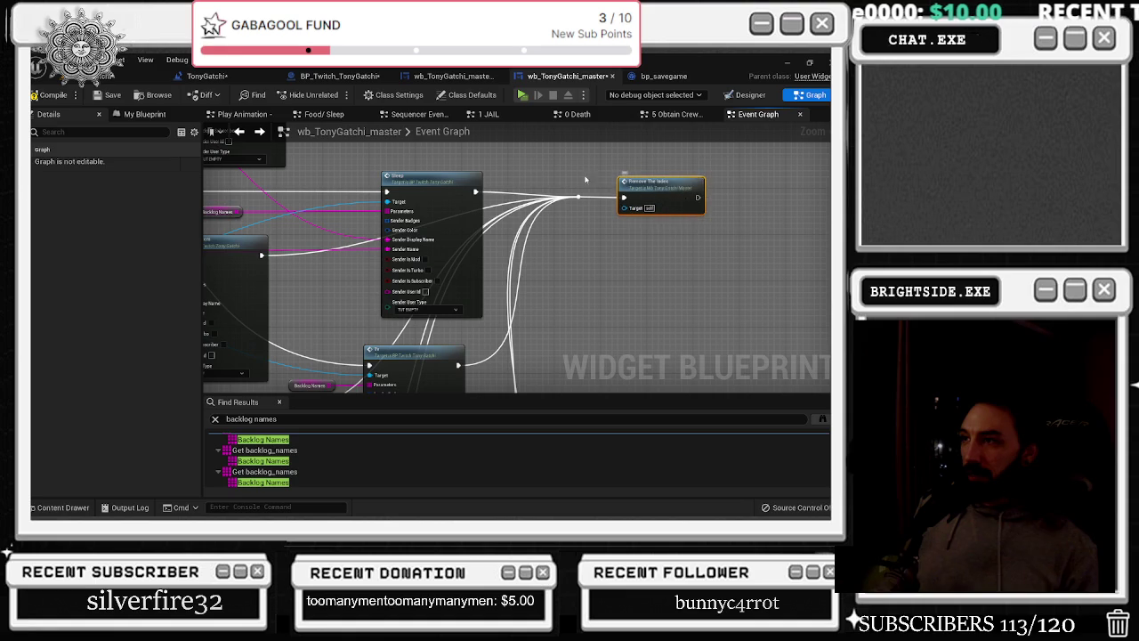
drag(435, 183, 492, 188)
click(295, 255)
key(ctrl+v)
drag(262, 256, 295, 256)
Paste Remove The Index calls after the Therapy and Tv branches
mouse_move(450, 276)
mouse_down()
mouse_move(570, 169)
mouse_move(447, 267)
mouse_up()
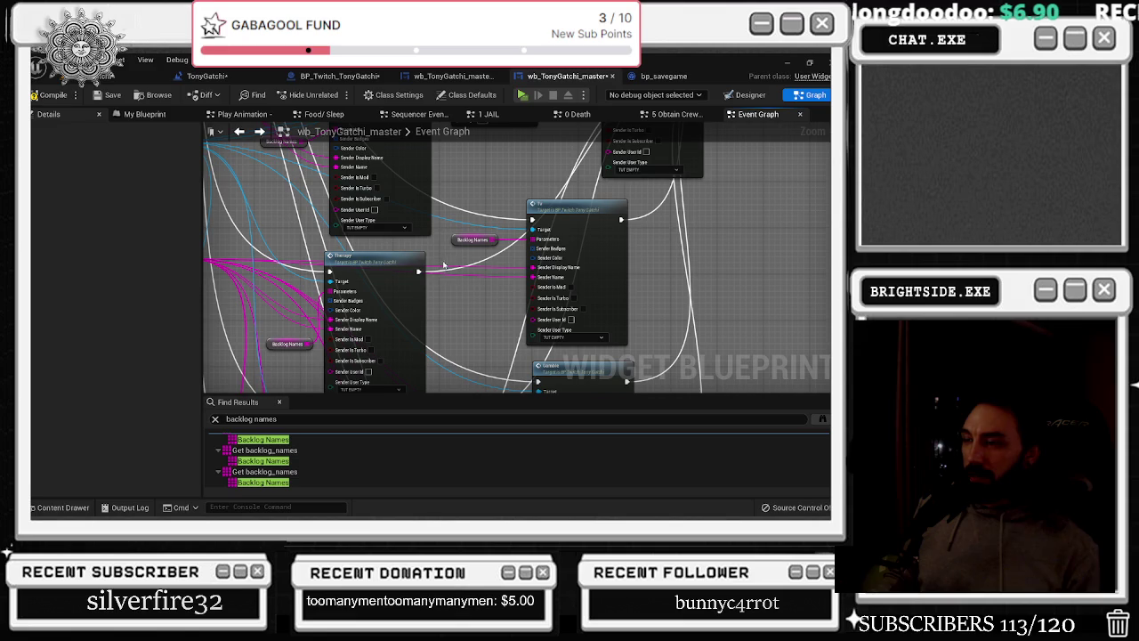
key(ctrl+v)
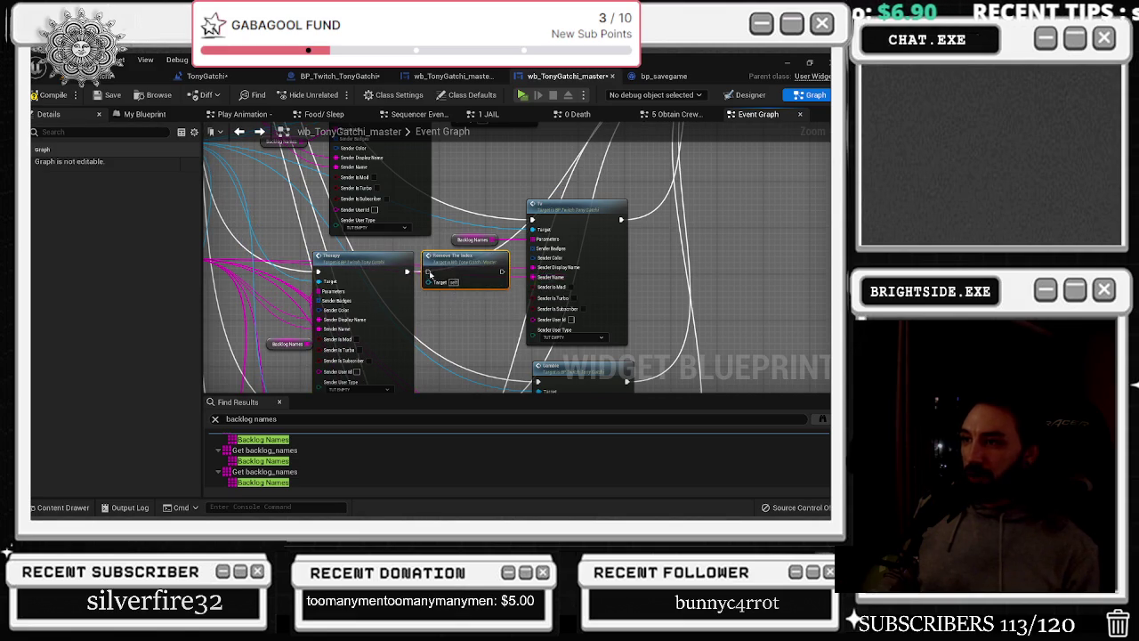
mouse_move(630, 217)
mouse_down()
mouse_move(467, 258)
mouse_move(475, 267)
mouse_move(526, 256)
mouse_move(480, 254)
mouse_move(486, 117)
mouse_up()
key(ctrl+v)
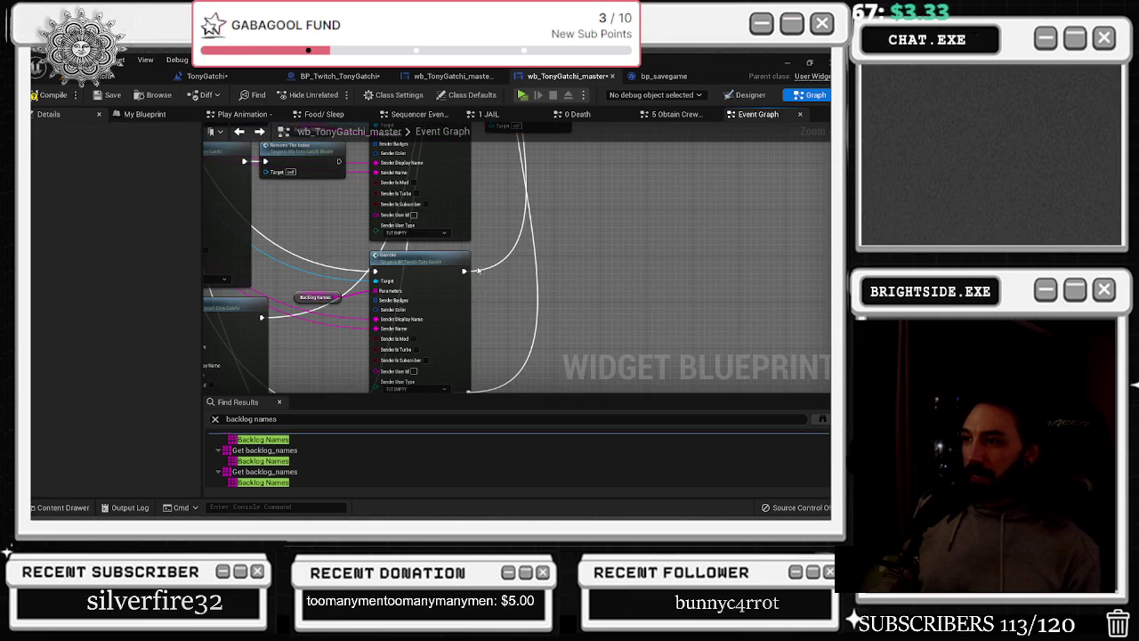
Paste a Remove The Index node after the Show The Health branch and wire its exec into it
key(ctrl+z)
right_click(520, 258)
drag(515, 282, 473, 197)
drag(458, 304, 452, 264)
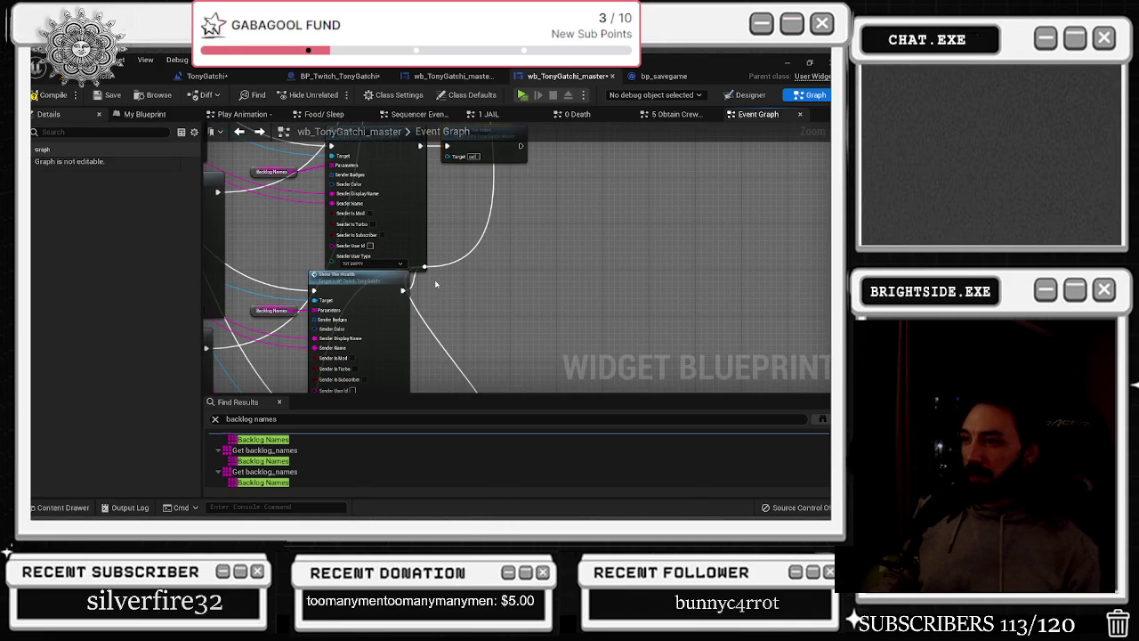
key(ctrl+v)
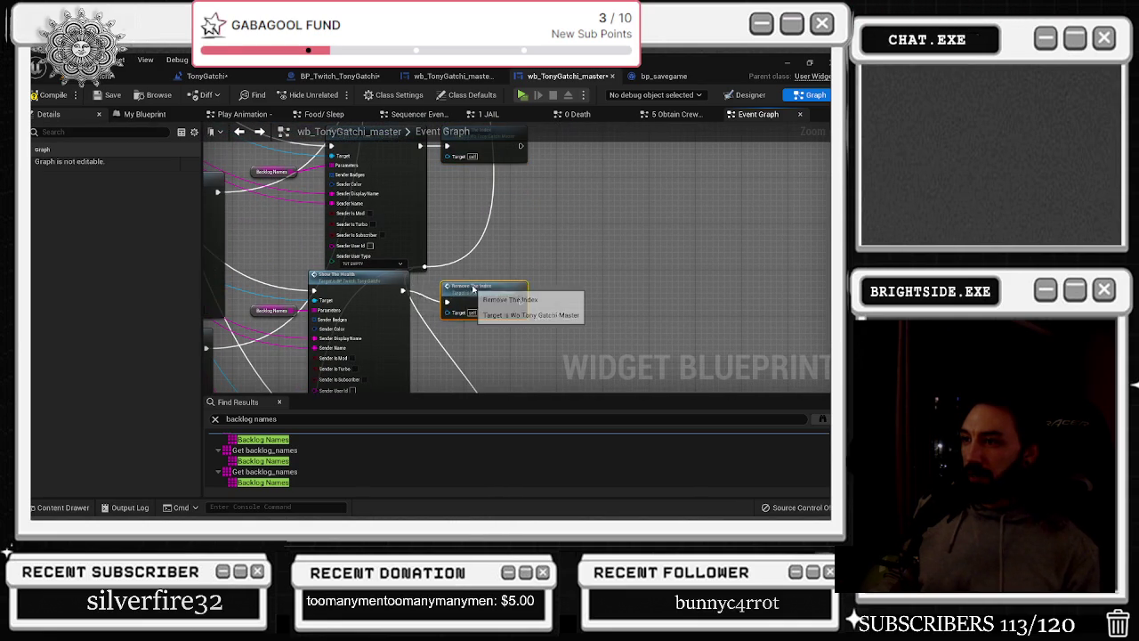
mouse_move(356, 299)
mouse_down()
mouse_move(481, 272)
mouse_move(533, 234)
mouse_move(356, 173)
mouse_move(391, 231)
mouse_move(382, 249)
mouse_move(401, 294)
mouse_move(342, 370)
mouse_up()
click(508, 267)
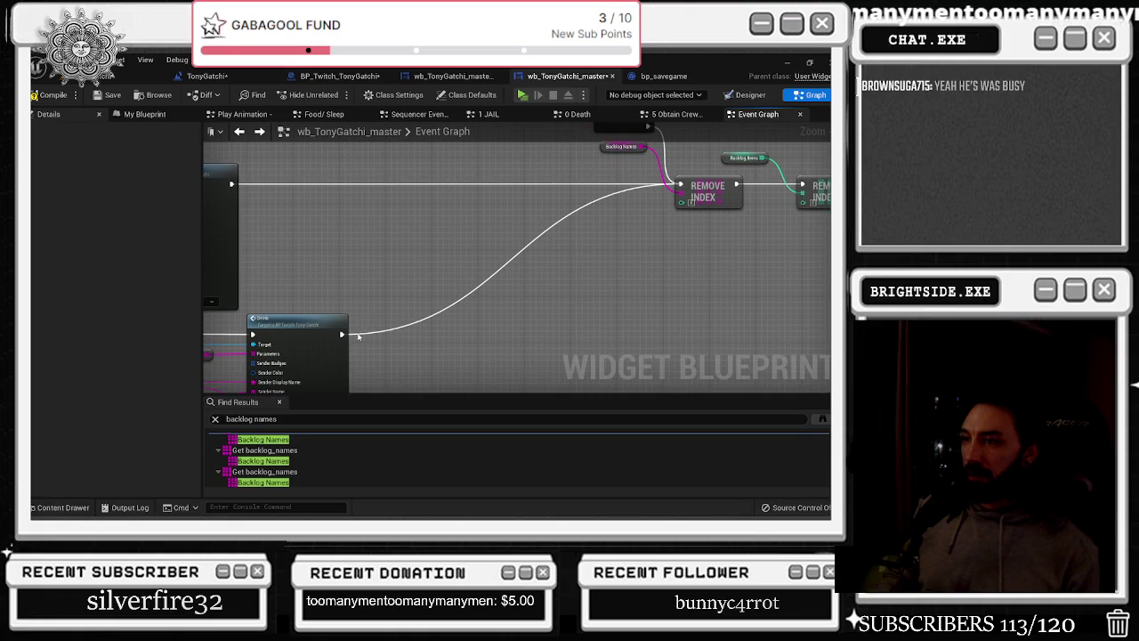
right_click(349, 335)
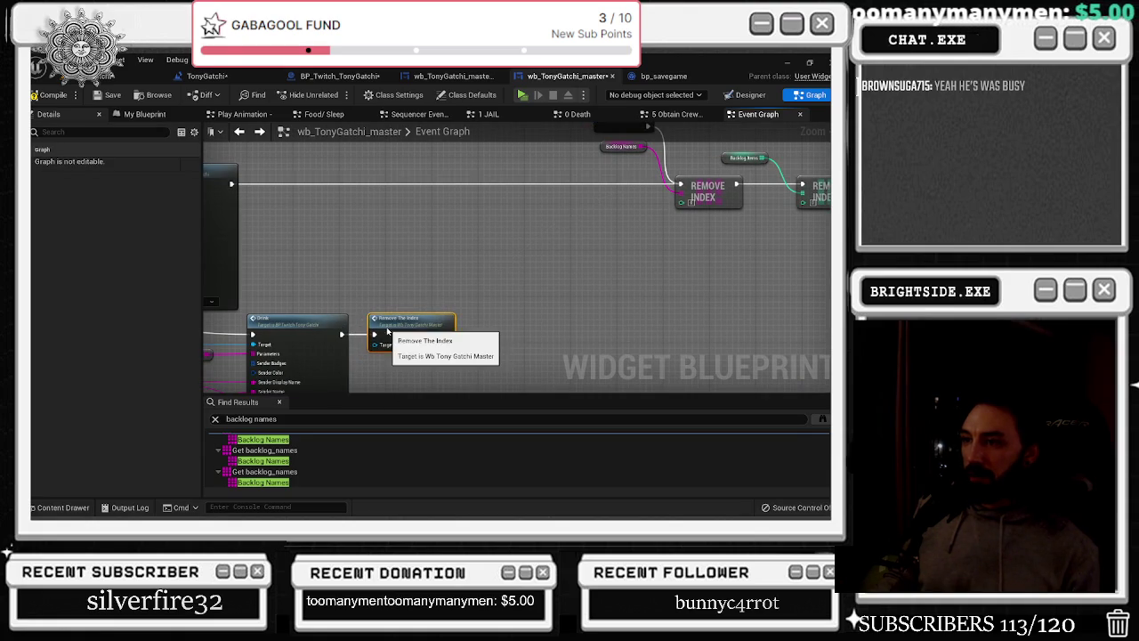
click(437, 311)
key(ctrl+v)
drag(381, 273, 401, 292)
Add a Remove The Index node beside the Ready command and connect Ready's exec output to it
scroll(477, 266, down, 6)
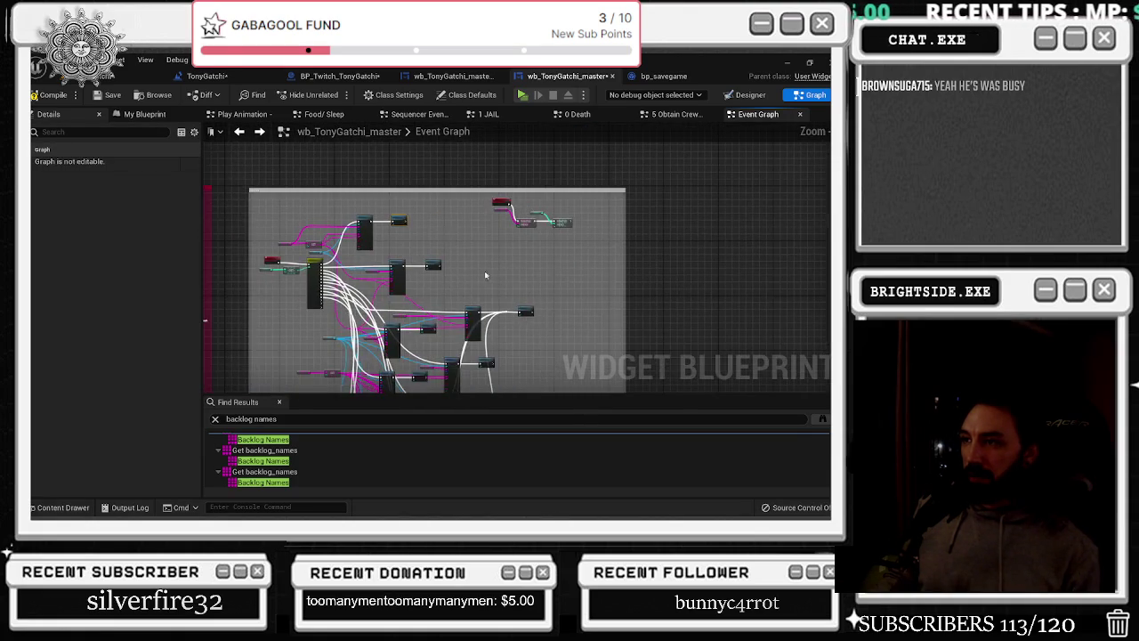
scroll(499, 286, up, 2)
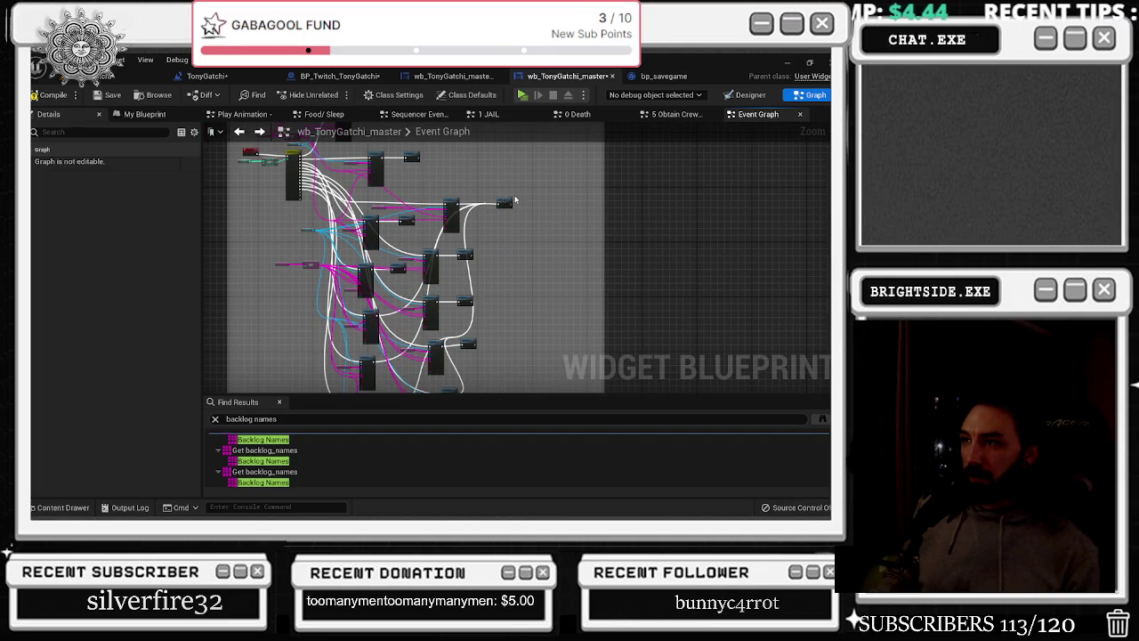
drag(481, 270, 477, 225)
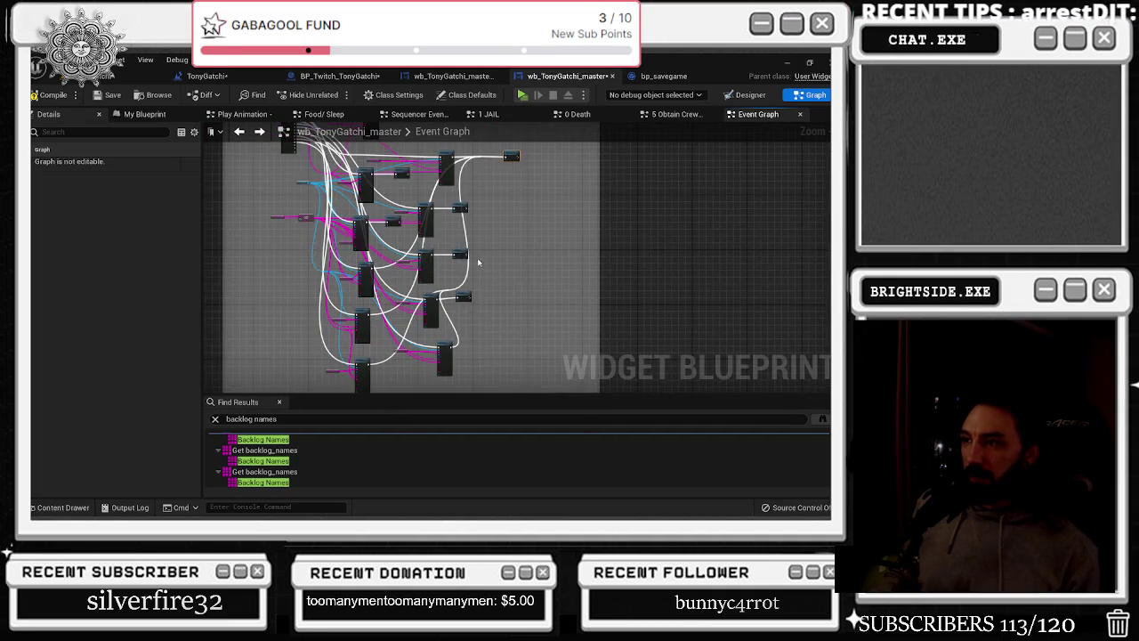
scroll(482, 271, up, 5)
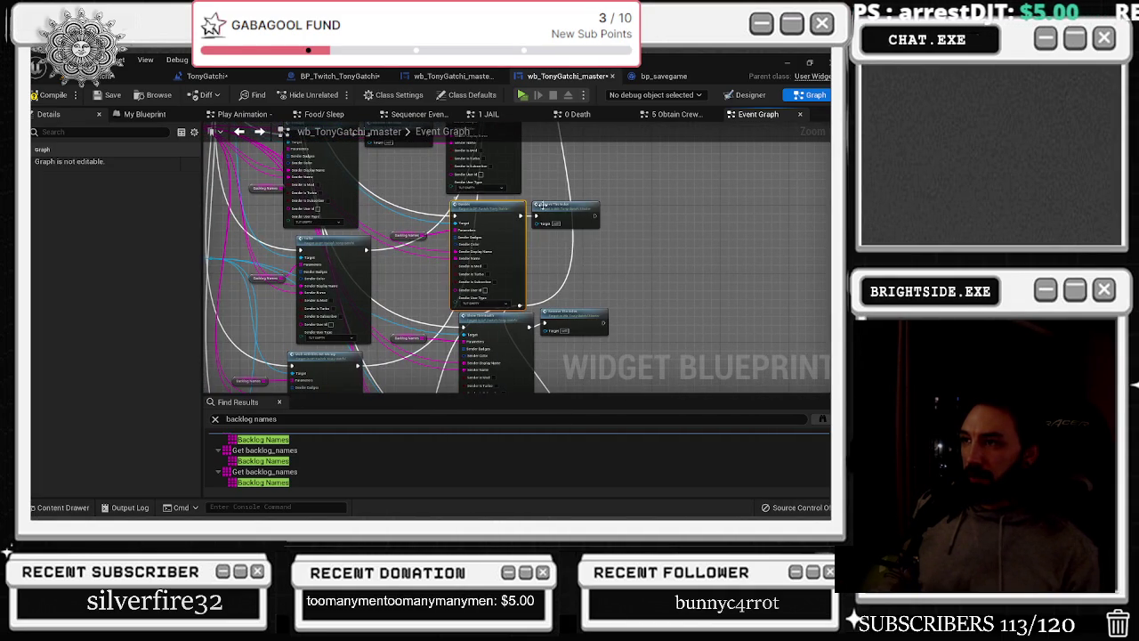
click(377, 252)
drag(365, 252, 396, 233)
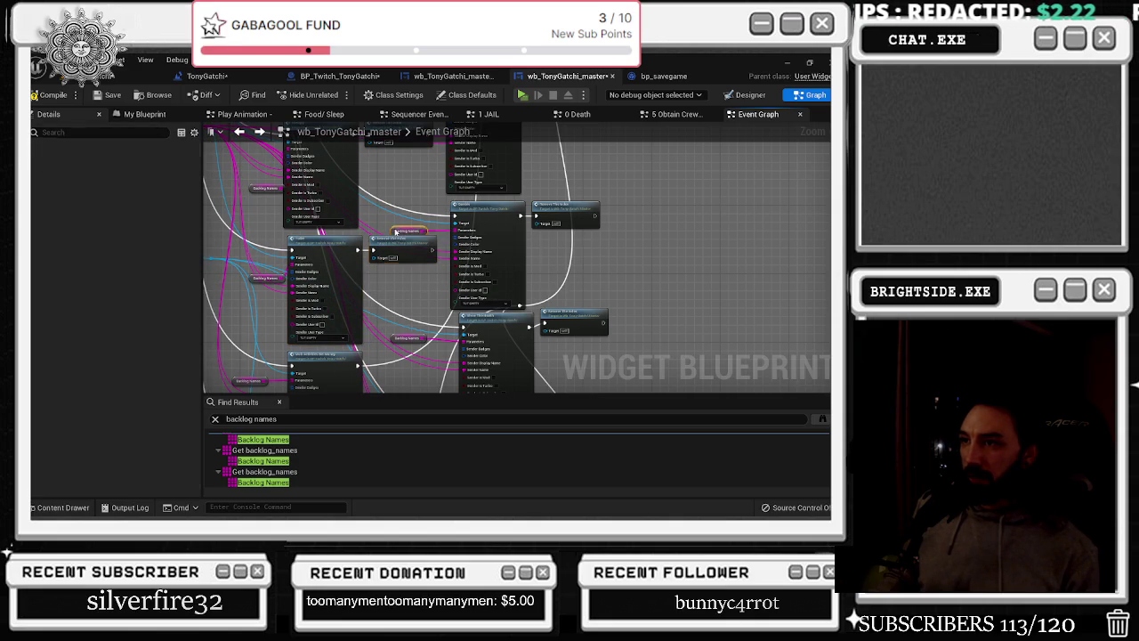
click(396, 234)
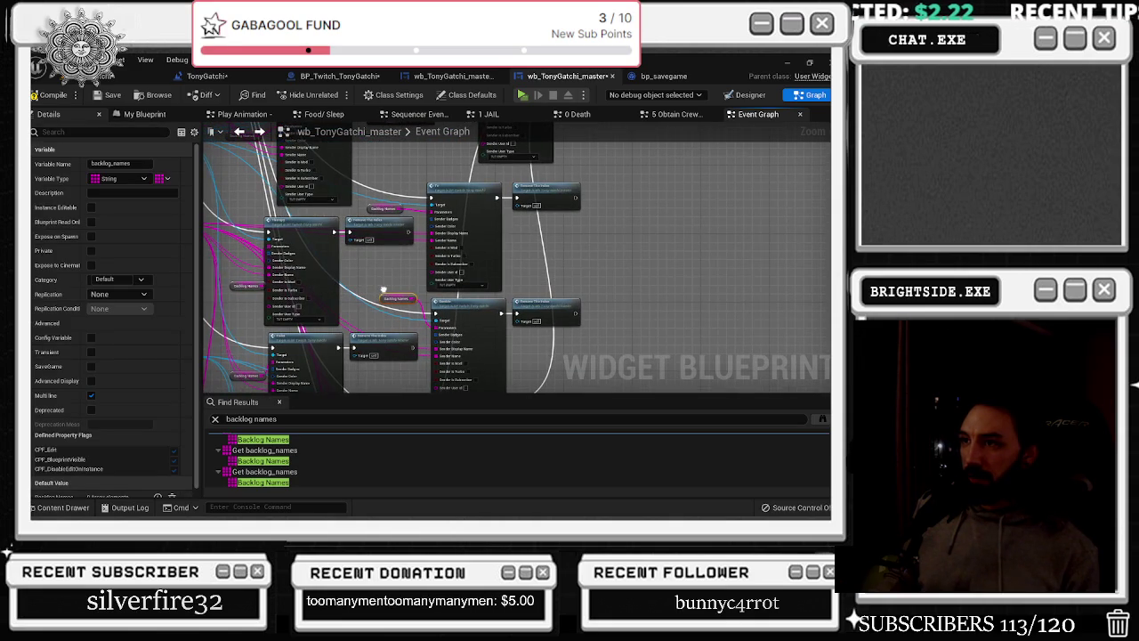
scroll(383, 289, up, 1)
click(381, 236)
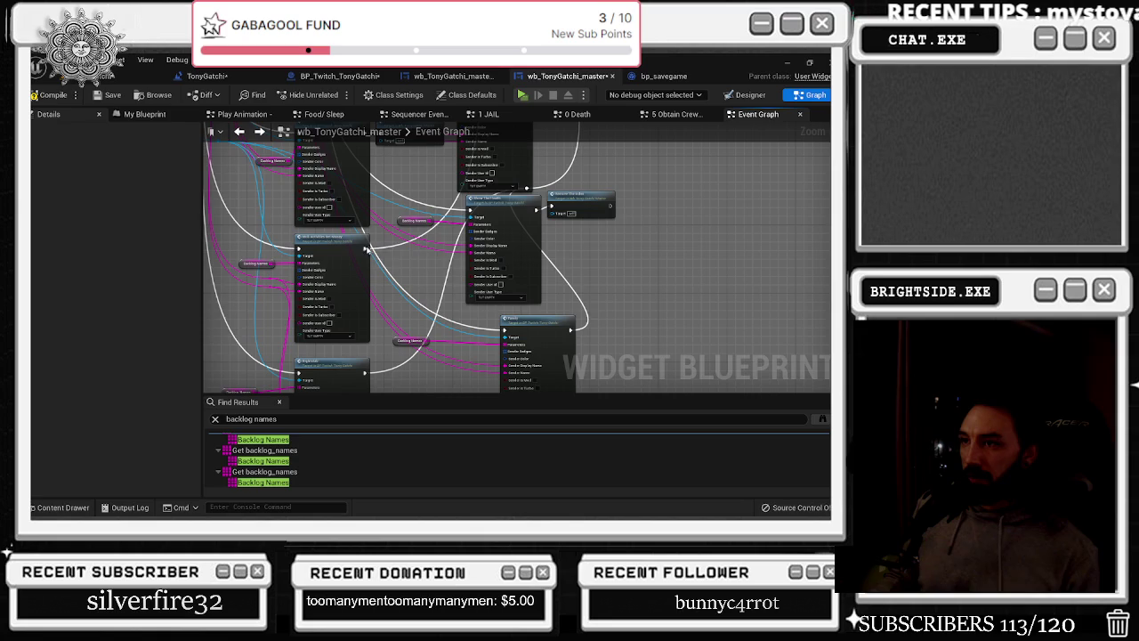
mouse_move(381, 367)
mouse_down()
mouse_move(380, 281)
mouse_move(264, 274)
mouse_up()
key(ctrl+v)
key(ctrl+v)
mouse_move(436, 233)
mouse_down()
mouse_move(461, 234)
mouse_move(499, 317)
mouse_up()
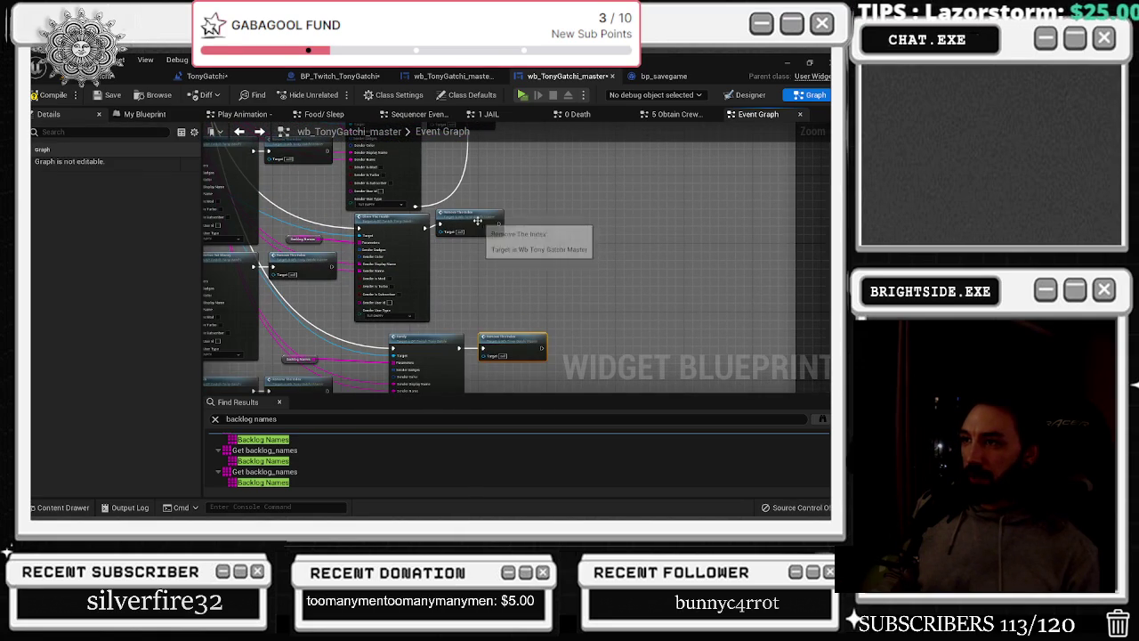
Move the GET and Bp Twitch Reference nodes aside to clear space near the lower command branches
mouse_move(478, 220)
mouse_down()
mouse_move(457, 357)
mouse_move(410, 360)
mouse_move(570, 280)
mouse_move(570, 351)
mouse_up()
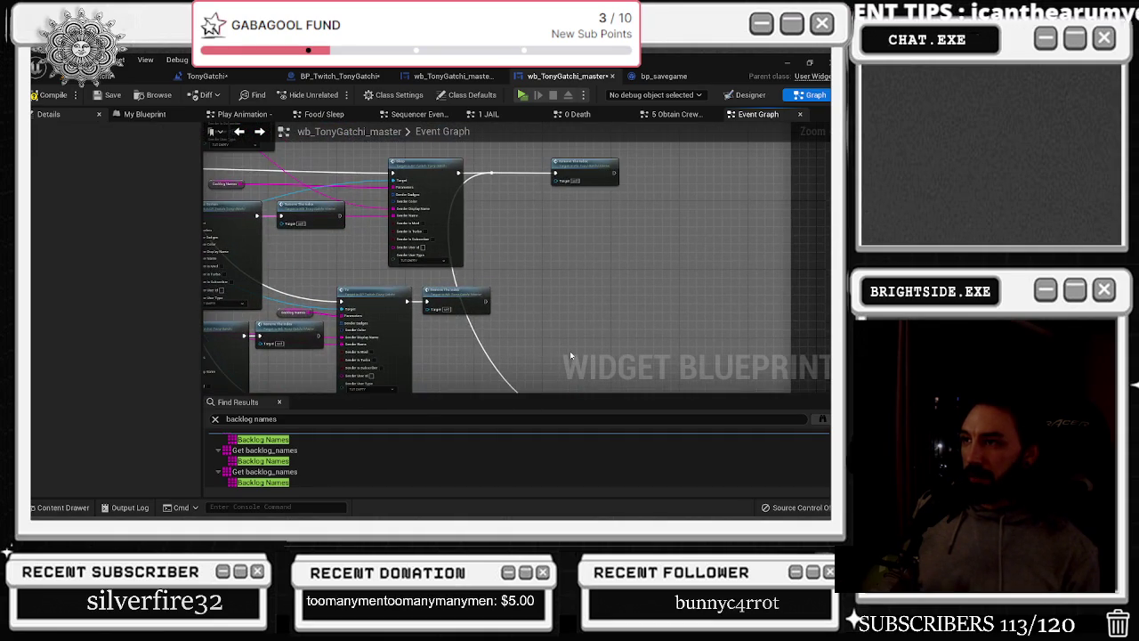
scroll(565, 265, down, 6)
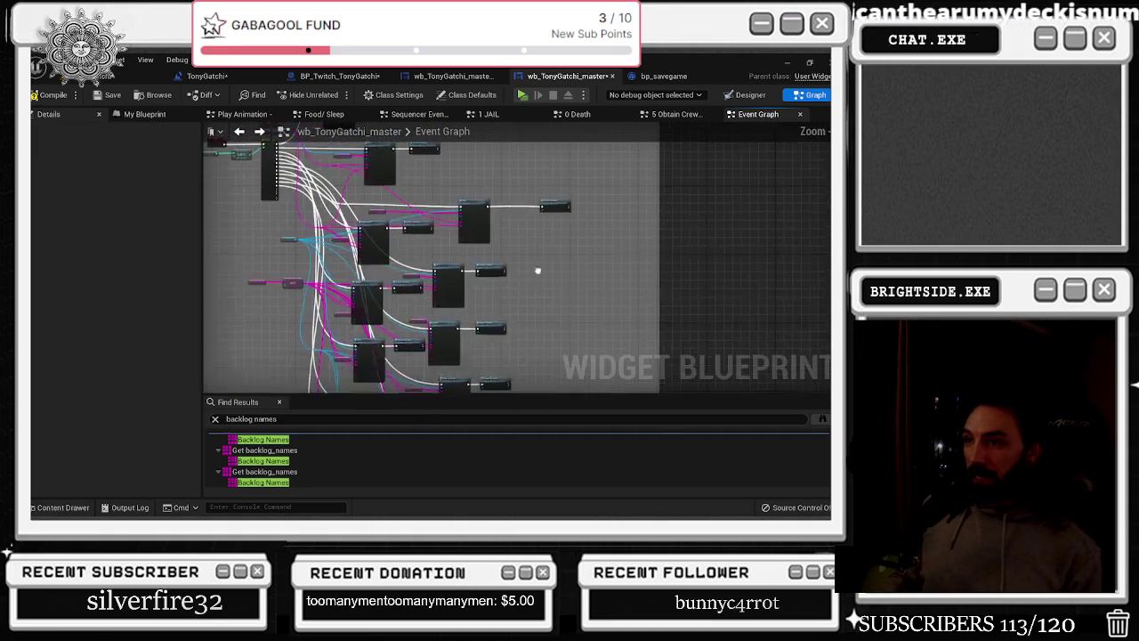
mouse_move(432, 249)
mouse_down()
mouse_move(419, 222)
mouse_move(433, 195)
mouse_up()
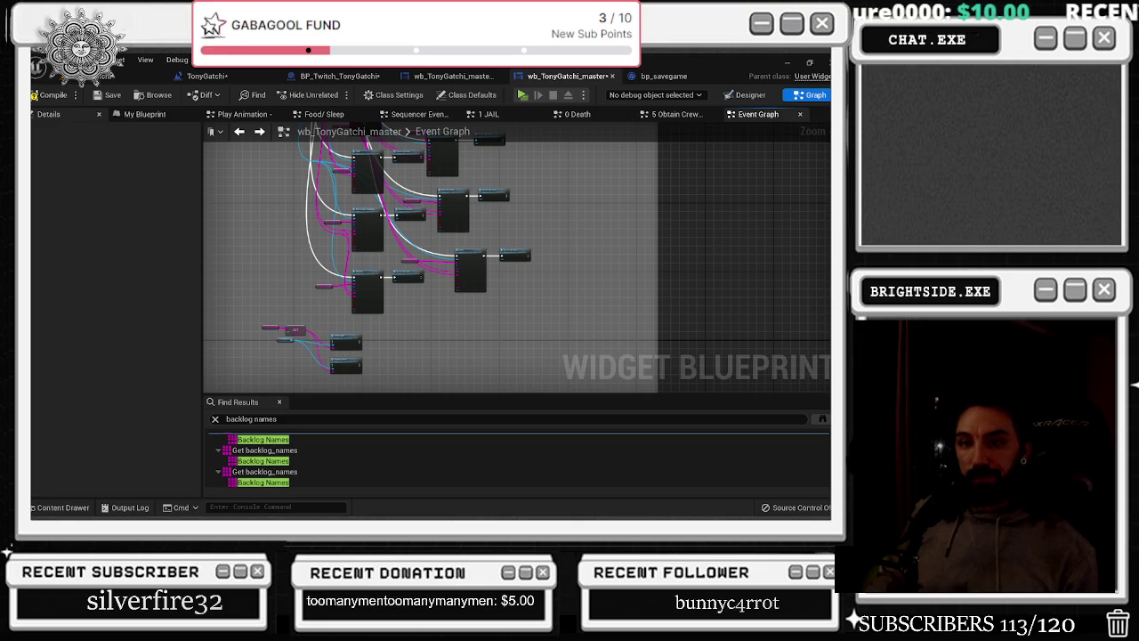
scroll(273, 256, up, 3)
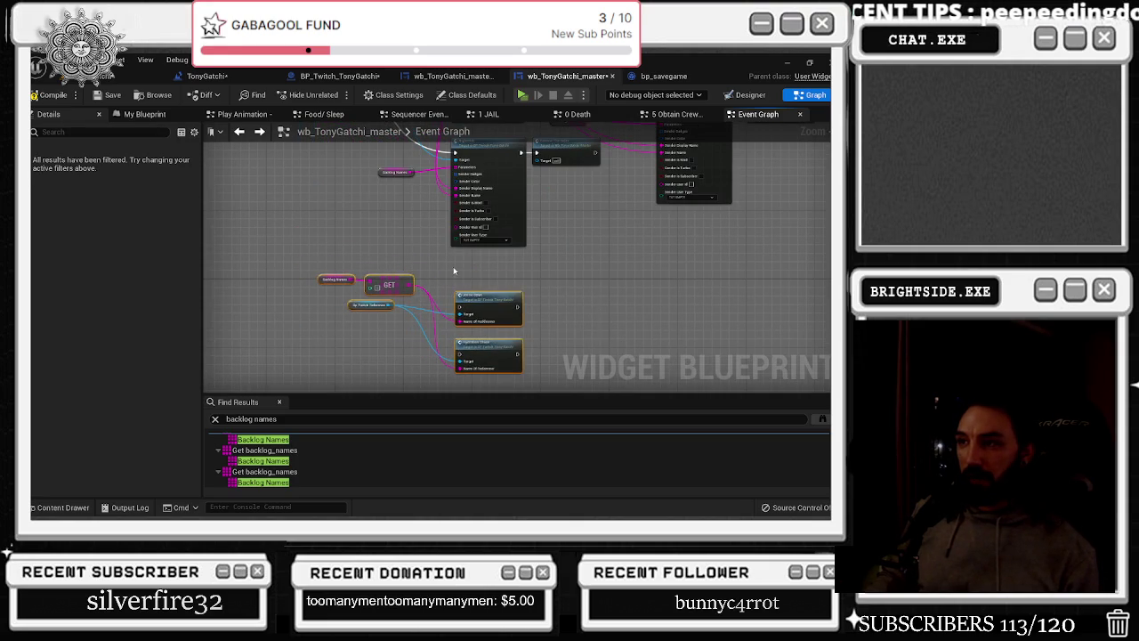
scroll(415, 244, down, 5)
scroll(415, 244, up, 5)
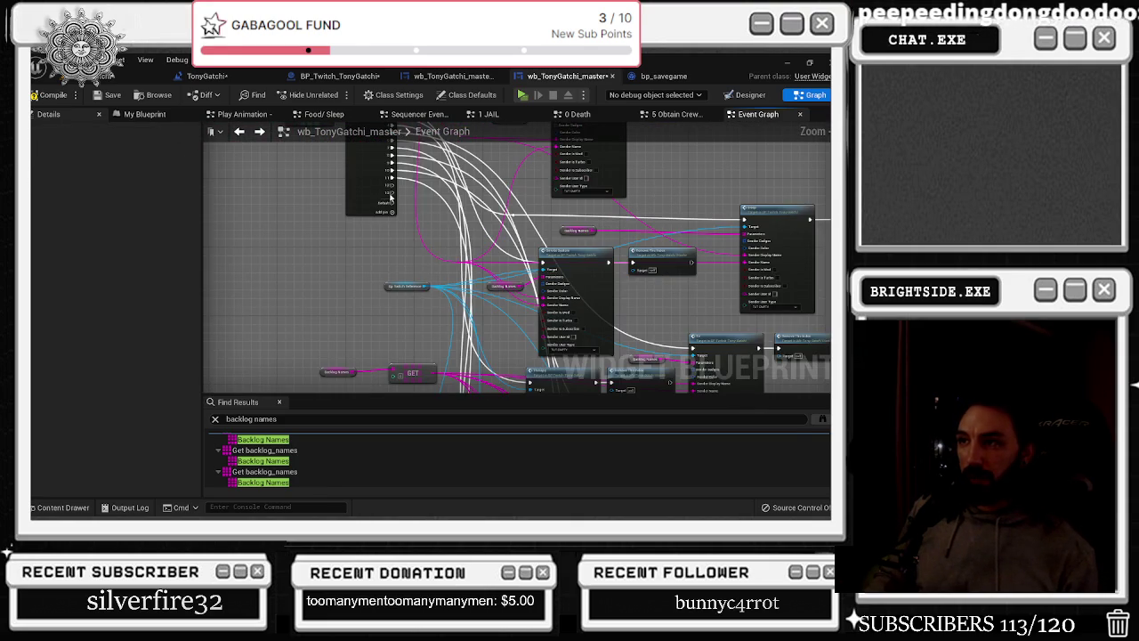
mouse_move(400, 203)
mouse_down()
mouse_move(535, 421)
mouse_move(565, 336)
mouse_move(539, 219)
mouse_up()
mouse_move(532, 273)
mouse_down()
mouse_move(499, 151)
mouse_move(458, 147)
mouse_move(396, 307)
mouse_up()
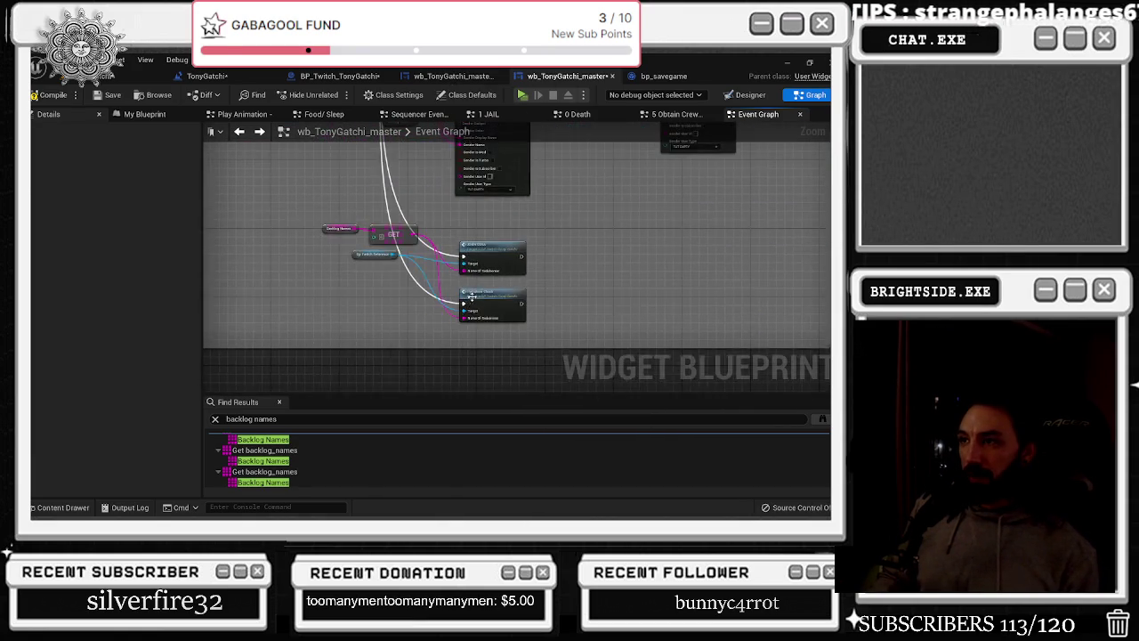
drag(396, 242, 312, 239)
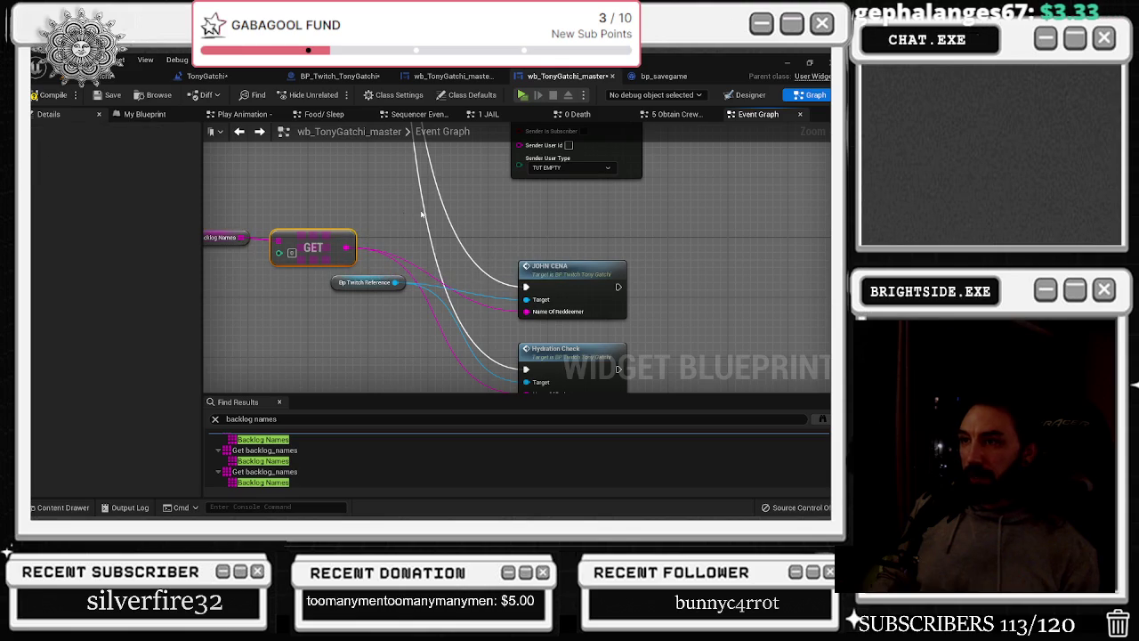
drag(356, 282, 305, 305)
Add two Remove The Index nodes, wiring JOHN CENA and Hydration Check into them
mouse_move(619, 287)
mouse_down()
mouse_move(641, 295)
mouse_move(629, 292)
mouse_up()
click(665, 270)
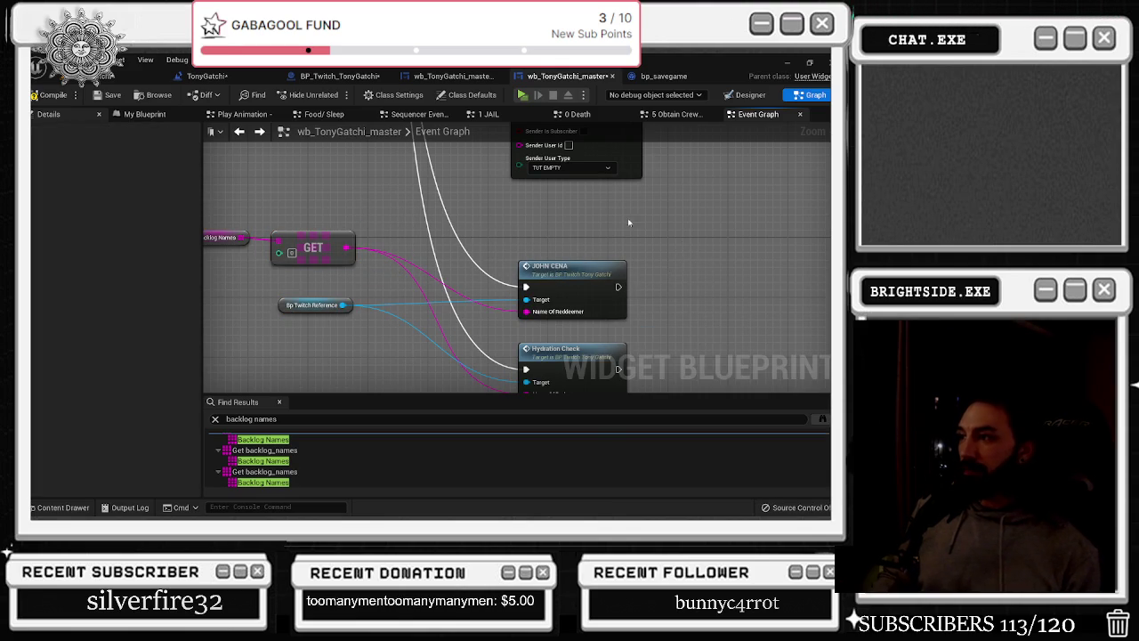
right_click(665, 237)
click(651, 247)
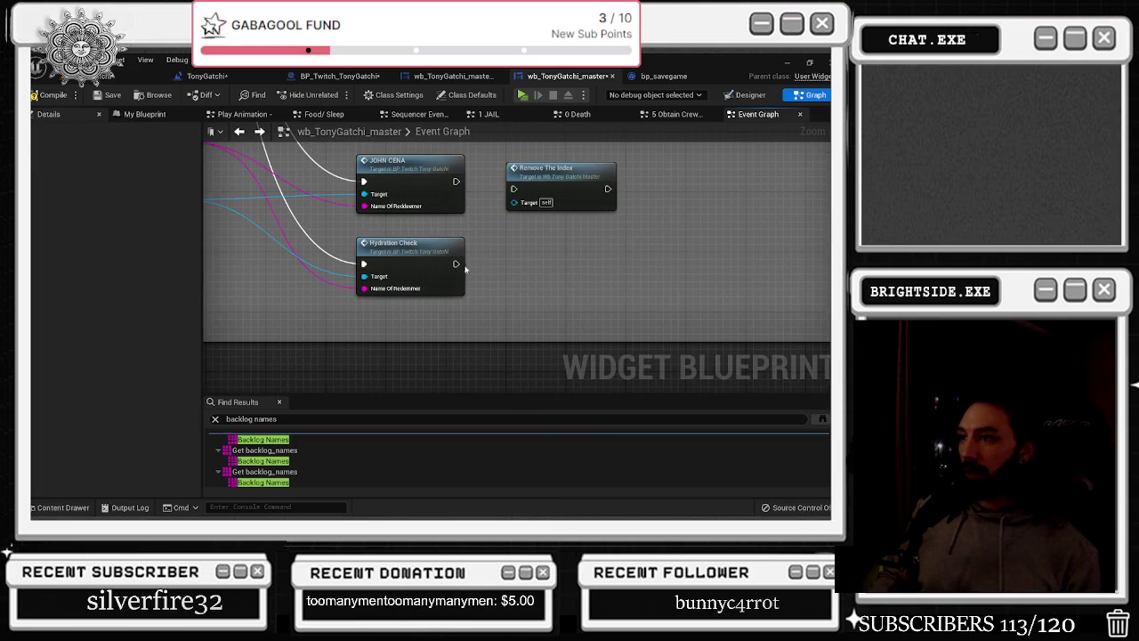
key(ctrl+v)
drag(455, 263, 529, 264)
drag(455, 181, 514, 188)
Select both command nodes with their Remove The Index nodes and review the finished wiring
scroll(531, 207, down, 1)
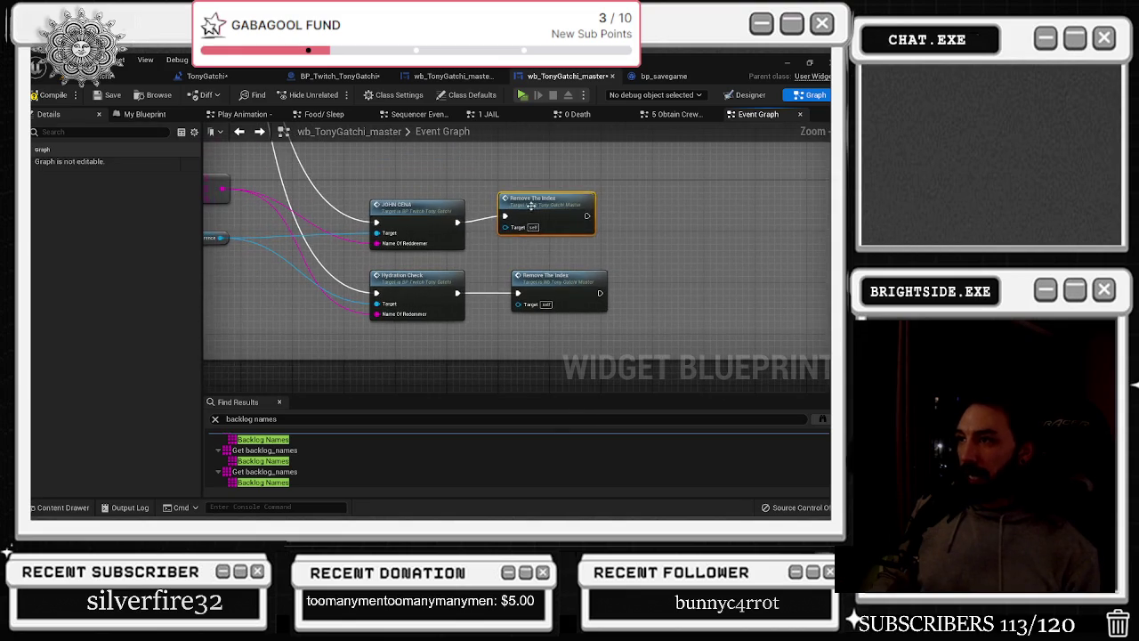
drag(361, 189, 587, 316)
scroll(455, 222, down, 2)
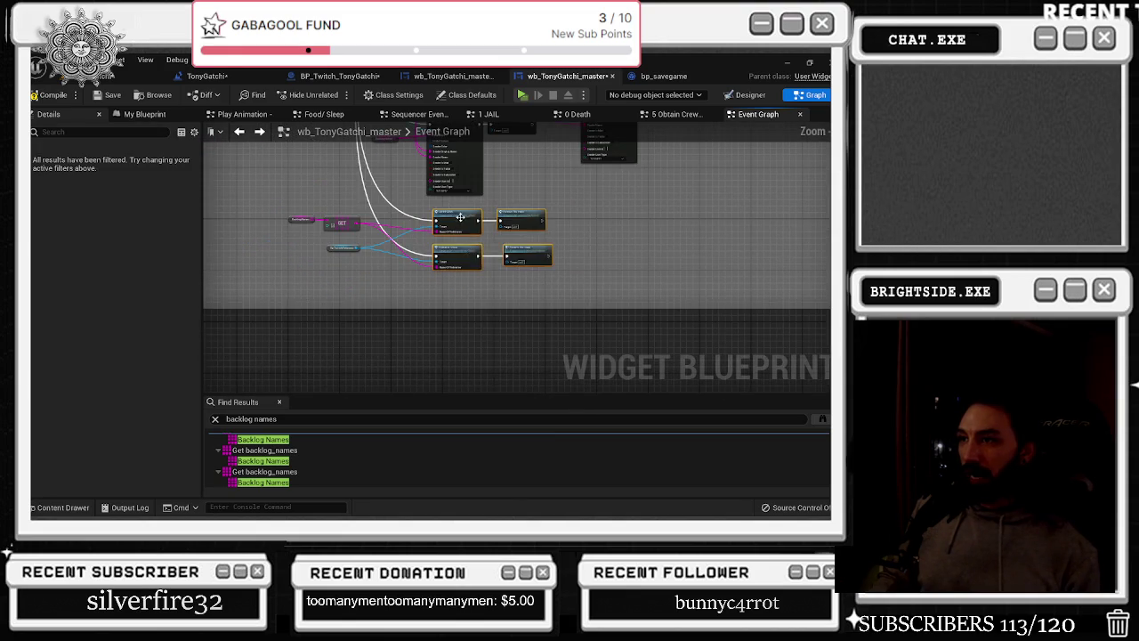
scroll(457, 295, down, 2)
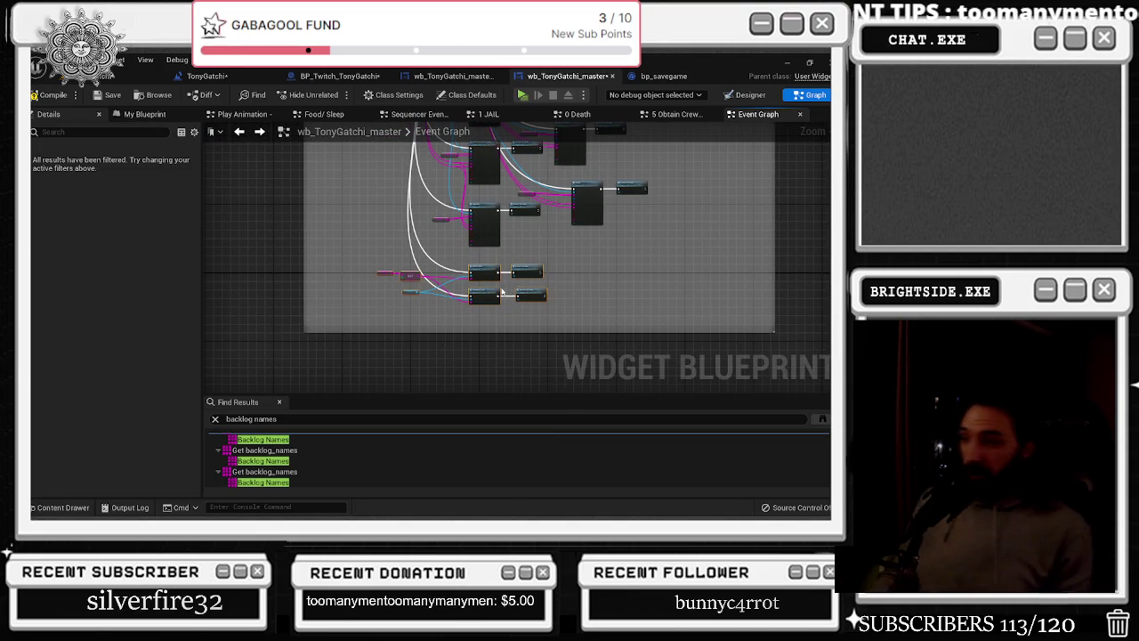
scroll(506, 283, down, 2)
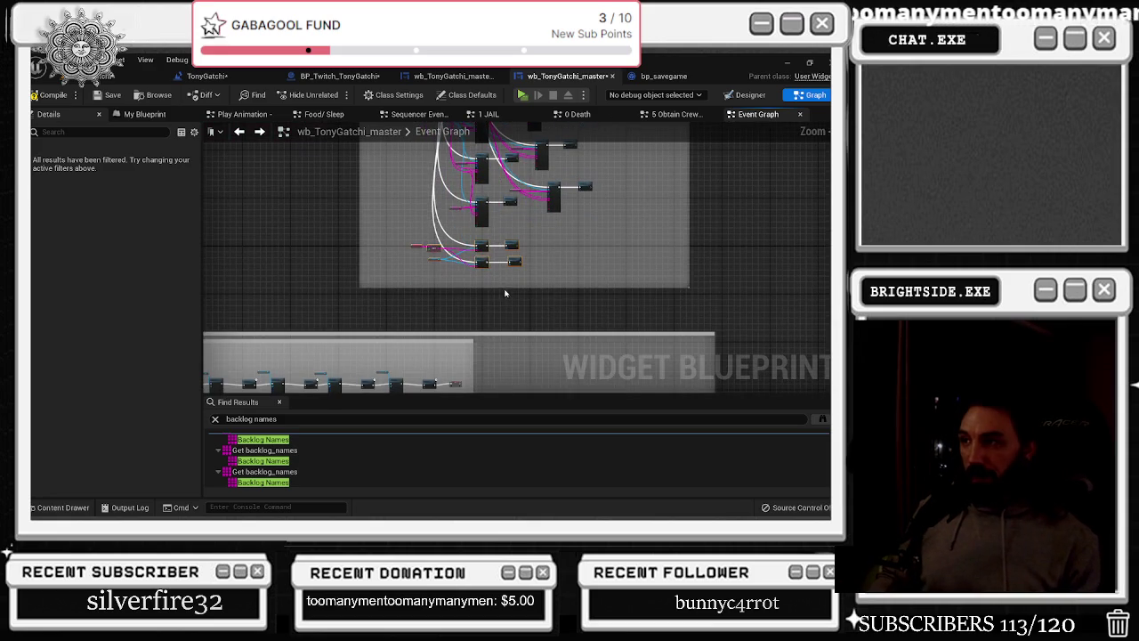
scroll(502, 285, up, 3)
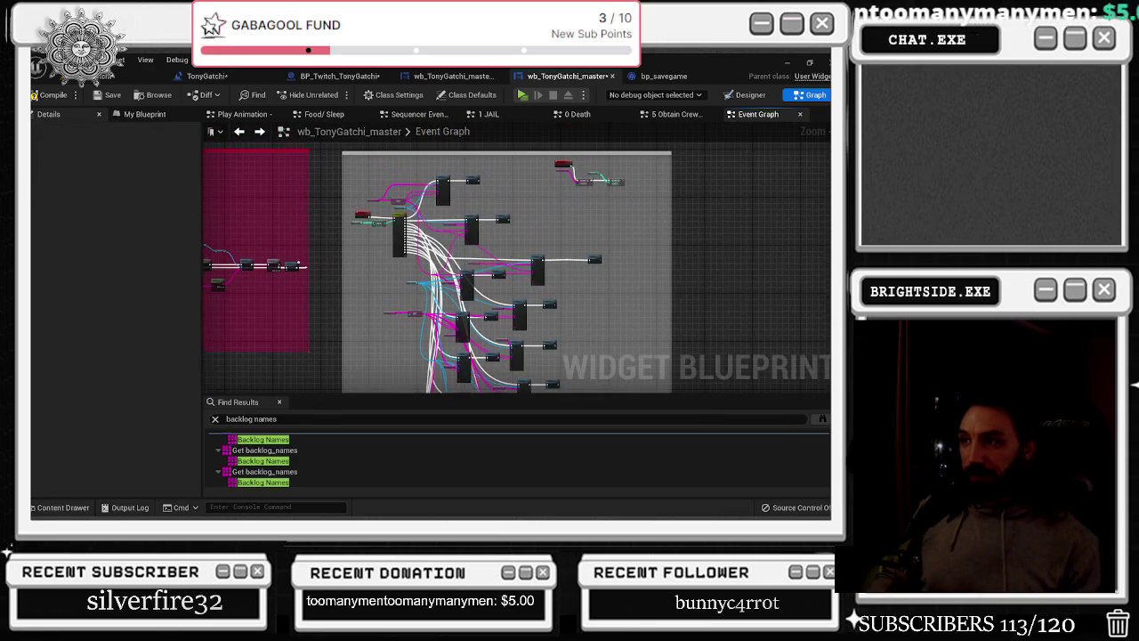
scroll(434, 202, up, 5)
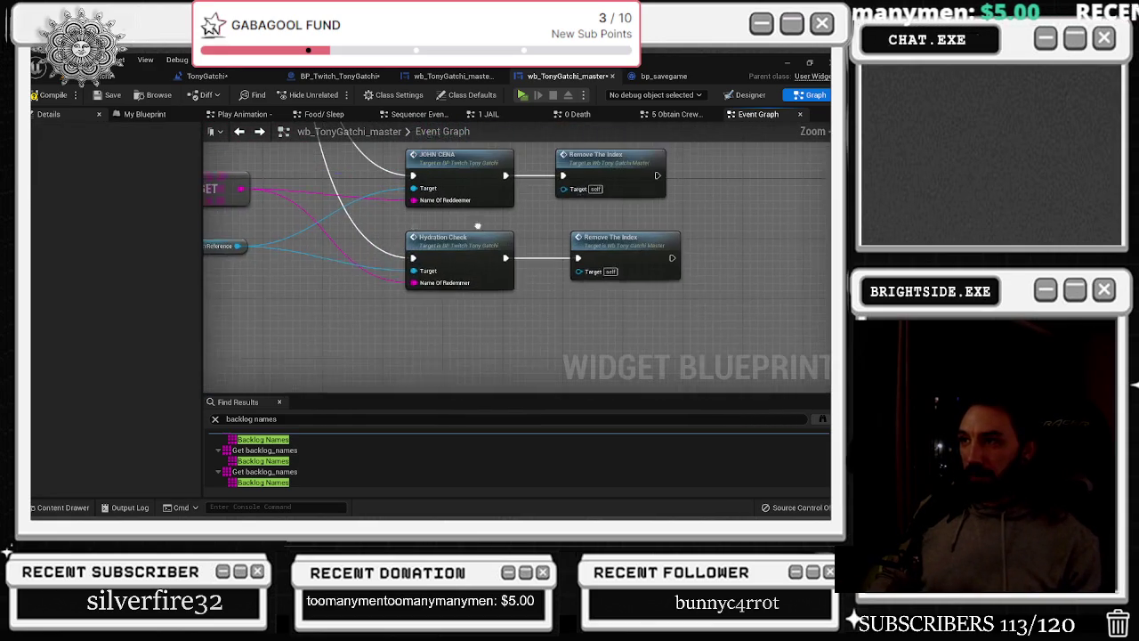
scroll(433, 201, down, 4)
scroll(405, 237, up, 5)
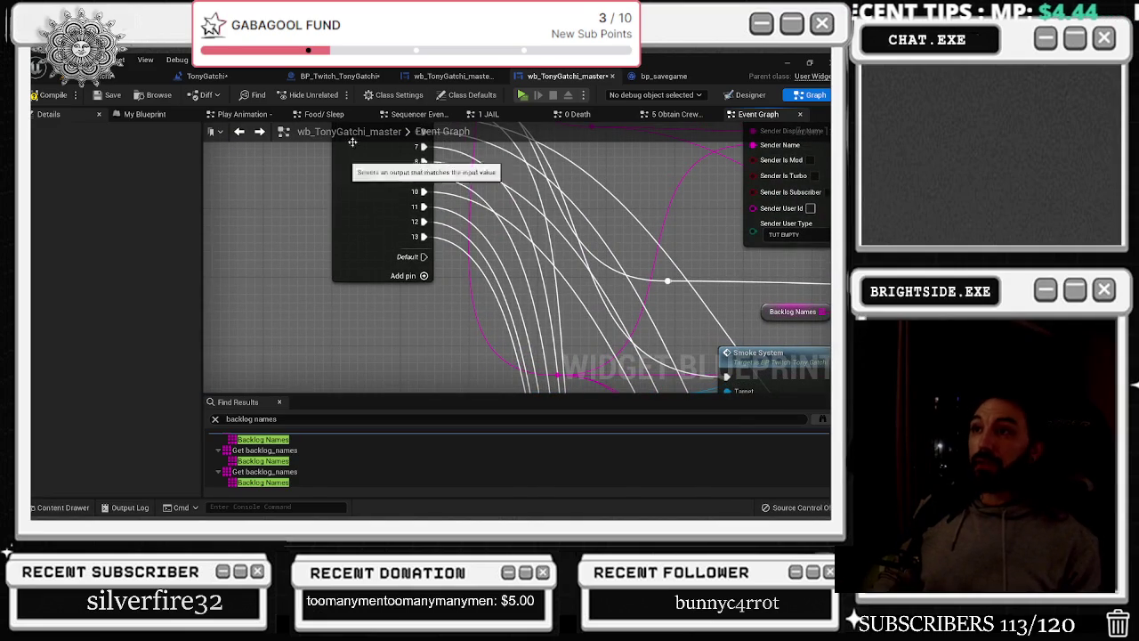
click(566, 114)
In BP_Twitch_TonyGatchi's Backlog Add graph, enter 12 for the ADDUNIQUE integer and compile
click(664, 76)
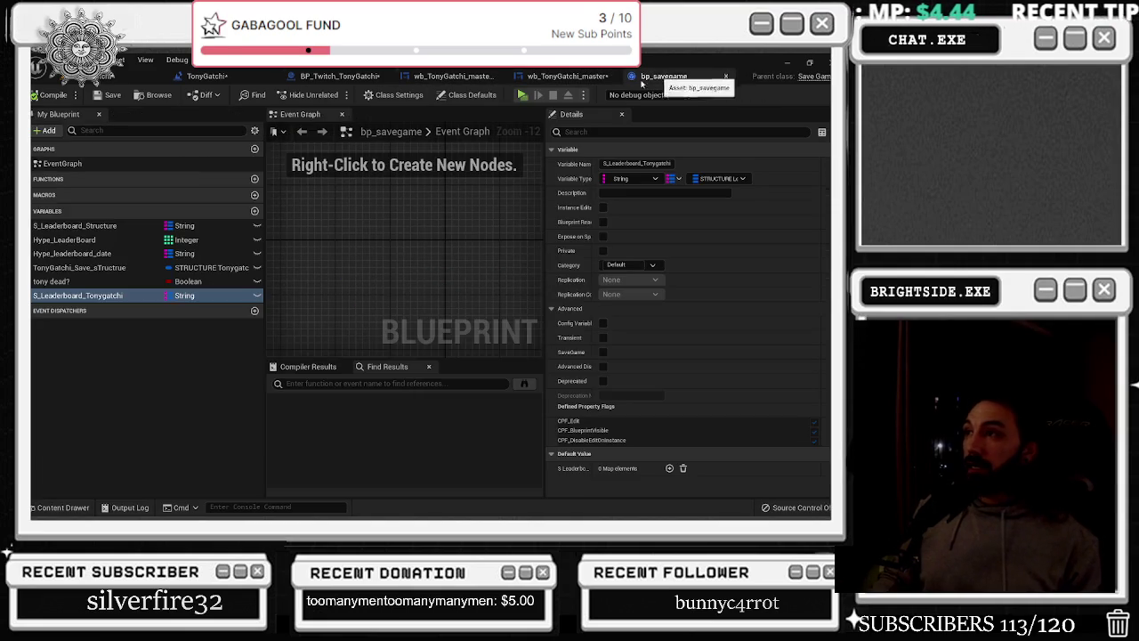
click(209, 76)
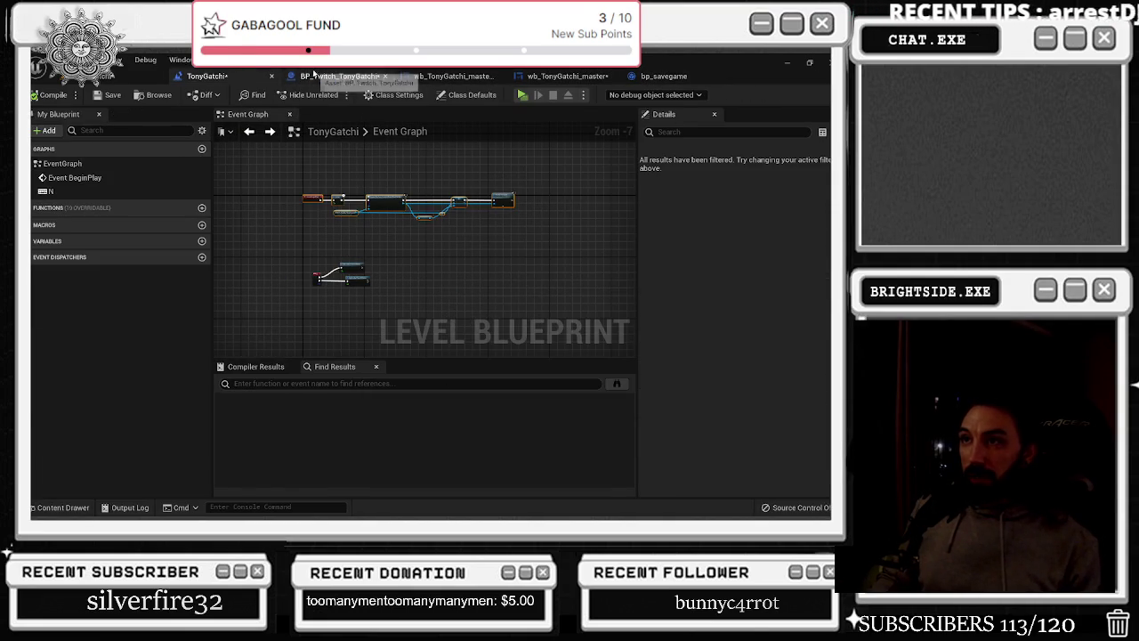
click(338, 76)
double_click(441, 346)
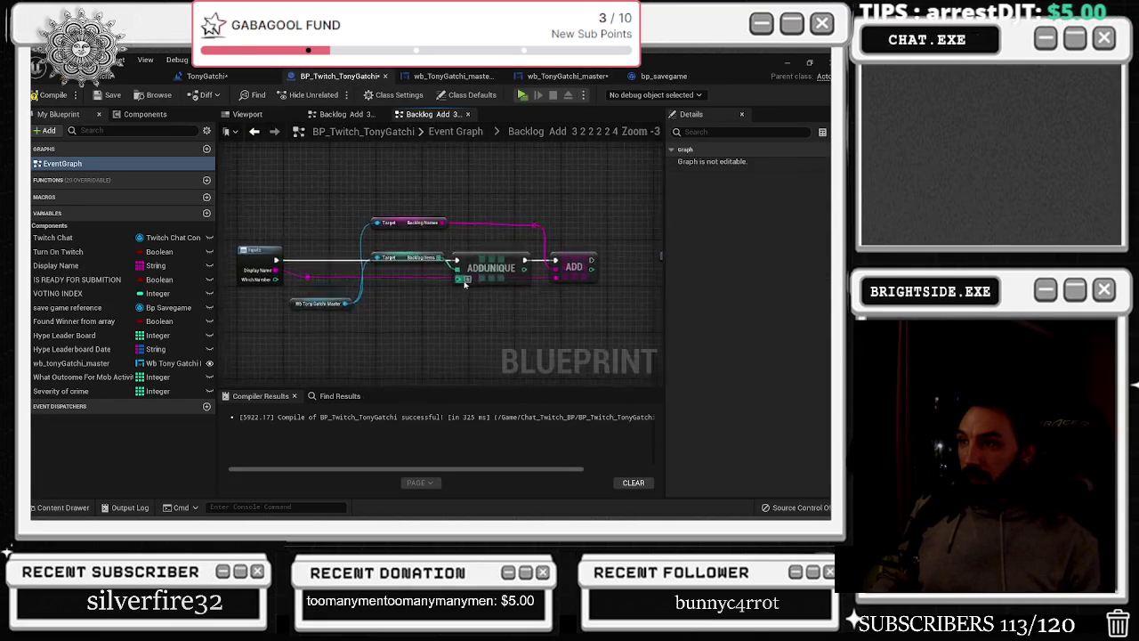
click(255, 132)
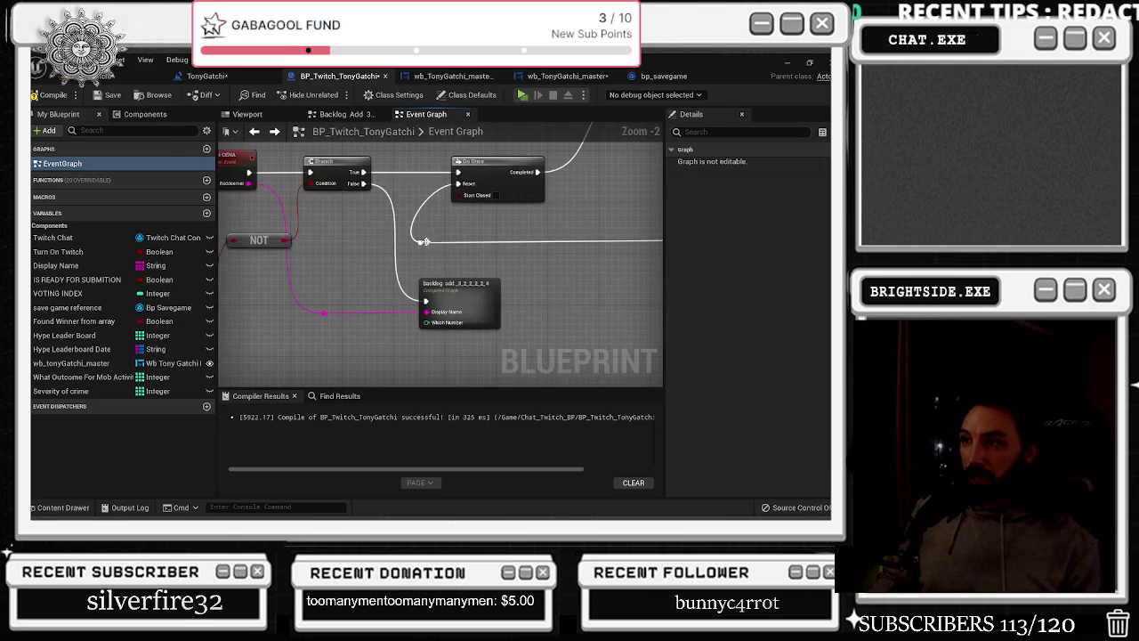
double_click(458, 301)
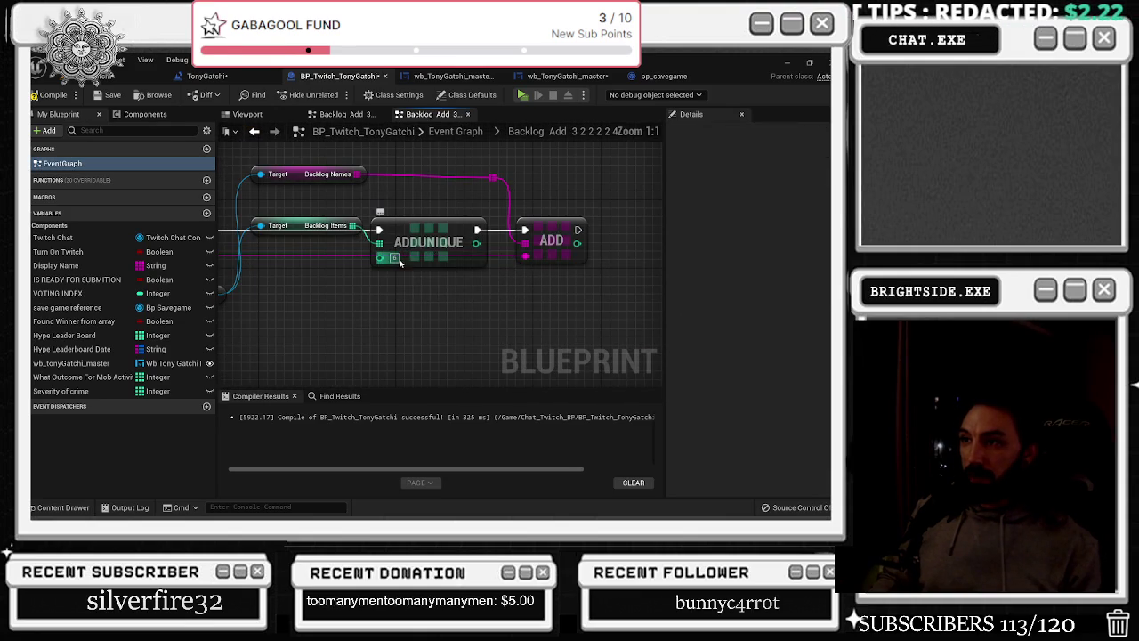
click(400, 259)
text(12)
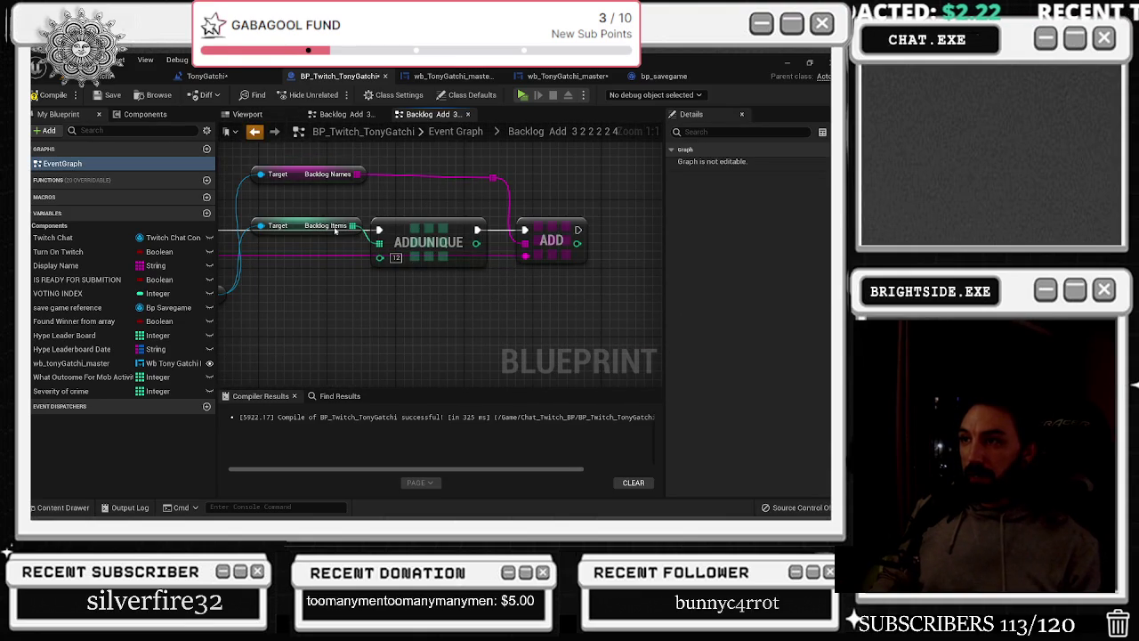
key(alt+Left)
double_click(441, 296)
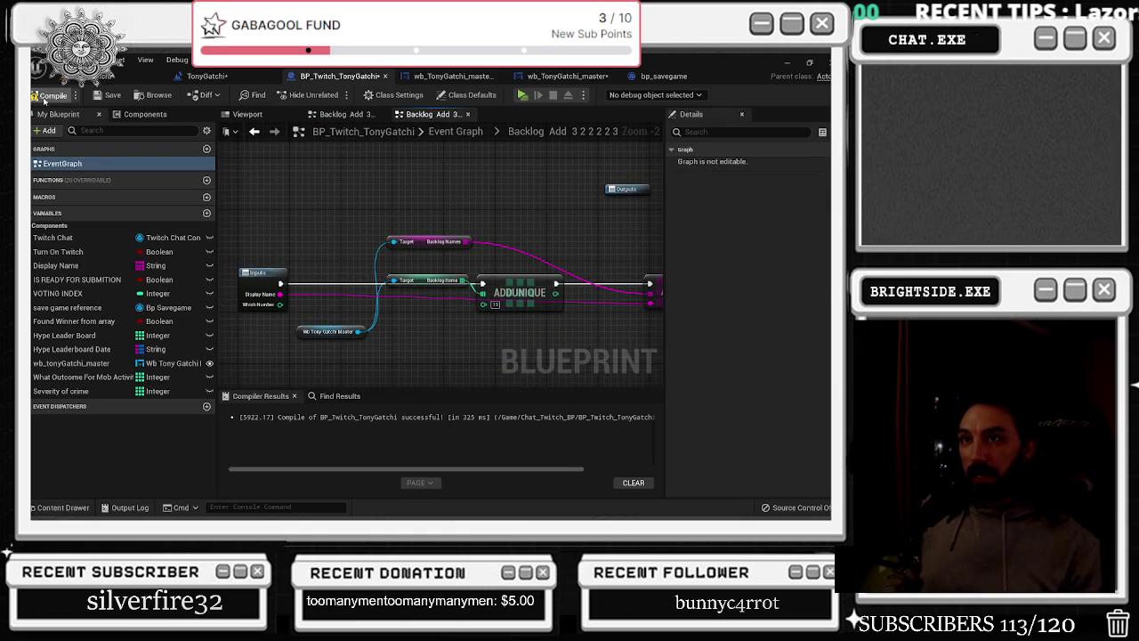
click(100, 96)
key(ctrl+Tab)
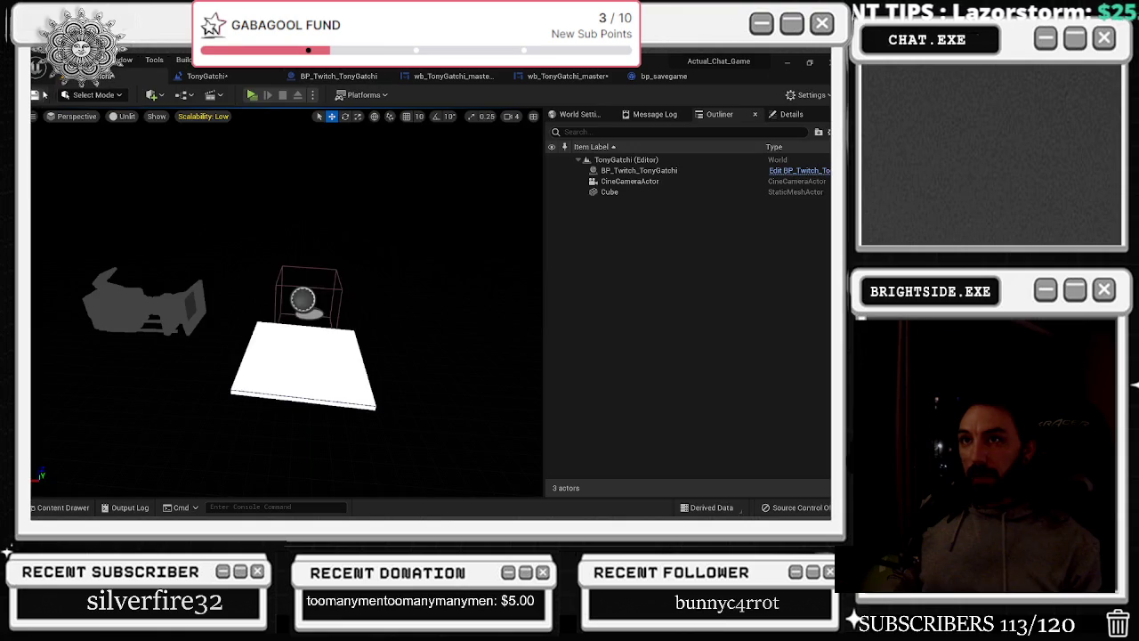
Run a Play In Editor session testing the Twitch chat commands, then stop it
click(251, 95)
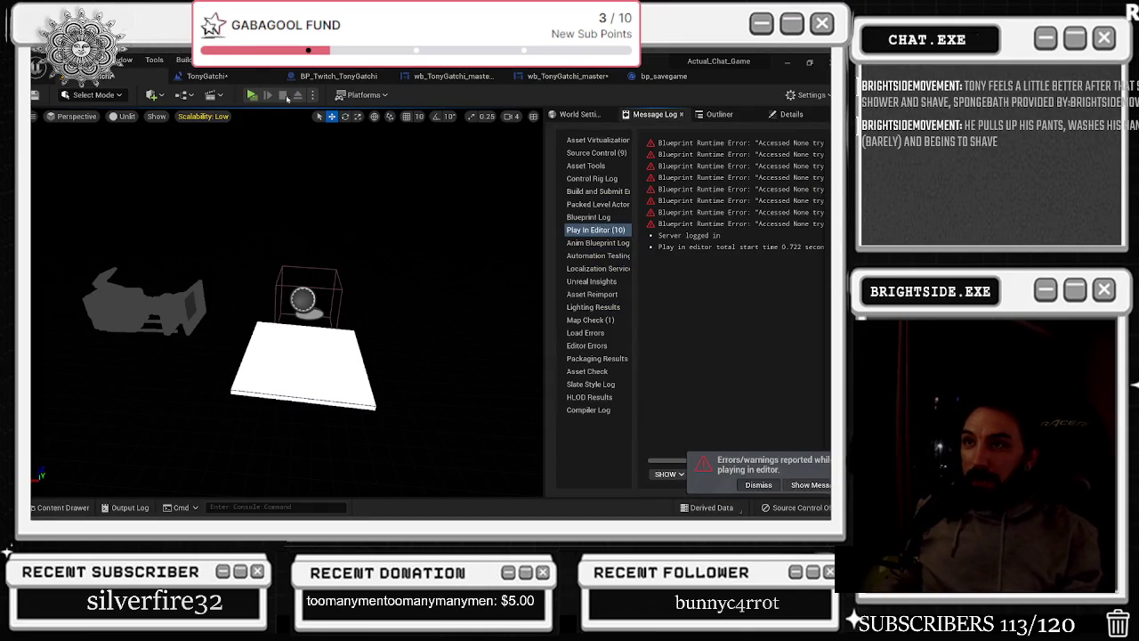
click(351, 75)
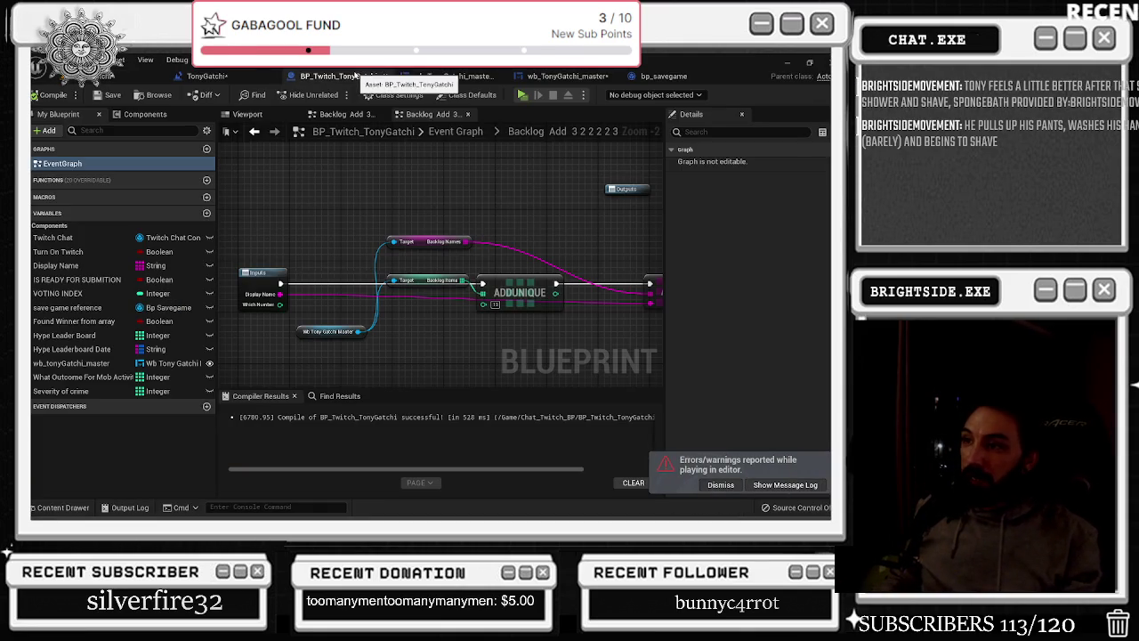
Tidy the Backlog Names wire to ADDUNIQUE with a reroute point and recompile the blueprint
click(438, 242)
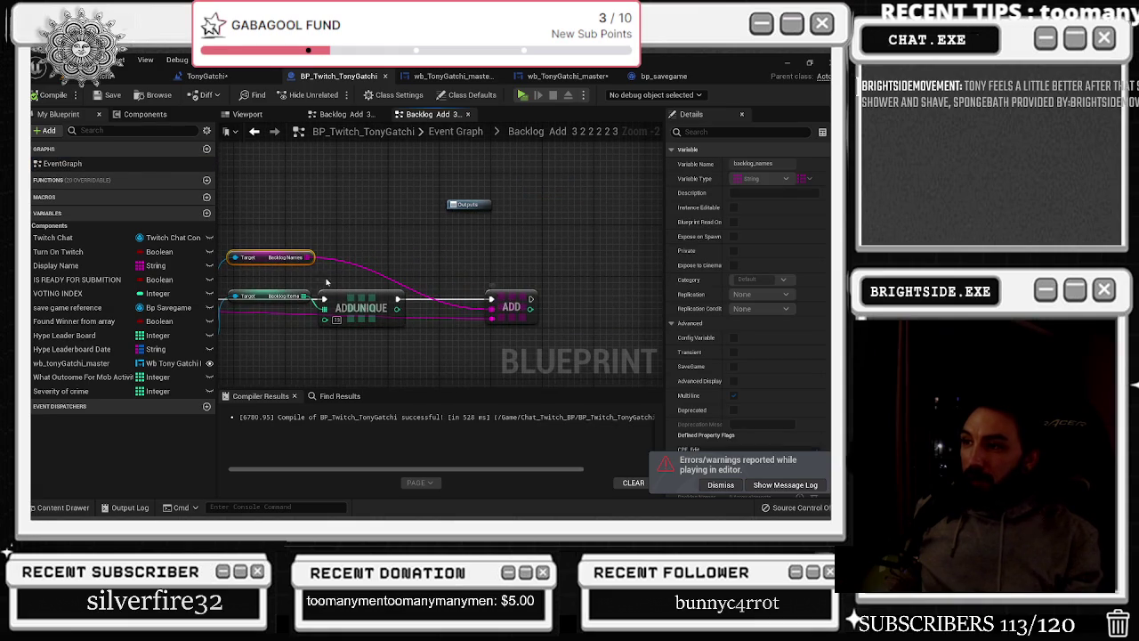
drag(234, 257, 260, 269)
click(383, 303)
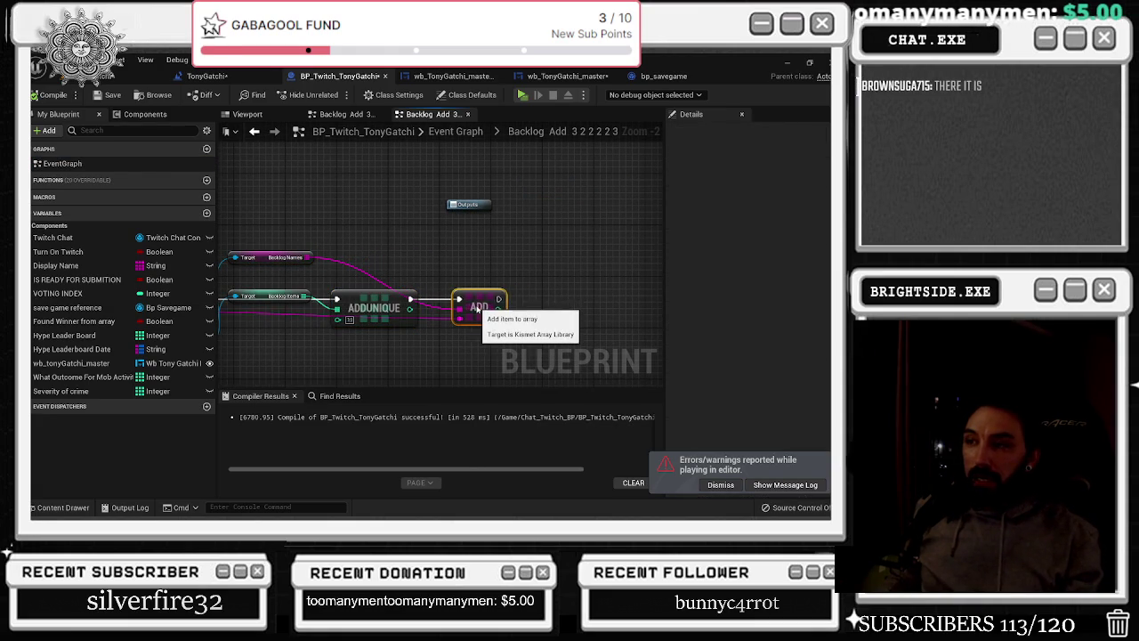
scroll(388, 309, up, 2)
drag(387, 309, 396, 309)
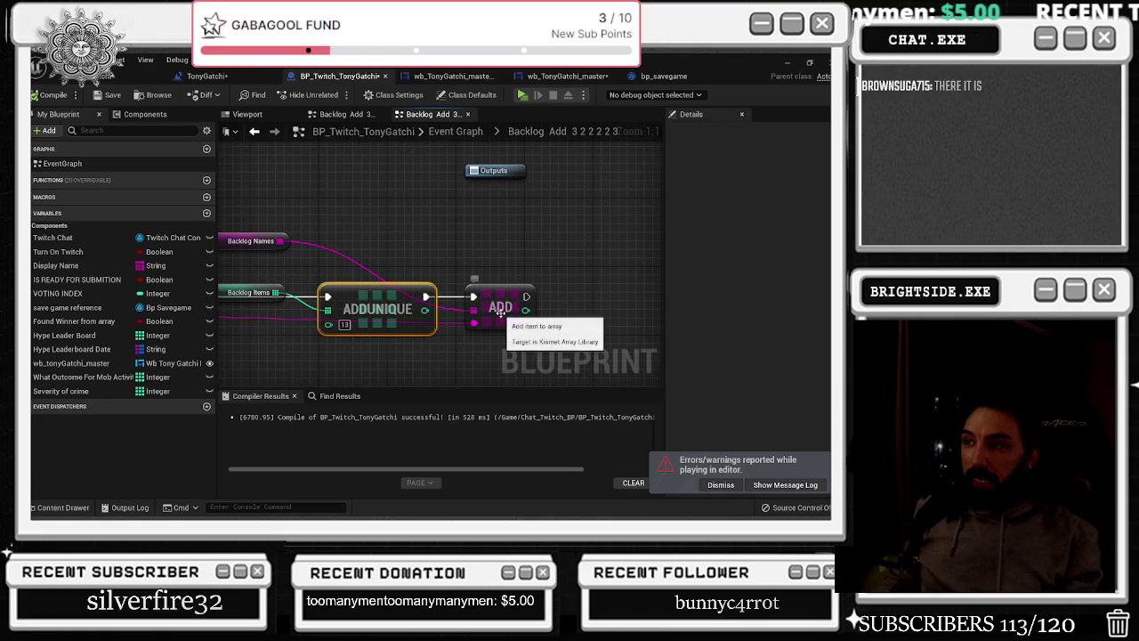
double_click(320, 249)
drag(319, 248, 433, 243)
click(49, 95)
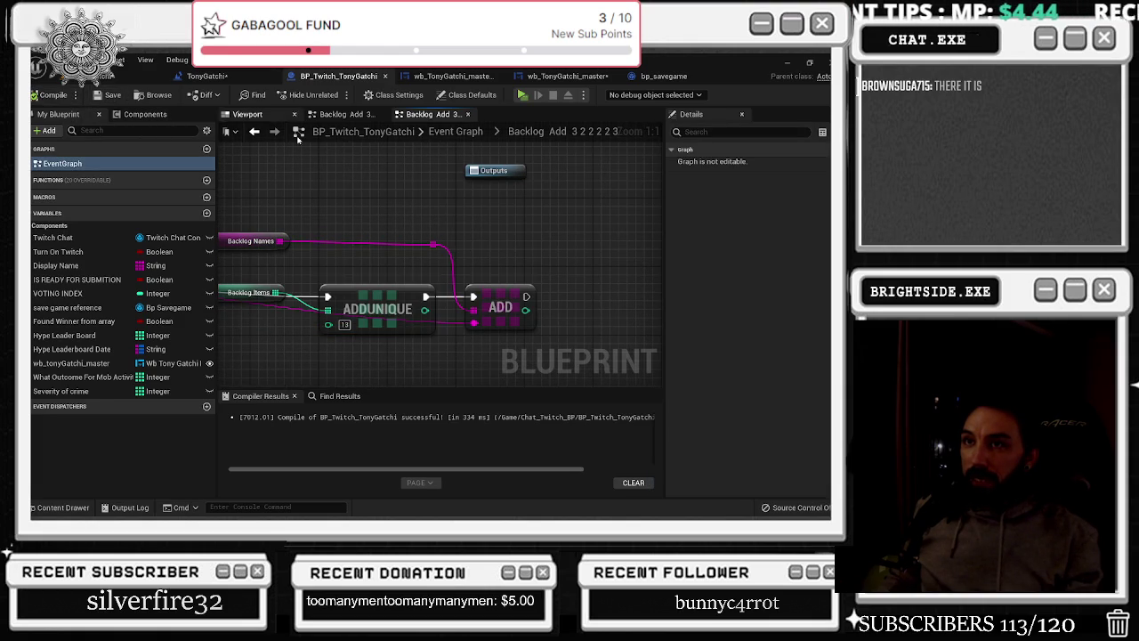
Bring up the wb_TonyGatchi_master graph where backlog names feed the event calls
click(233, 78)
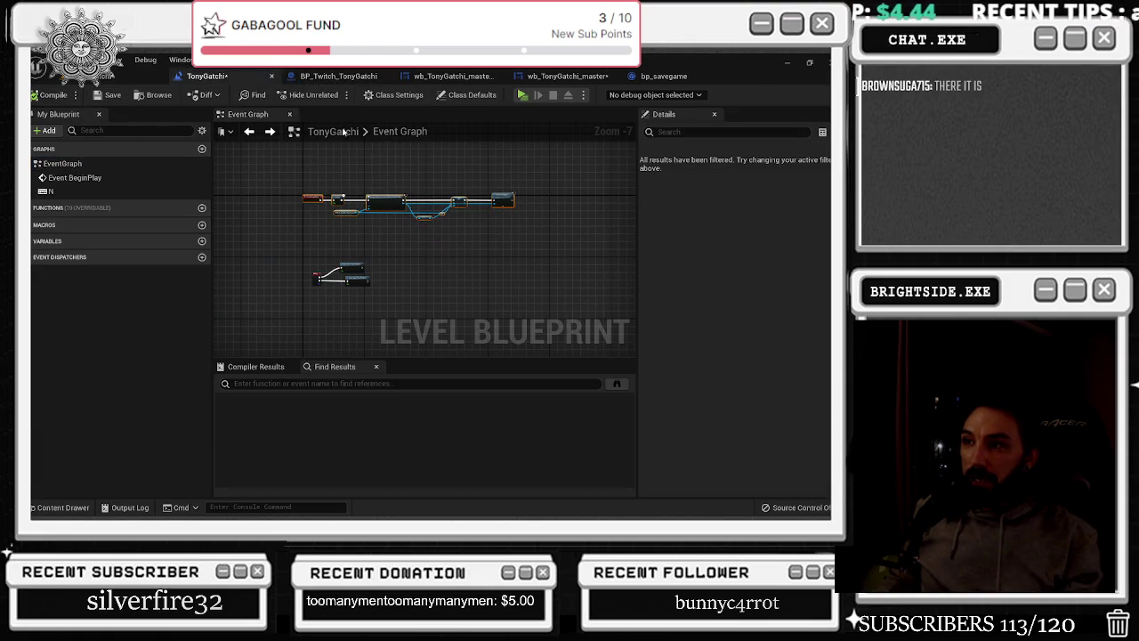
click(453, 76)
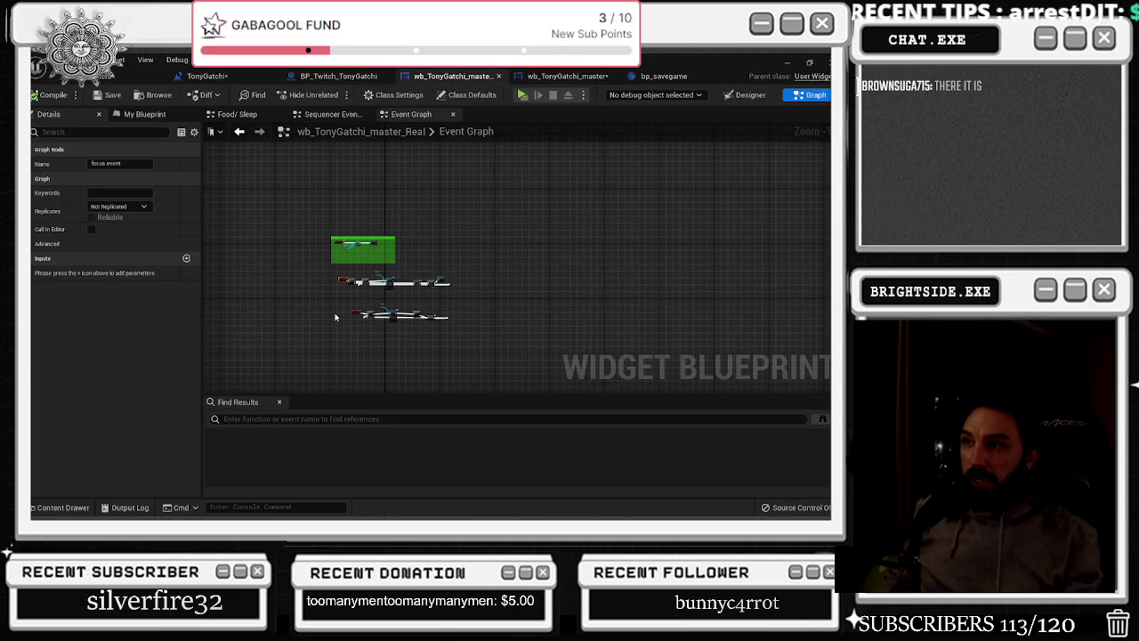
scroll(359, 283, up, 4)
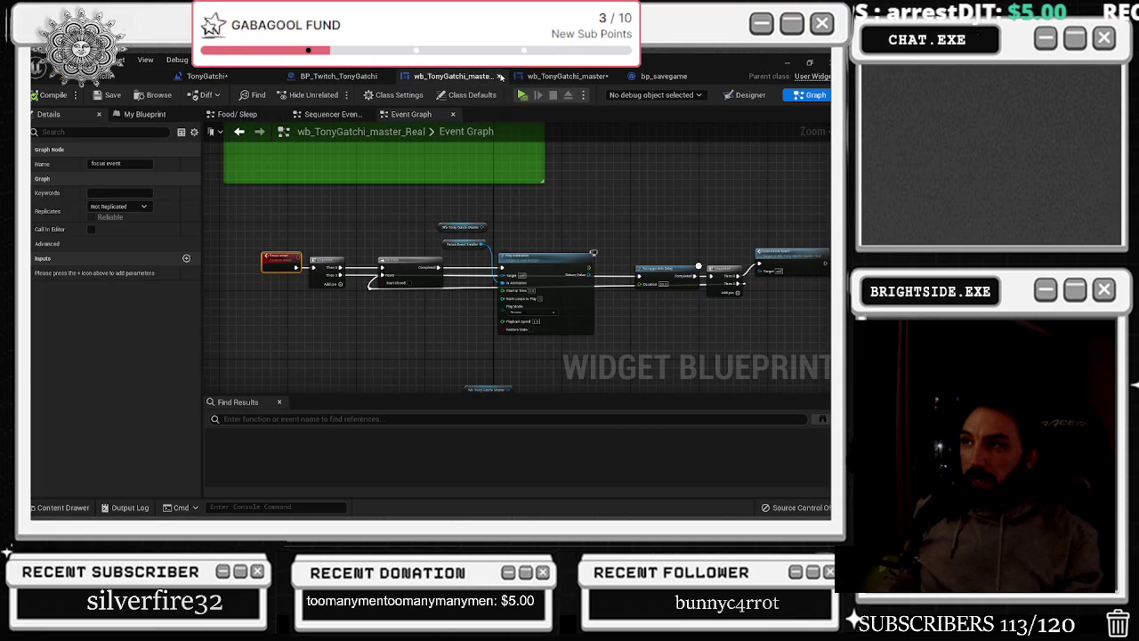
click(562, 77)
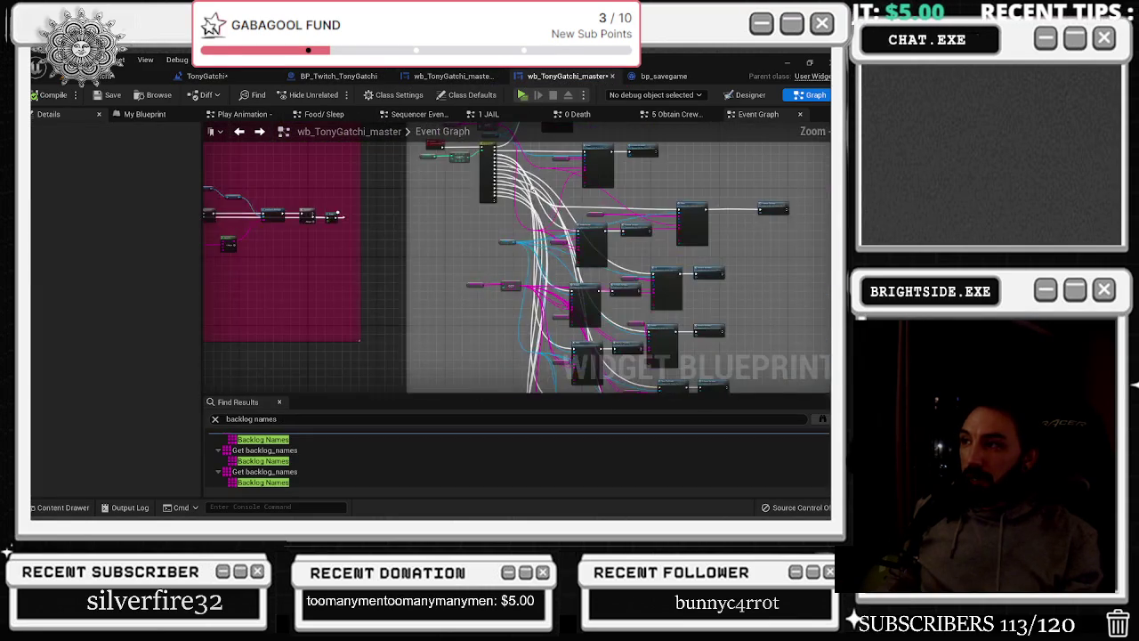
scroll(529, 187, up, 5)
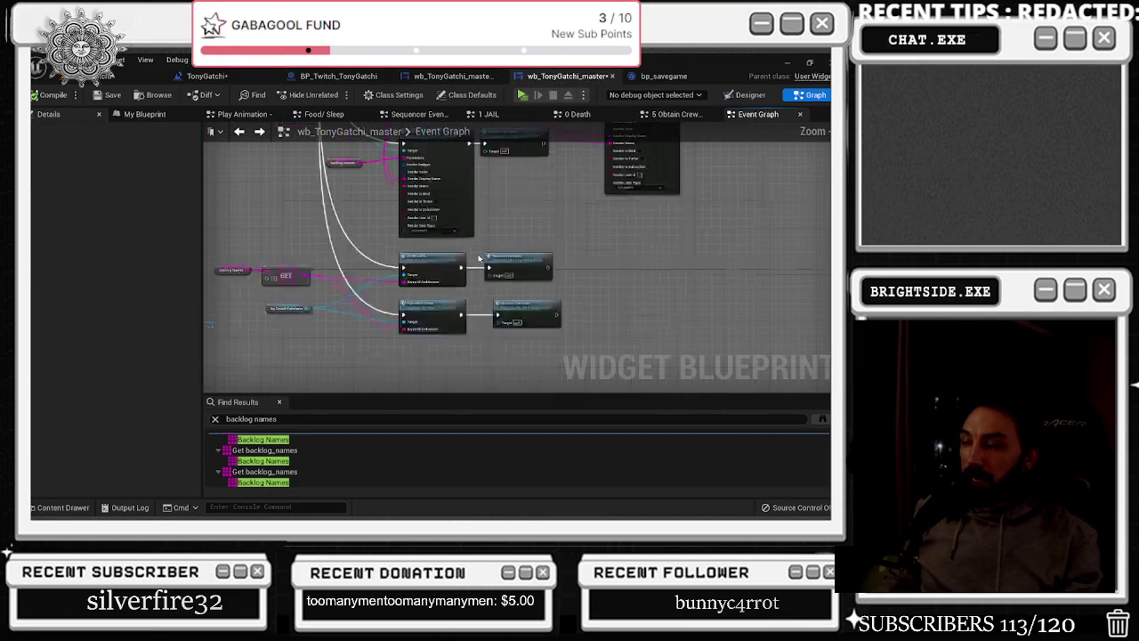
scroll(475, 258, up, 2)
Open the JOHN CENA event and set its Send Twitch Message text to 'JOHN CENA POPS UP'
double_click(415, 266)
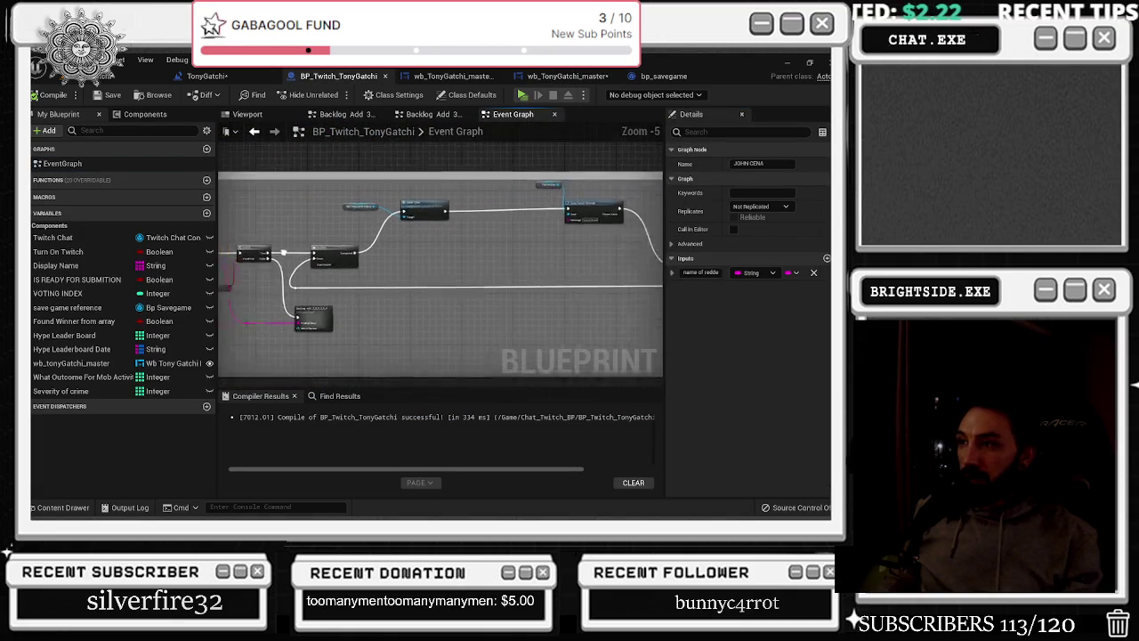
scroll(529, 228, up, 2)
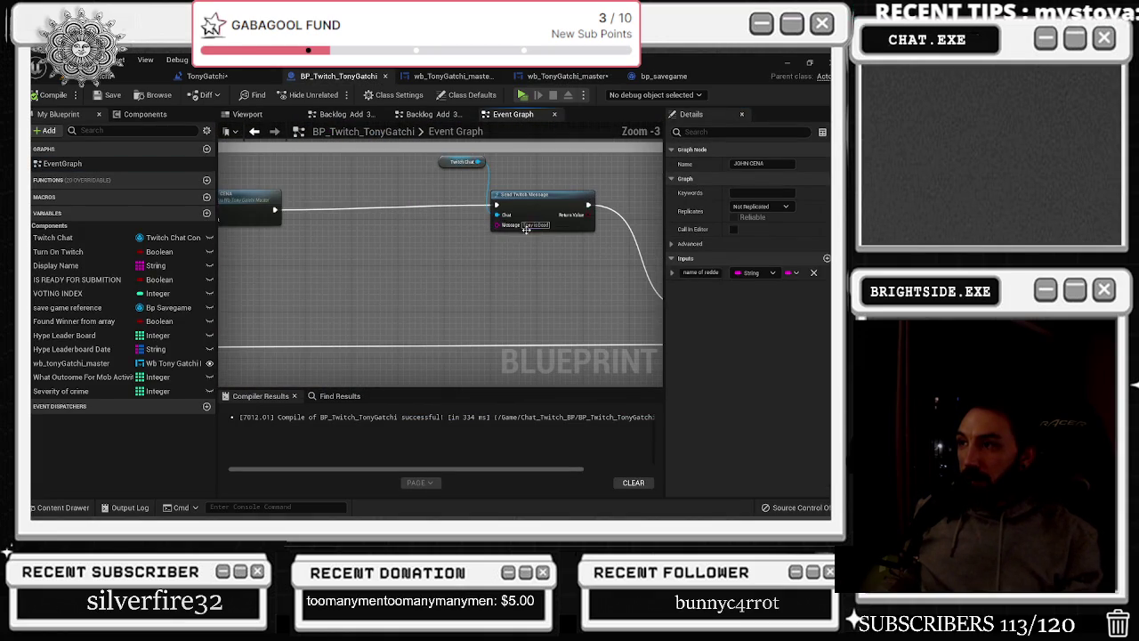
drag(477, 230, 509, 245)
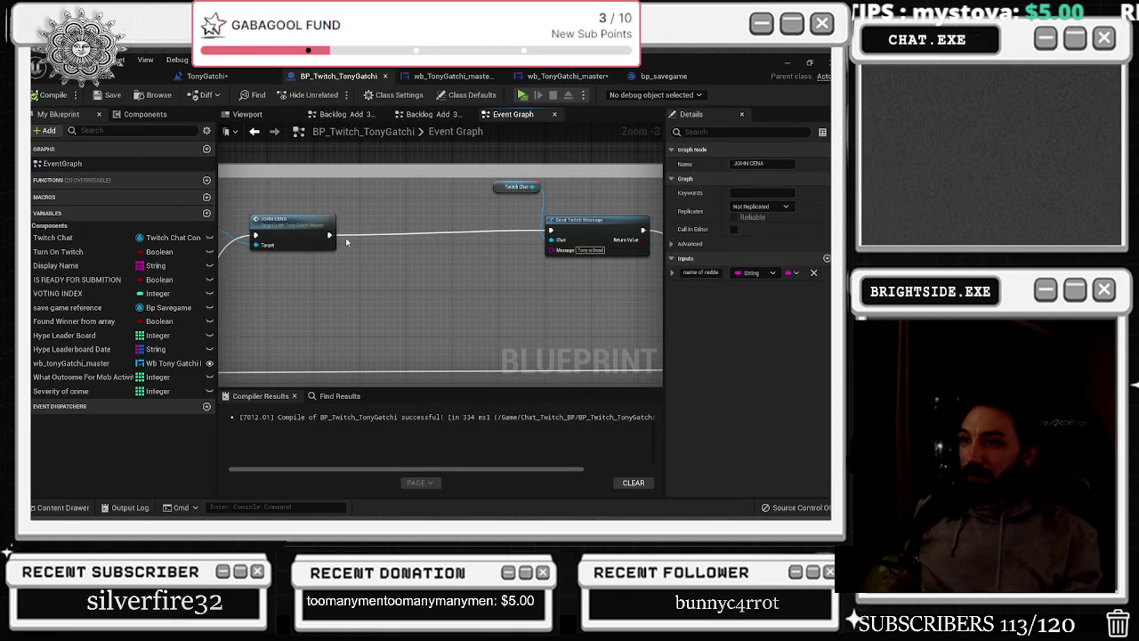
mouse_move(634, 277)
mouse_down()
mouse_move(528, 210)
mouse_move(525, 185)
mouse_up()
drag(590, 227, 589, 233)
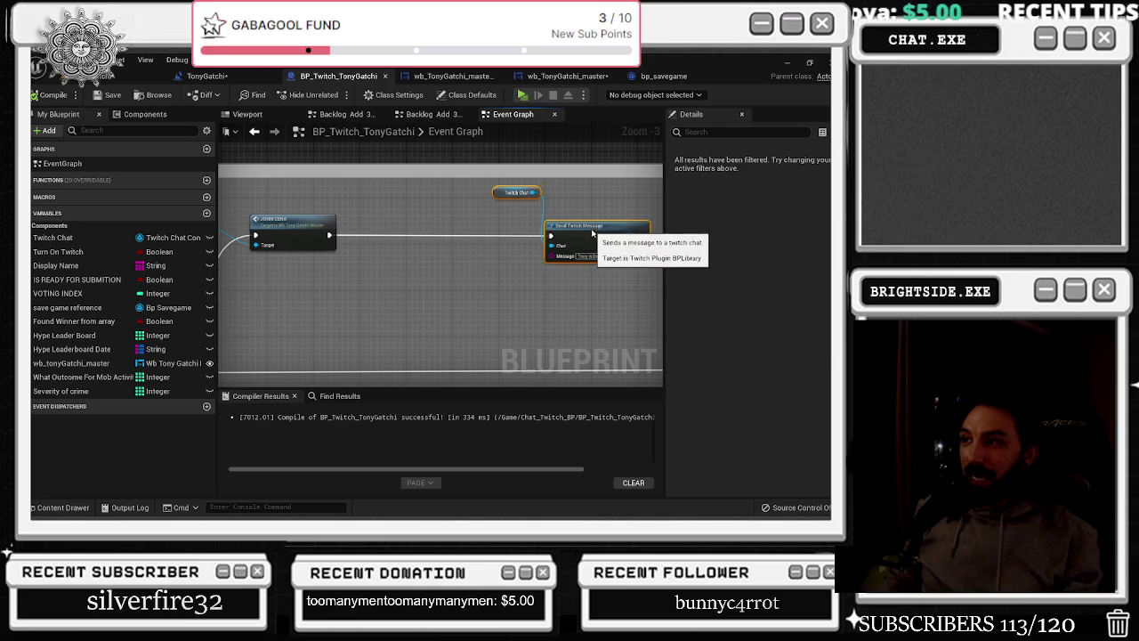
drag(588, 299, 509, 288)
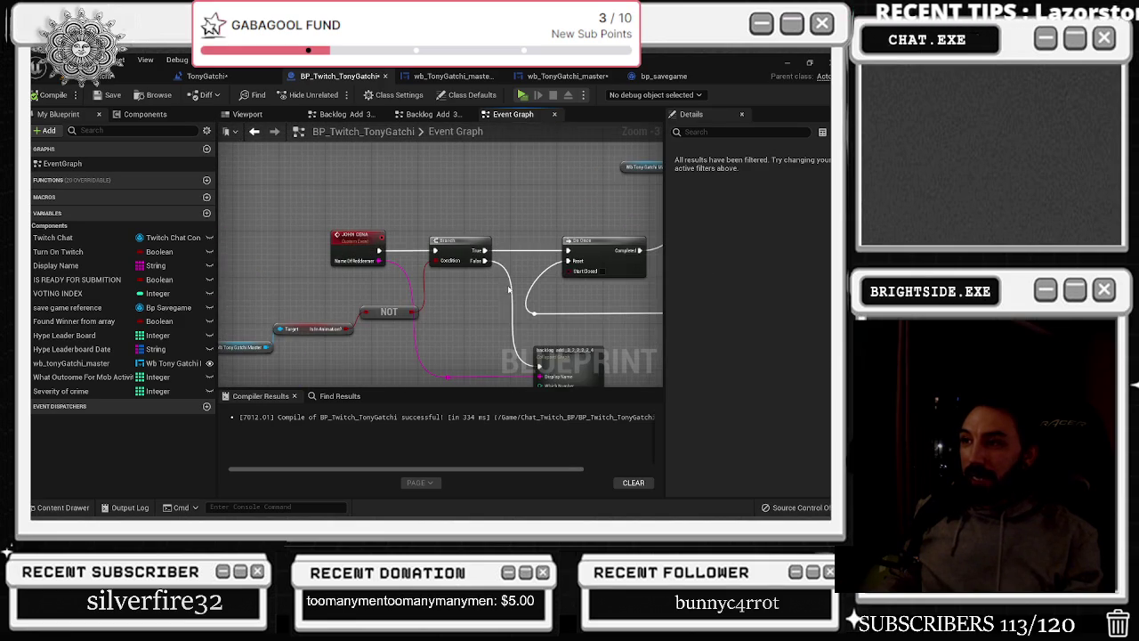
mouse_move(357, 233)
mouse_down()
mouse_move(322, 335)
mouse_move(426, 294)
mouse_up()
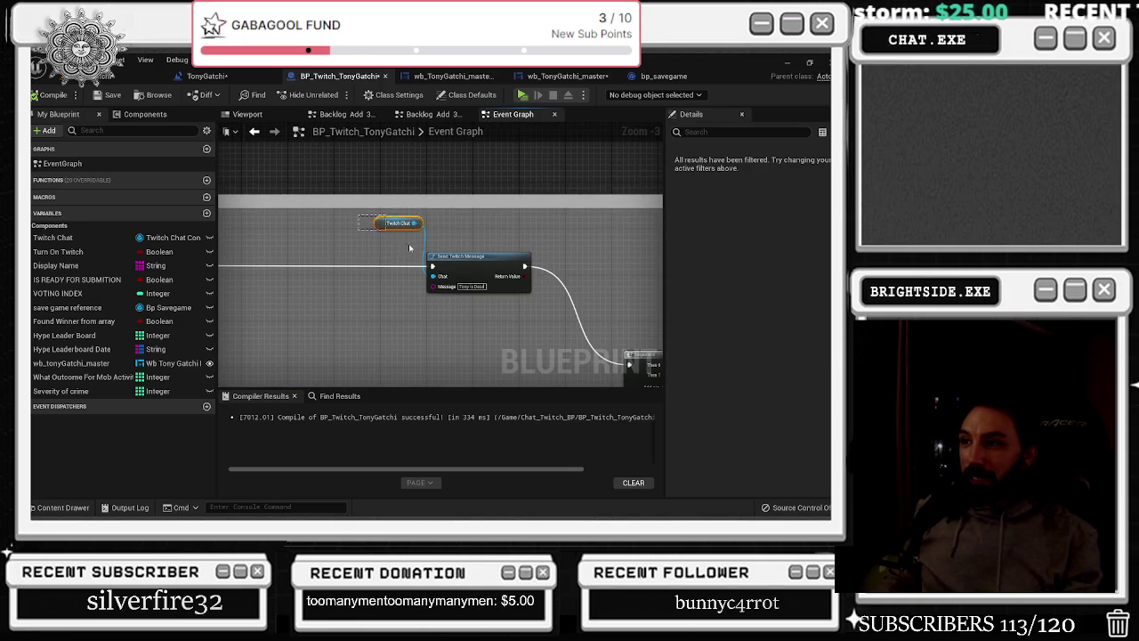
scroll(433, 321, up, 3)
click(487, 270)
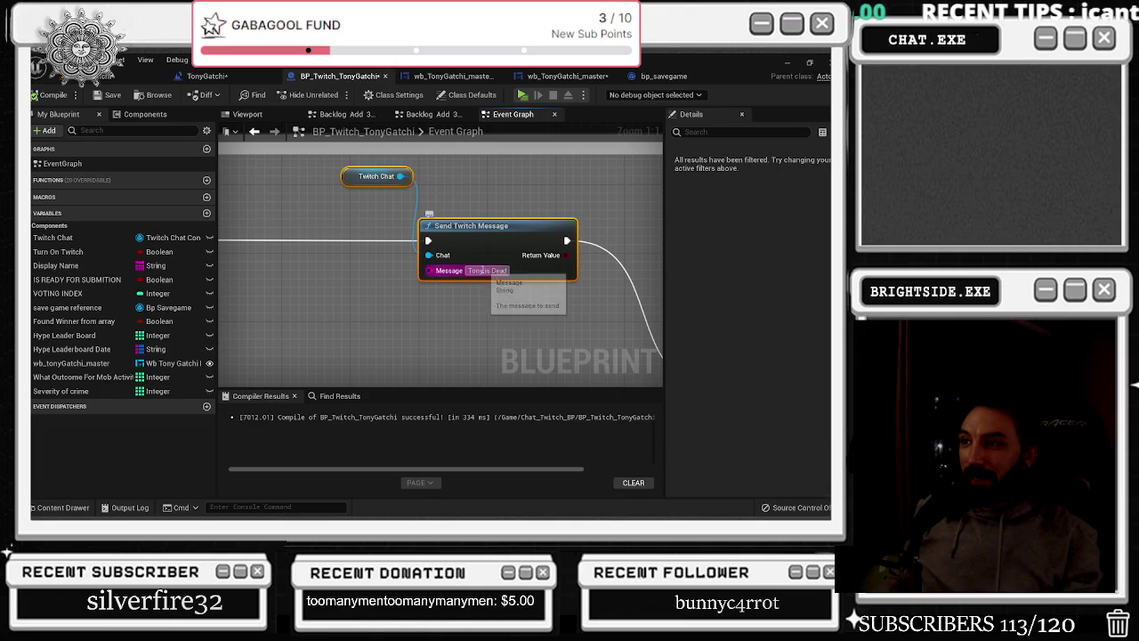
text(JOHN C)
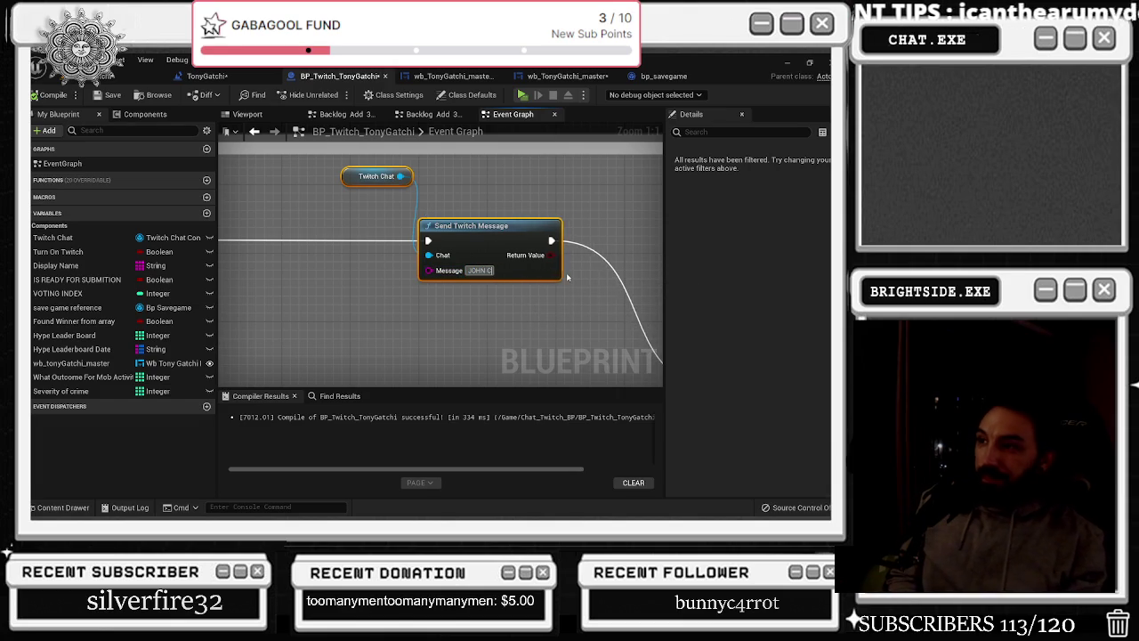
text(ENA POPS U)
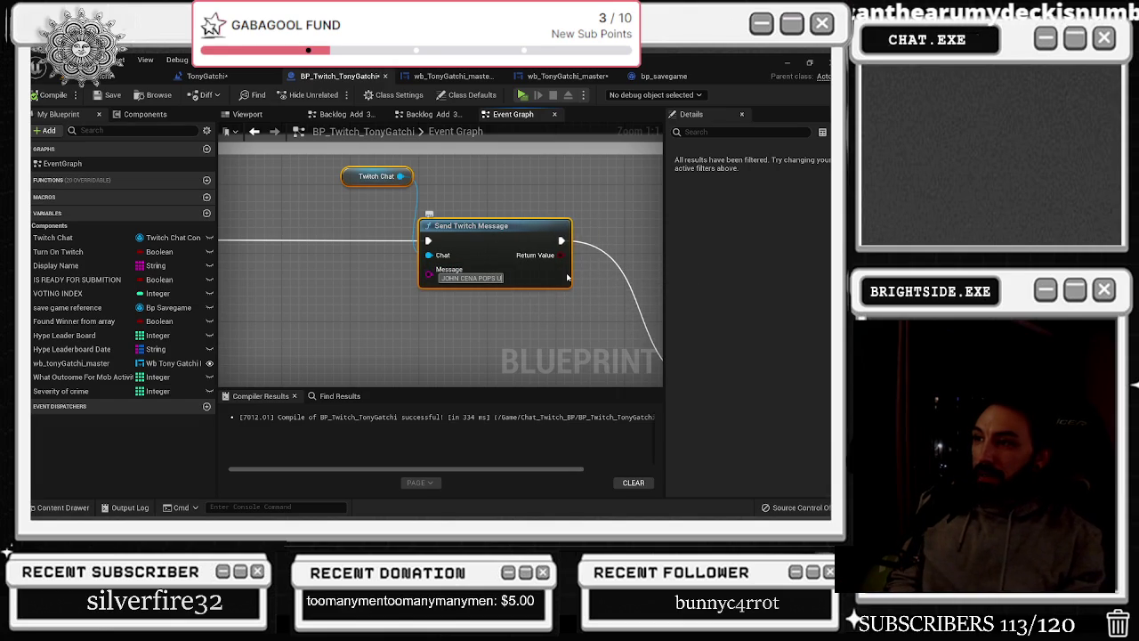
text(P)
key(Return)
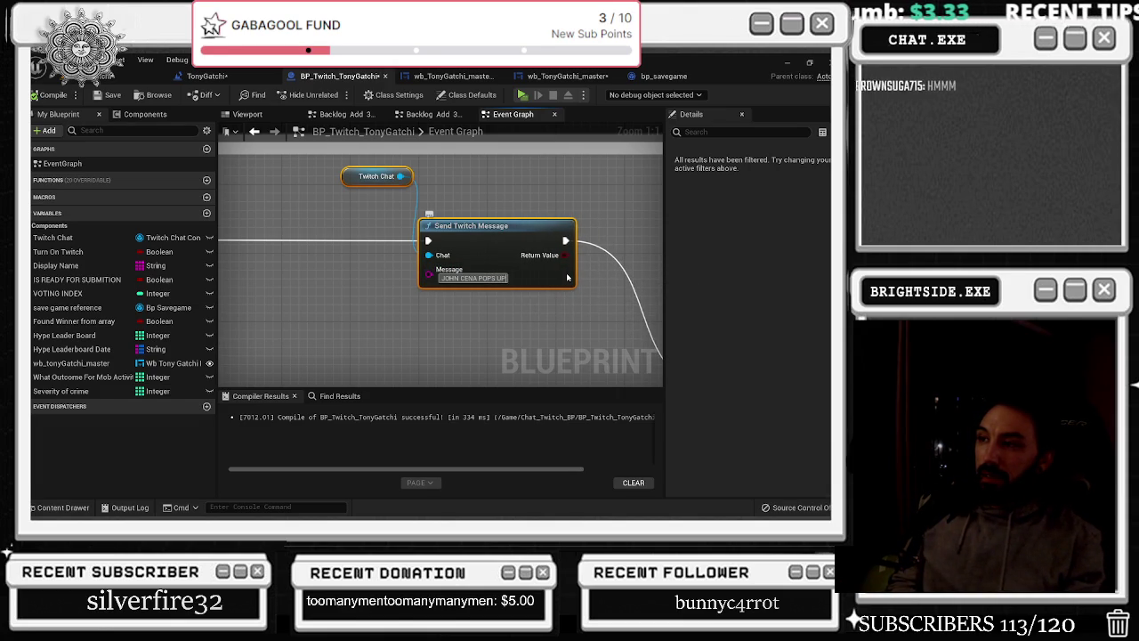
Replace the message with 'JOHN CENA RUNS THROUGH THE DOOR RIGHT AT TONY'
key(BackSpace)
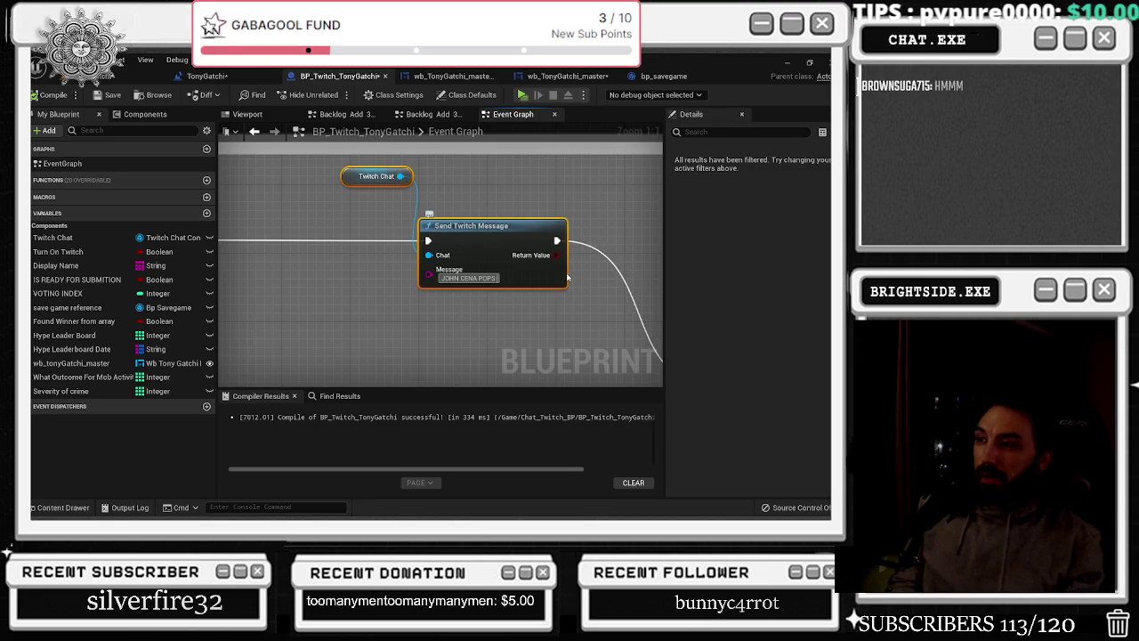
key(ctrl+a)
key(BackSpace)
text(JOHN CENA)
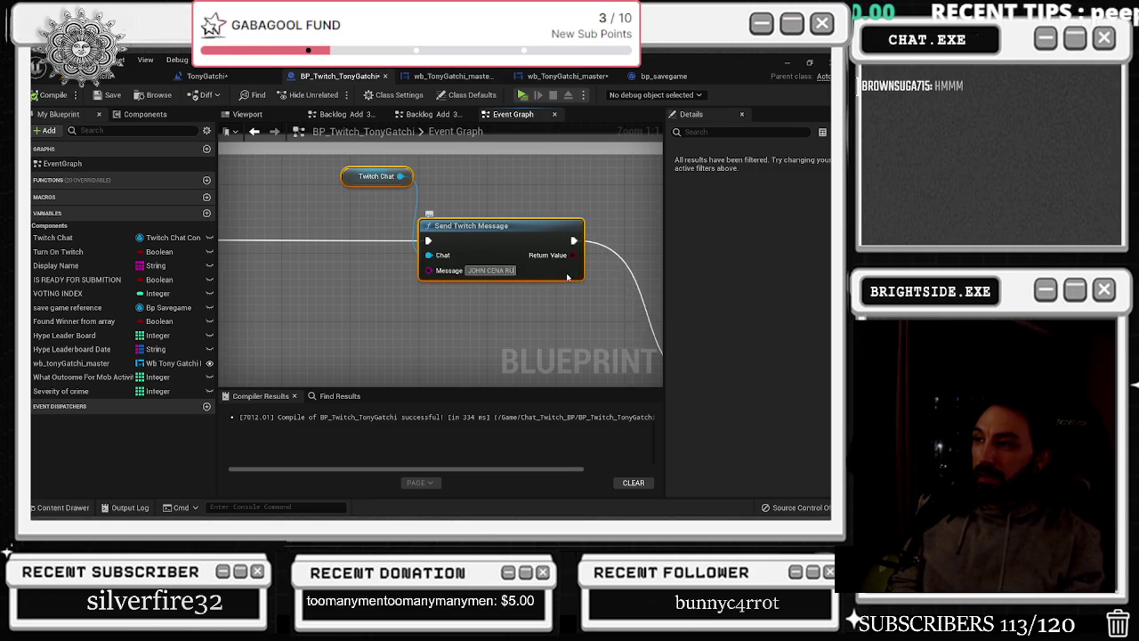
text( RUNS THORU)
key(BackSpace)
key(BackSpace)
key(BackSpace)
text(ROUGH THE DOOR RIGHT A)
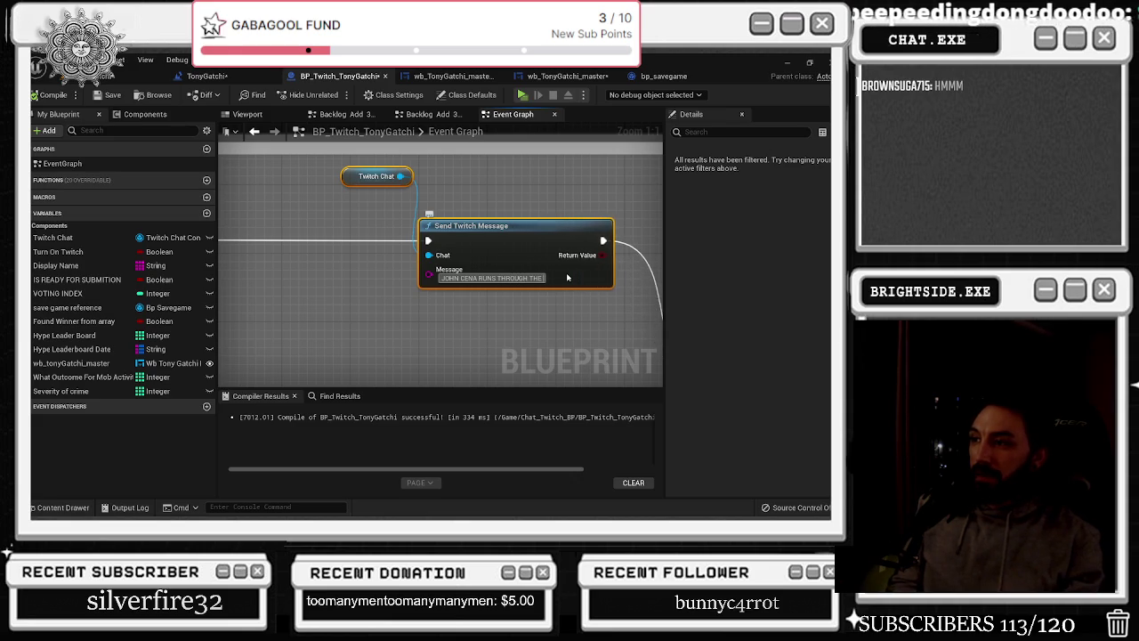
text(T TONY)
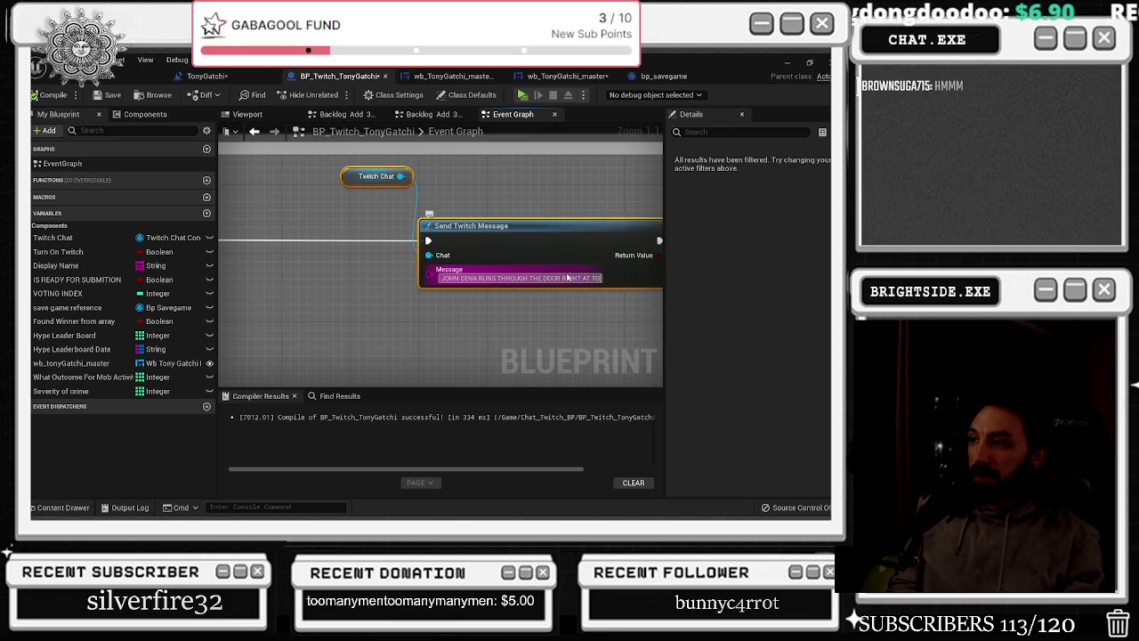
key(Return)
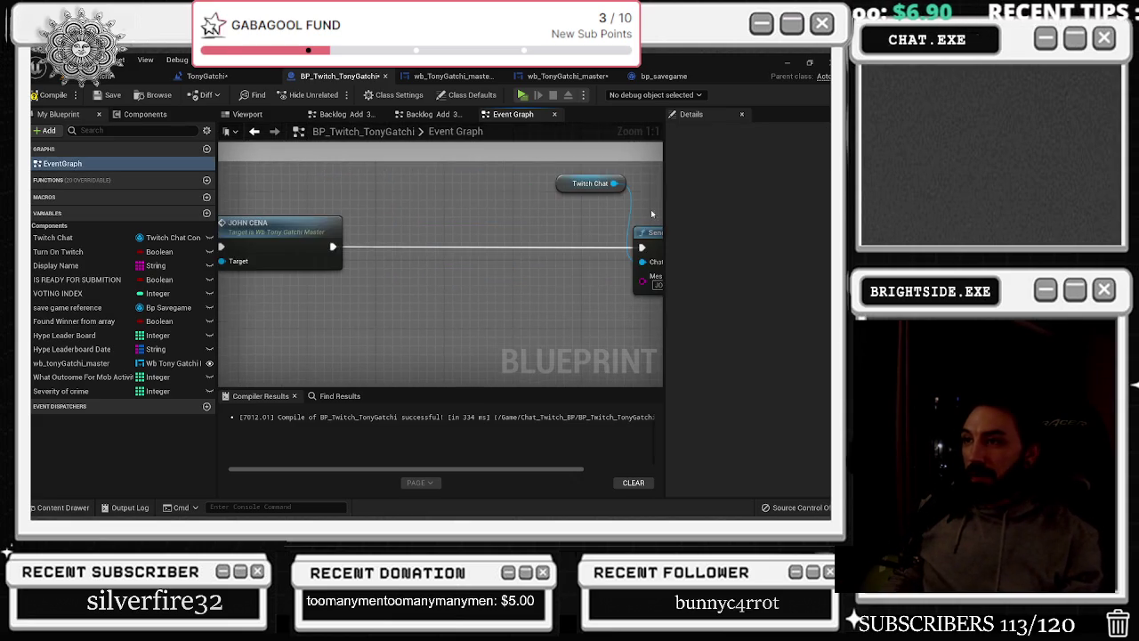
Follow the JOHN CENA animation through its Delay and sprite-change nodes, then step back
key(ctrl+Tab)
mouse_move(581, 281)
mouse_down()
mouse_move(426, 240)
mouse_move(169, 230)
mouse_up()
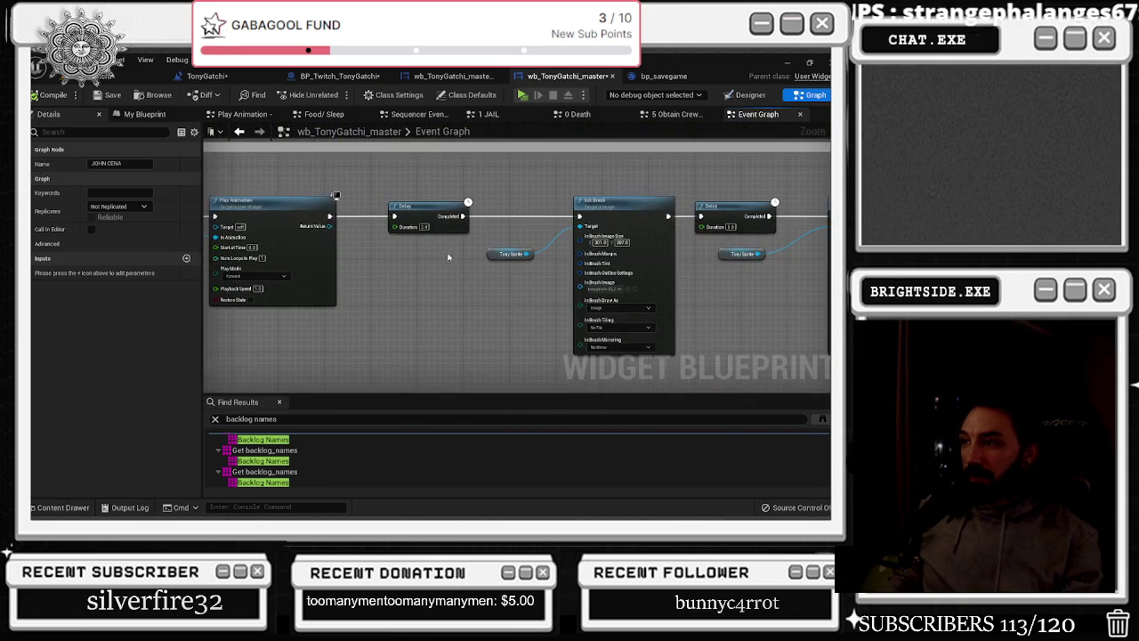
drag(433, 252, 267, 240)
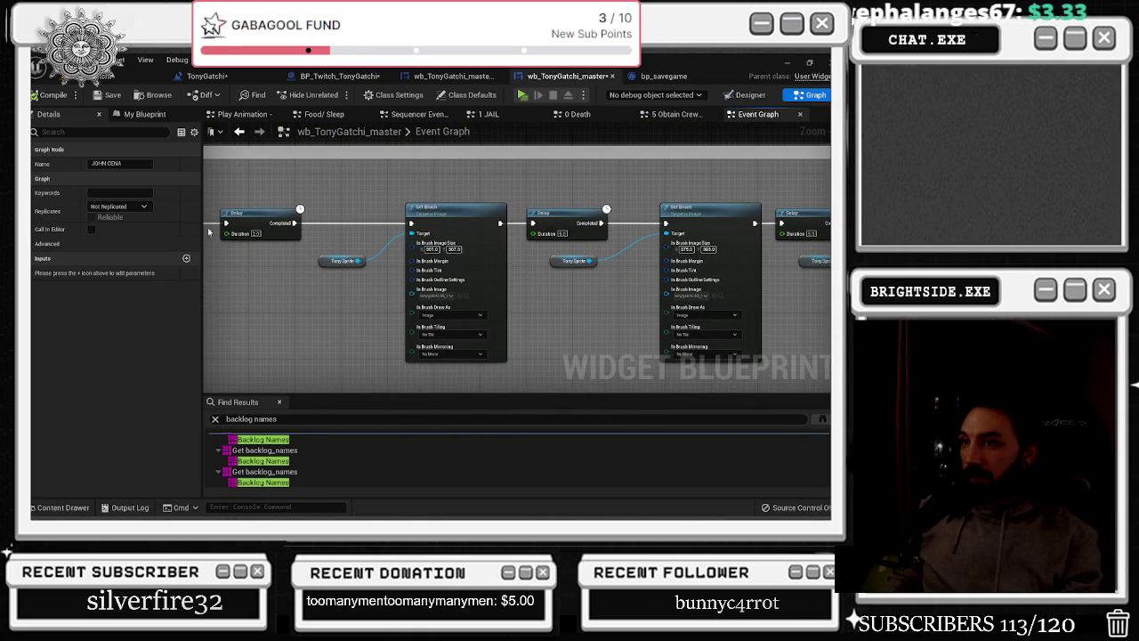
click(239, 131)
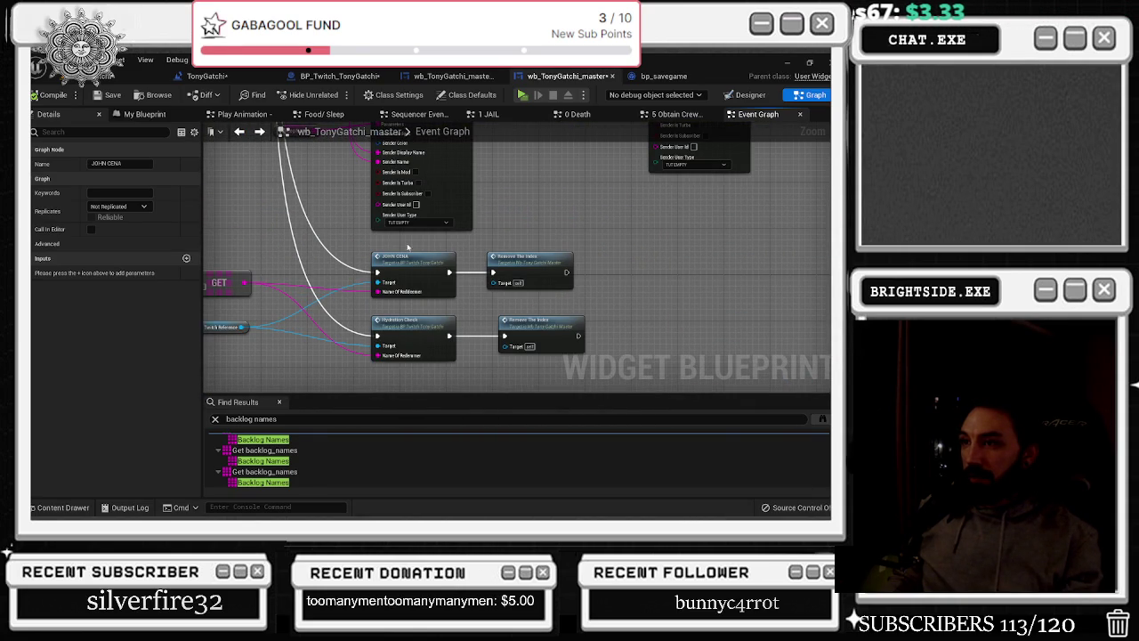
click(259, 131)
click(356, 75)
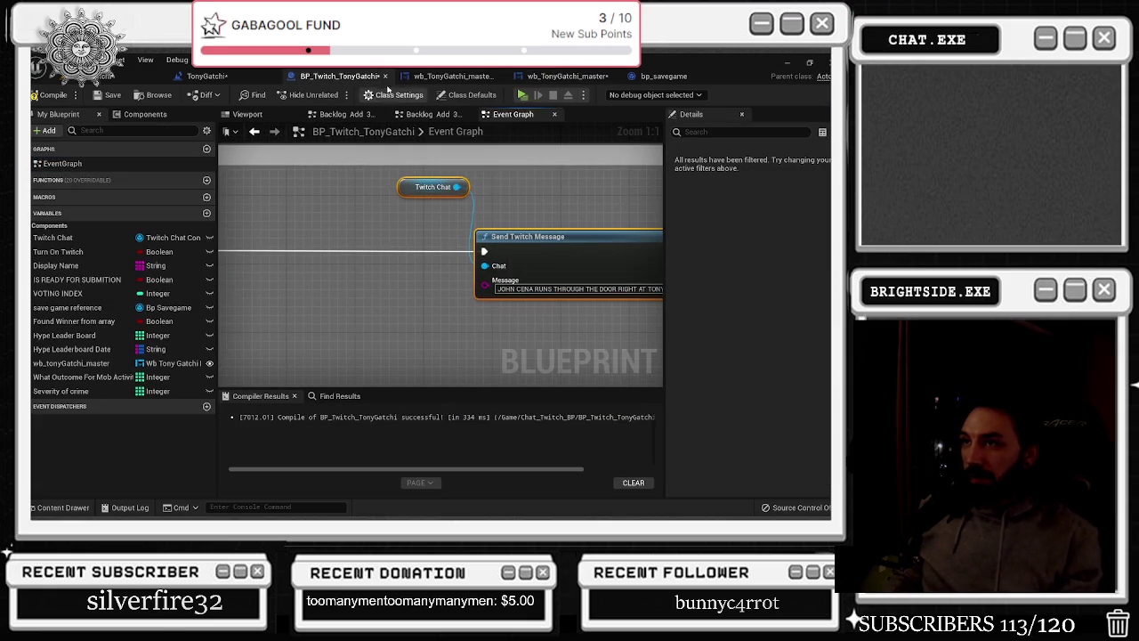
Show the JOHN CENA animation graph and check the Tonygatchi sprites in the Content Drawer
click(454, 80)
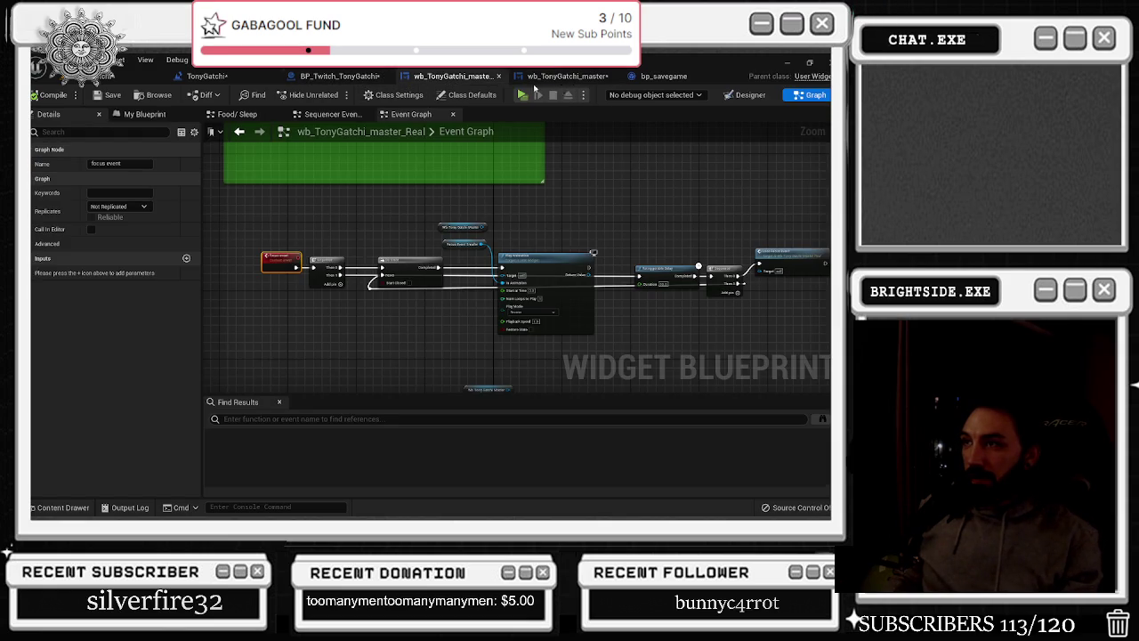
click(539, 76)
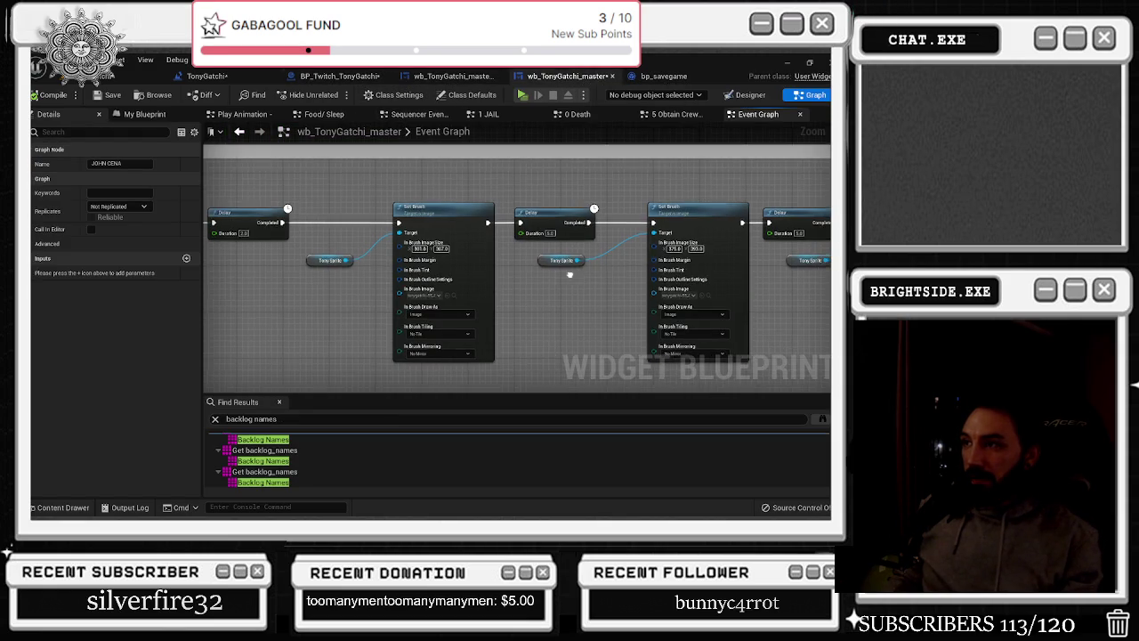
scroll(534, 267, up, 2)
scroll(463, 276, down, 2)
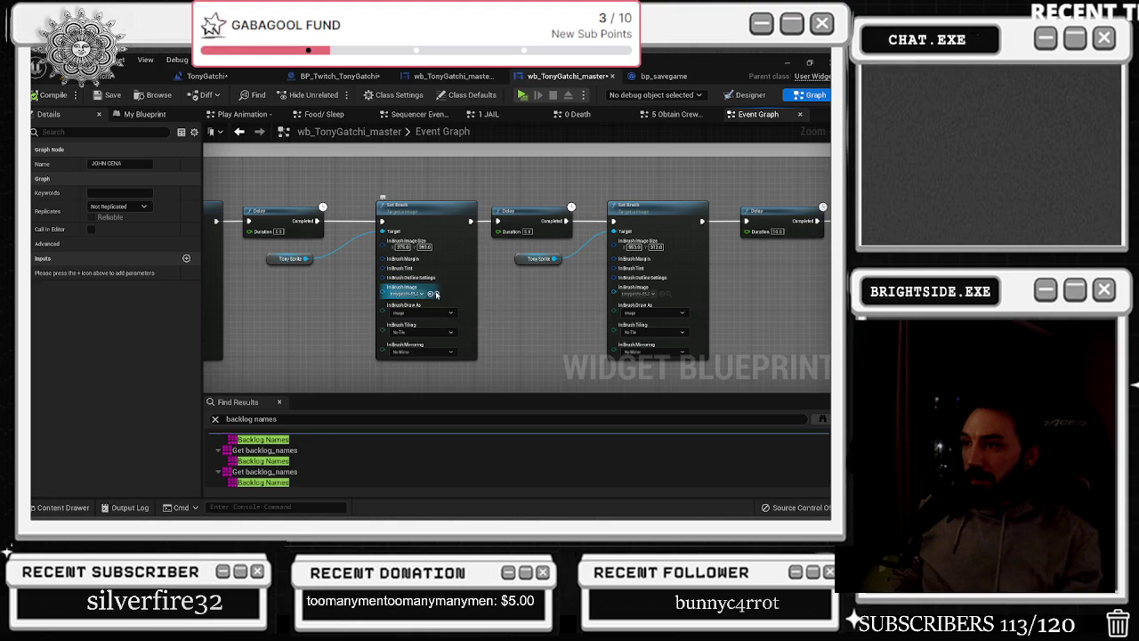
key(ctrl+space)
scroll(532, 397, down, 2)
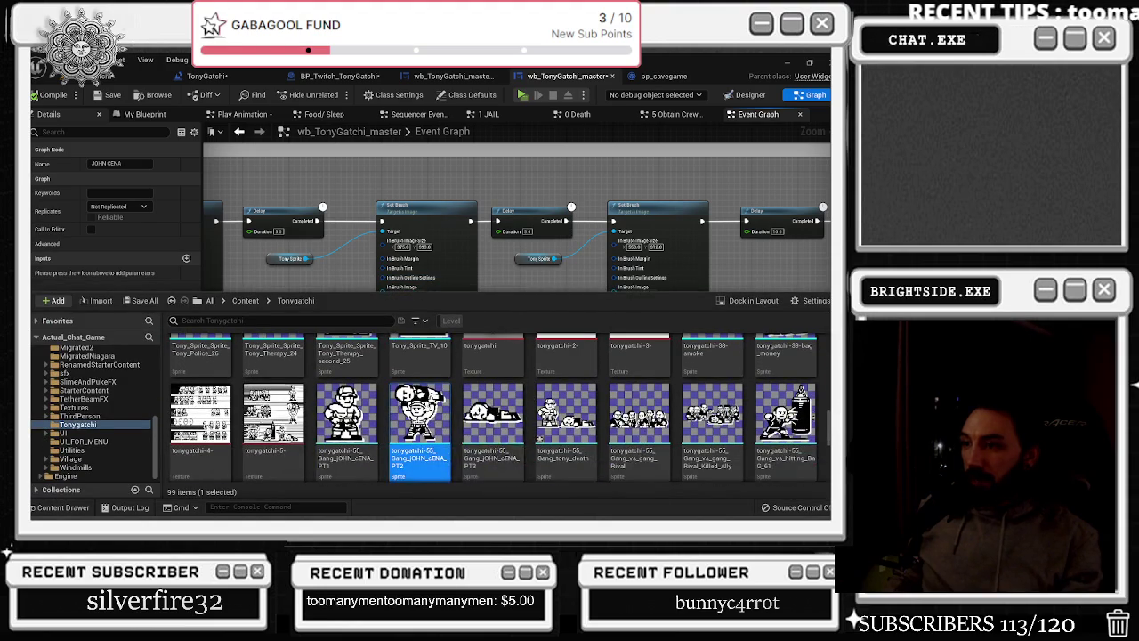
scroll(417, 254, down, 3)
click(353, 238)
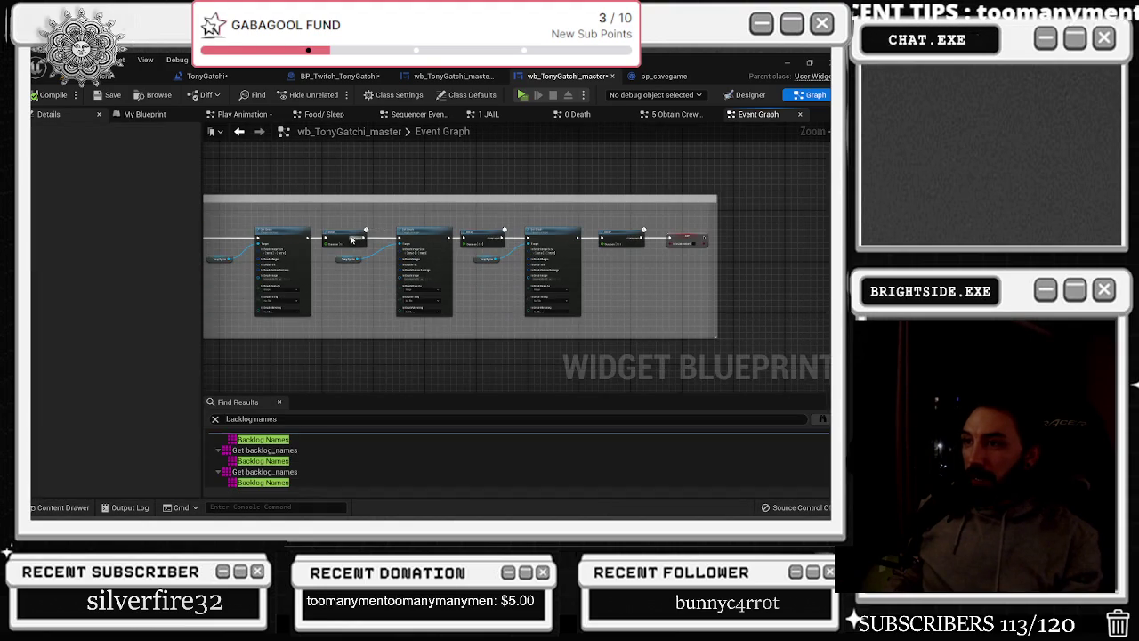
Paste the chat message nodes into the animation graph and wire the Sequence outputs
click(267, 230)
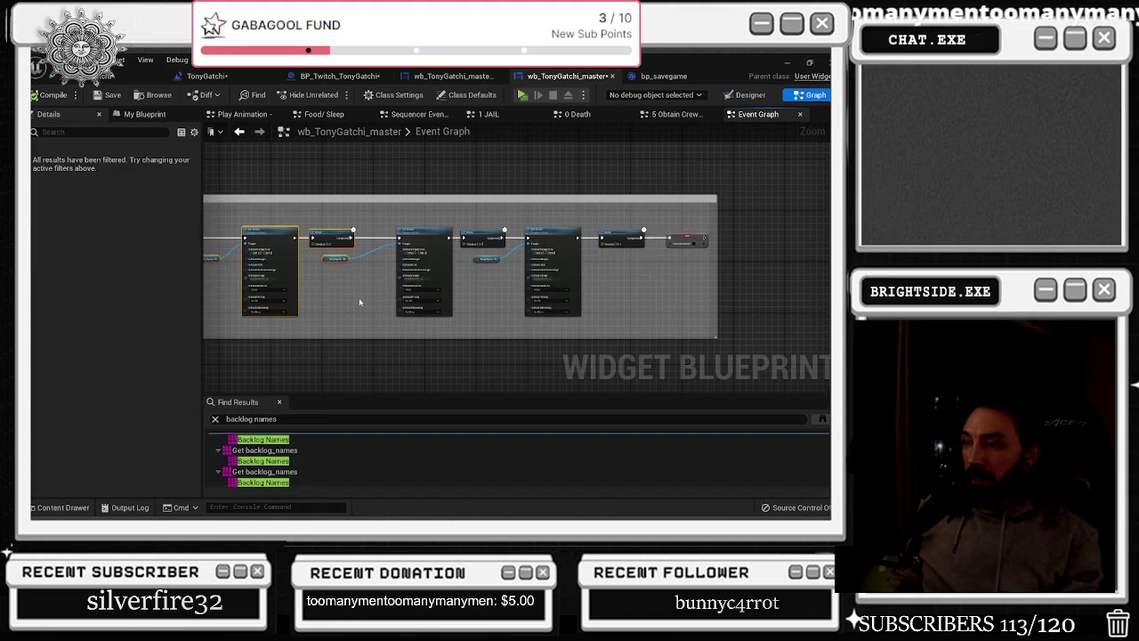
drag(359, 297, 320, 240)
key(ctrl+v)
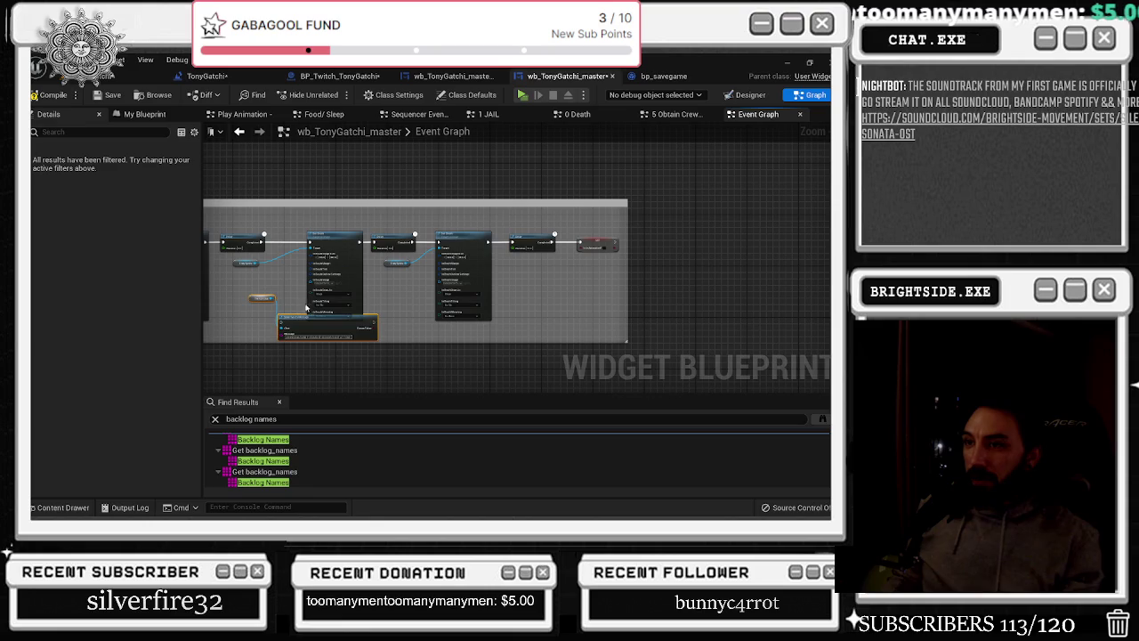
scroll(281, 240, up, 3)
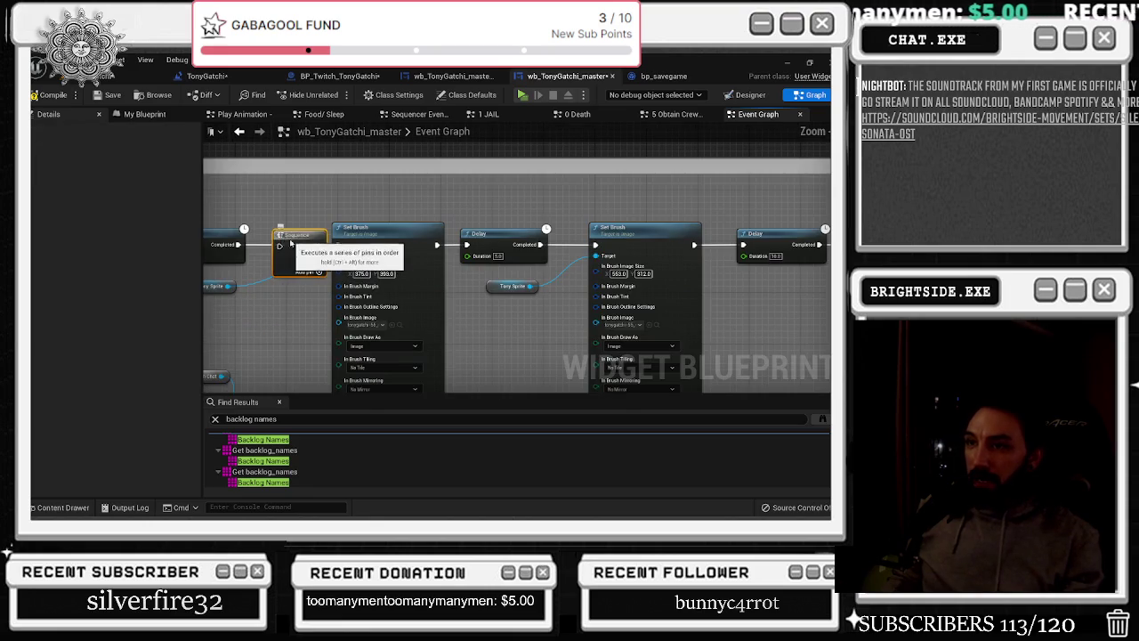
drag(303, 249, 265, 248)
drag(325, 209, 261, 379)
scroll(267, 356, up, 1)
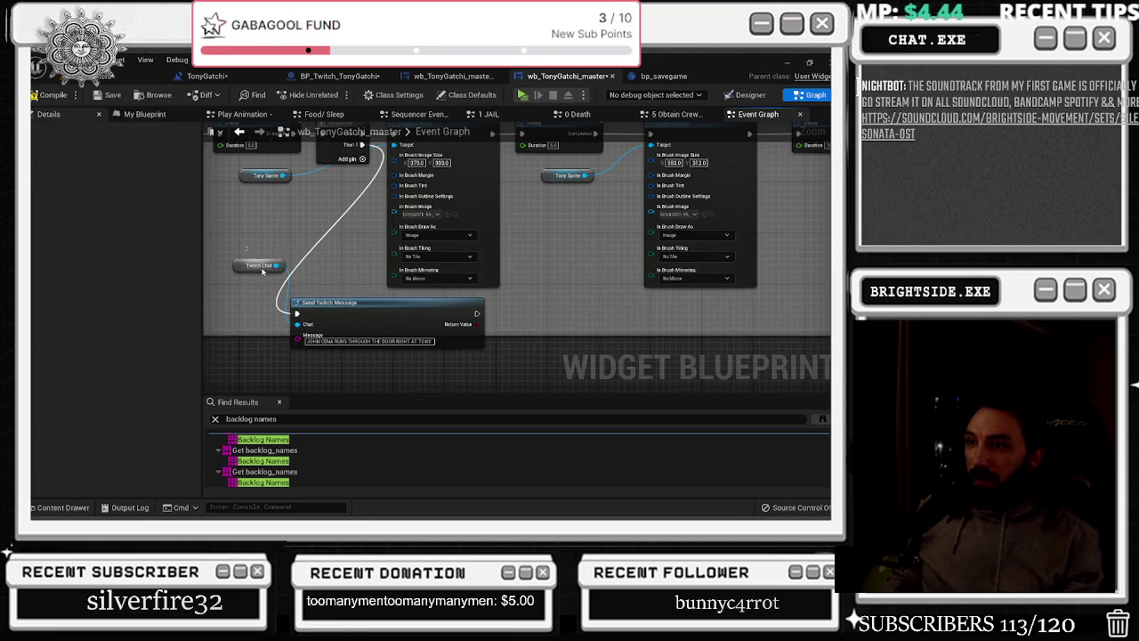
Place Send Twitch Message between Delay's Completed and SET, wire it, and clear its text
drag(290, 298, 410, 341)
drag(462, 311, 397, 329)
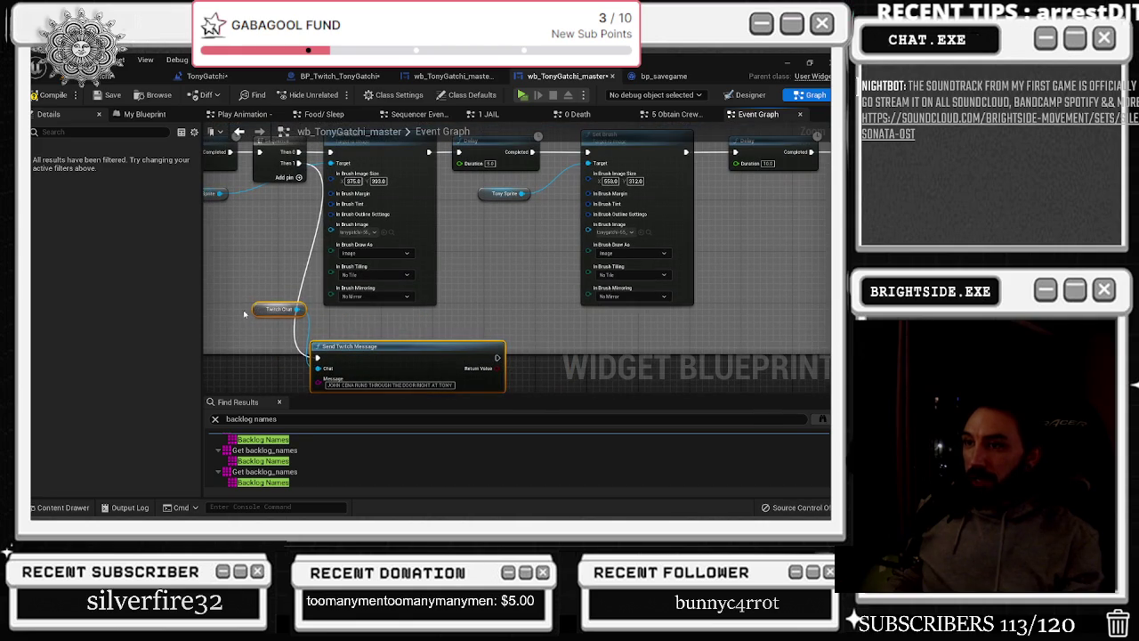
mouse_move(286, 321)
mouse_down()
mouse_move(89, 336)
mouse_move(108, 333)
mouse_up()
key(ctrl+x)
key(ctrl+v)
mouse_move(502, 181)
mouse_down()
mouse_move(722, 189)
mouse_move(776, 178)
mouse_up()
drag(516, 310, 444, 309)
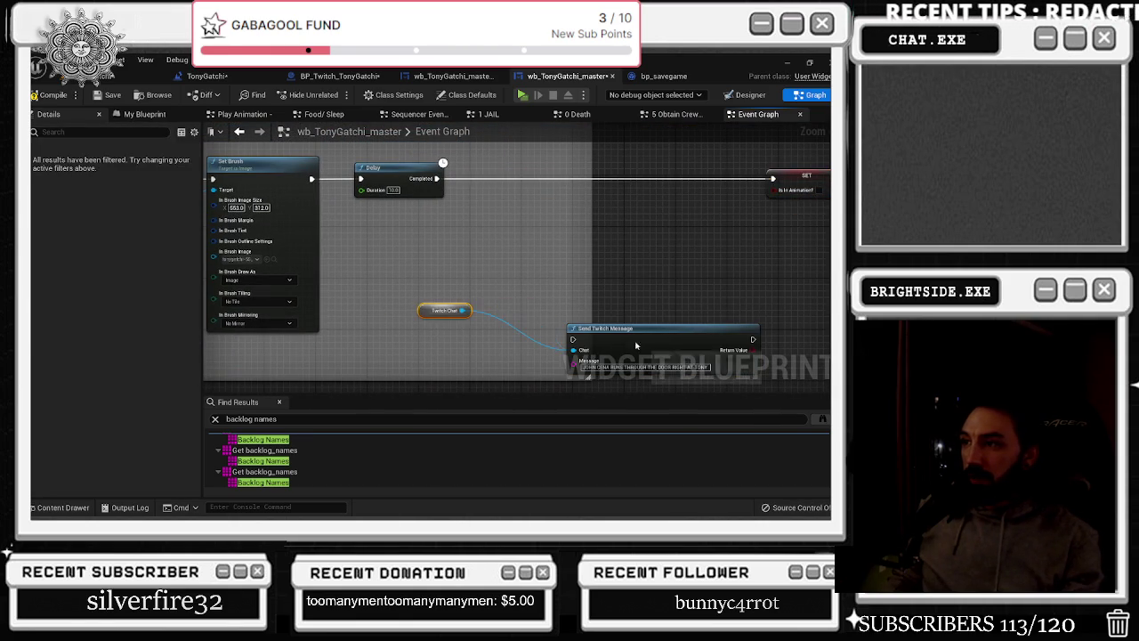
drag(637, 345, 533, 182)
drag(436, 178, 649, 179)
drag(437, 178, 471, 178)
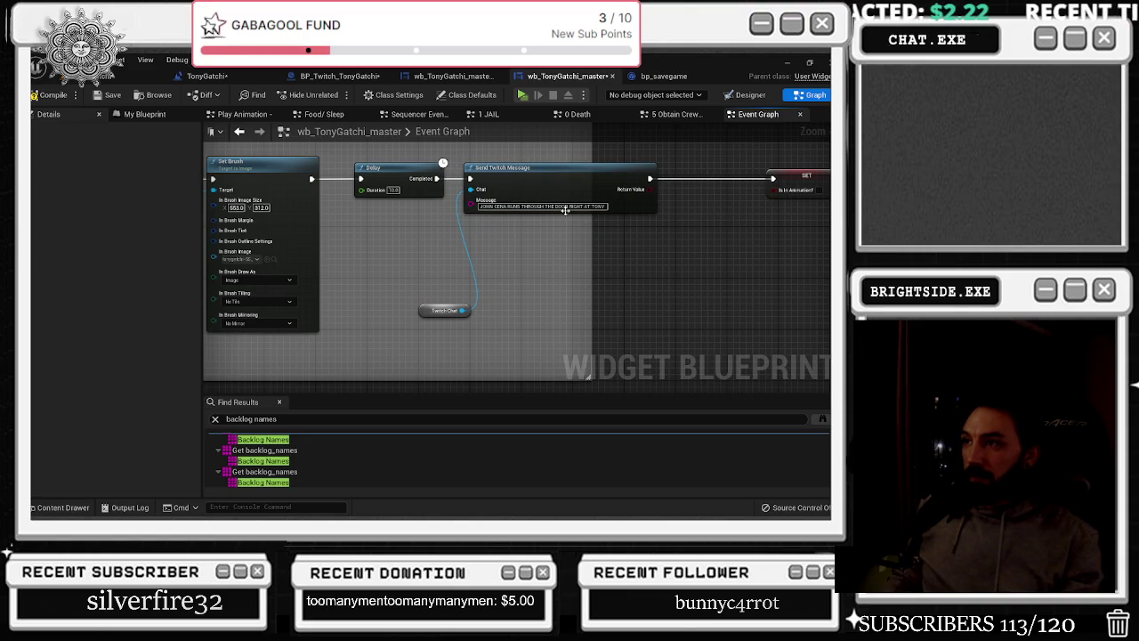
key(ctrl+a)
key(BackSpace)
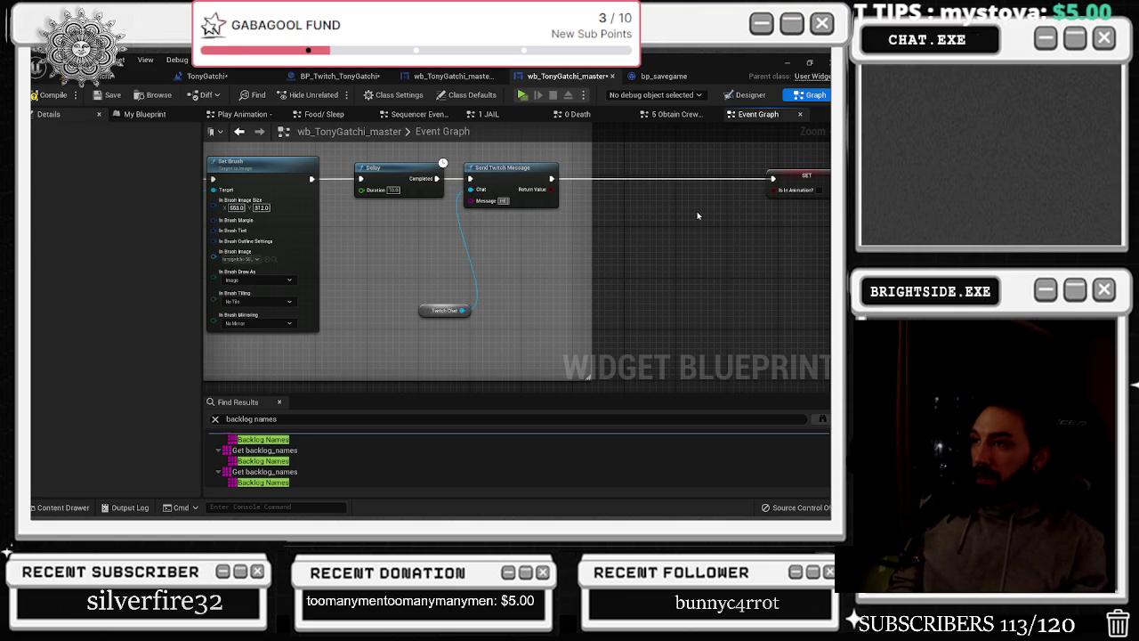
Type 'HE THROWS TONY ONTO THE FLOOR, TONY IS NOW KNOCKED OUT' as the inserted message
text(THROW)
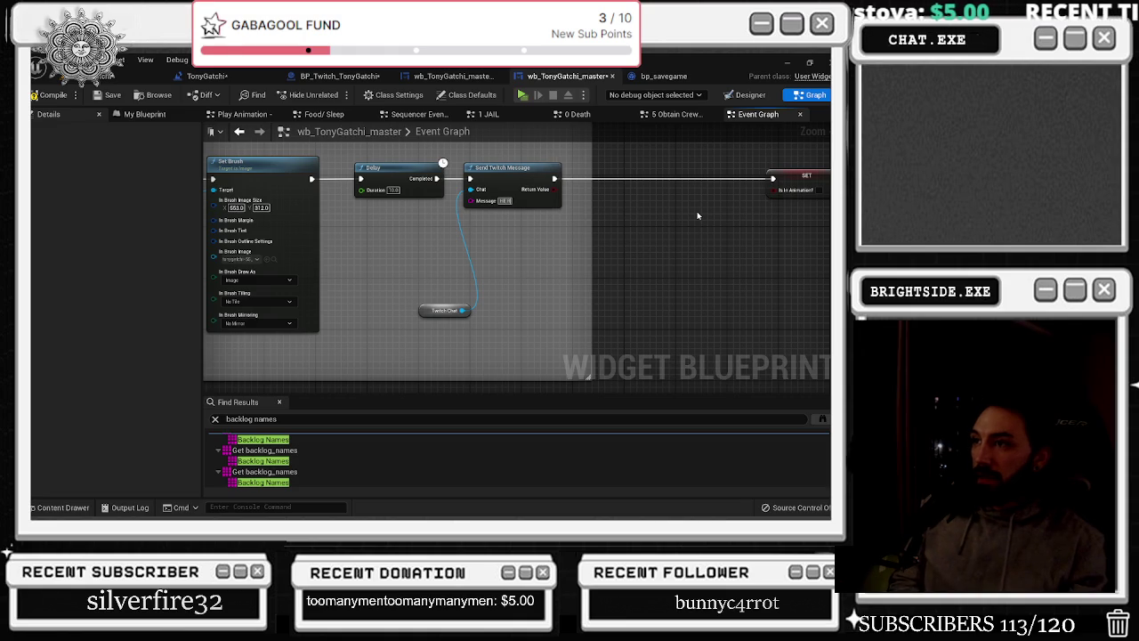
text(S)
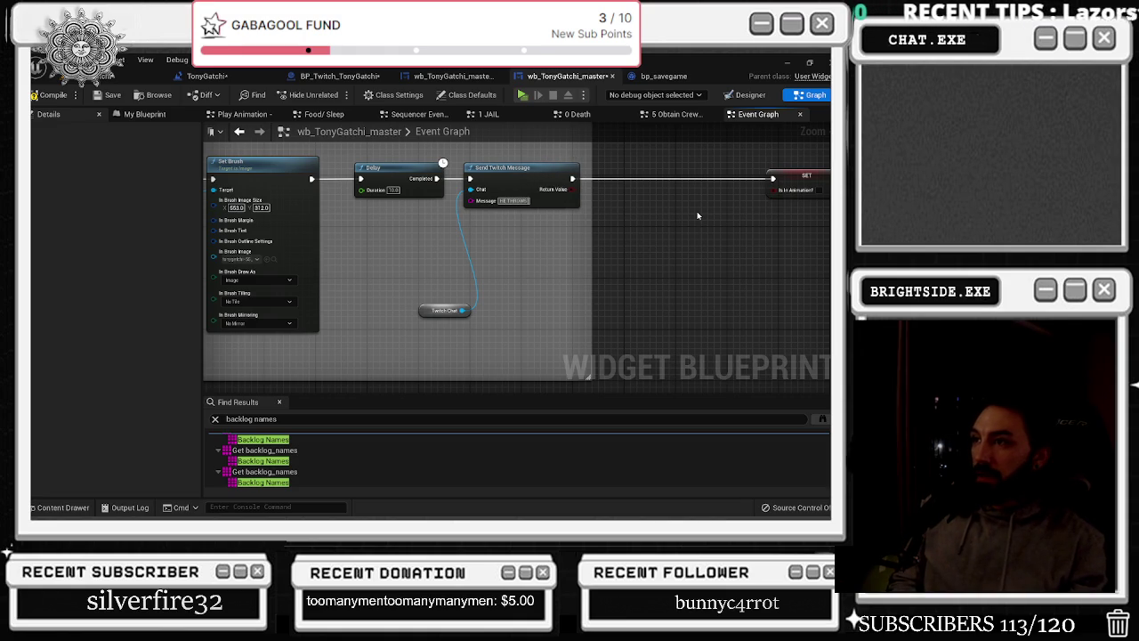
text( TONY INTO THE)
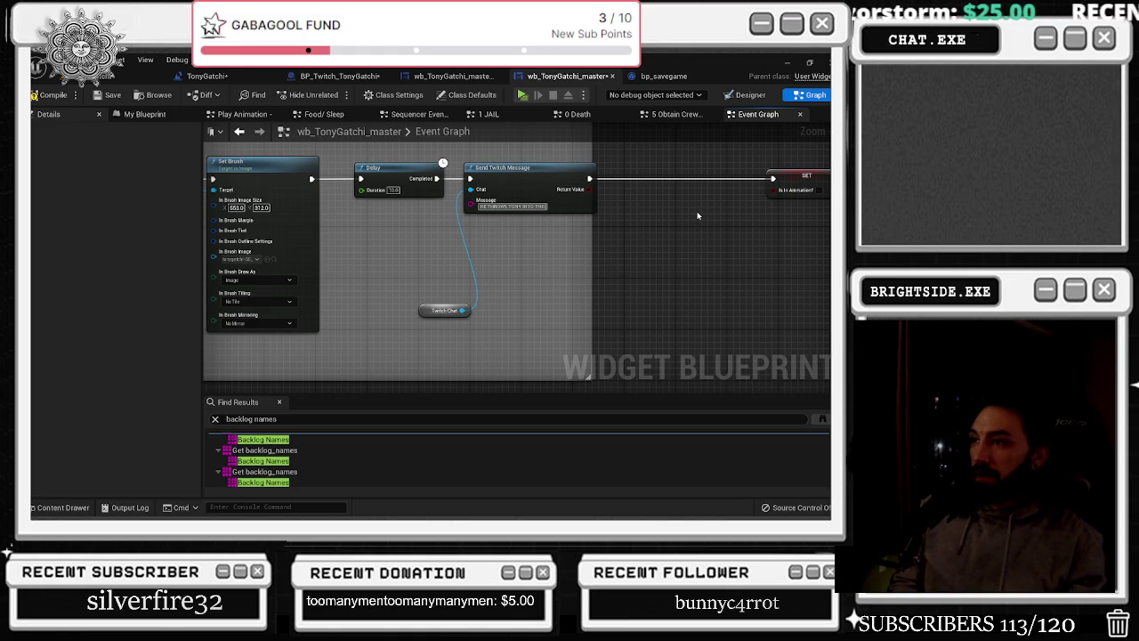
key(BackSpace)
key(BackSpace)
key(BackSpace)
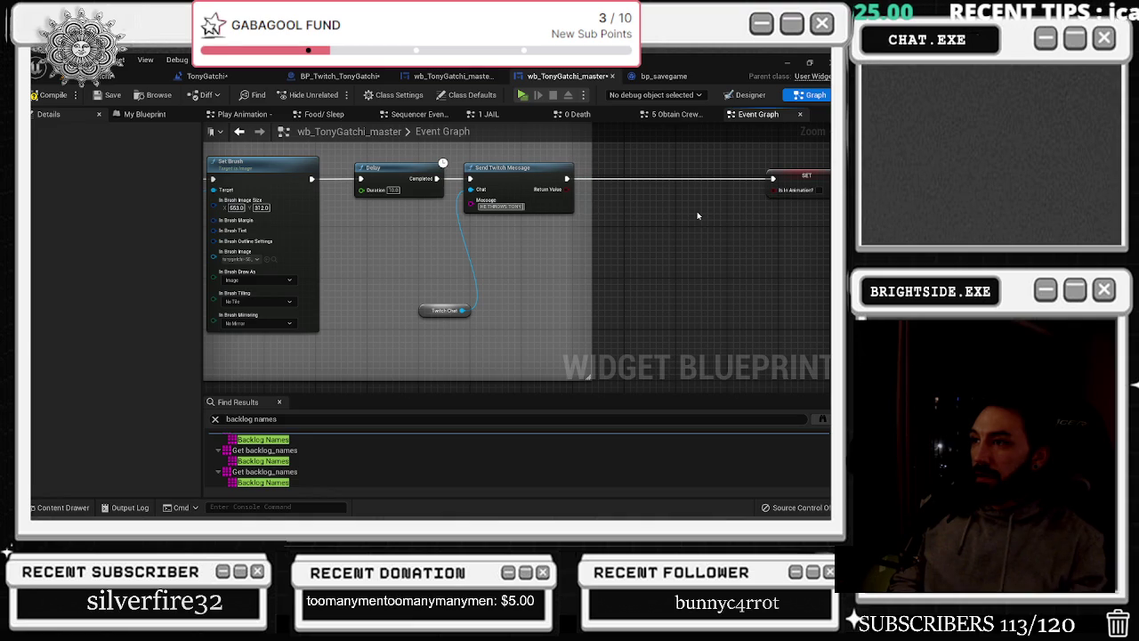
text( ONTO THE FLOOR)
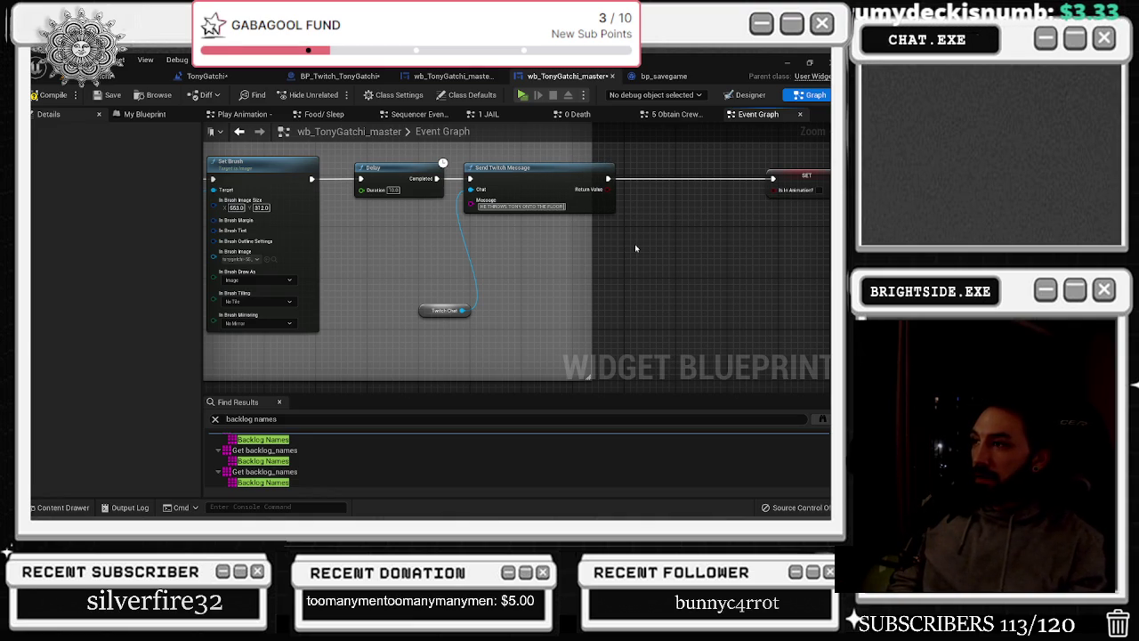
text(TON)
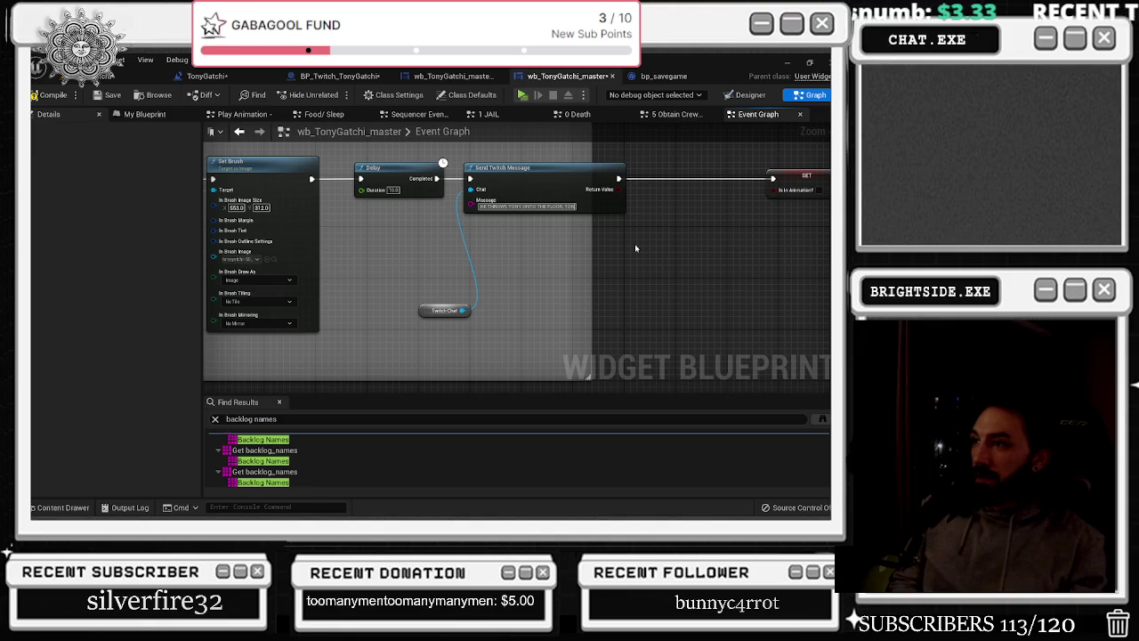
text(Y IS NOW PASSED OUT)
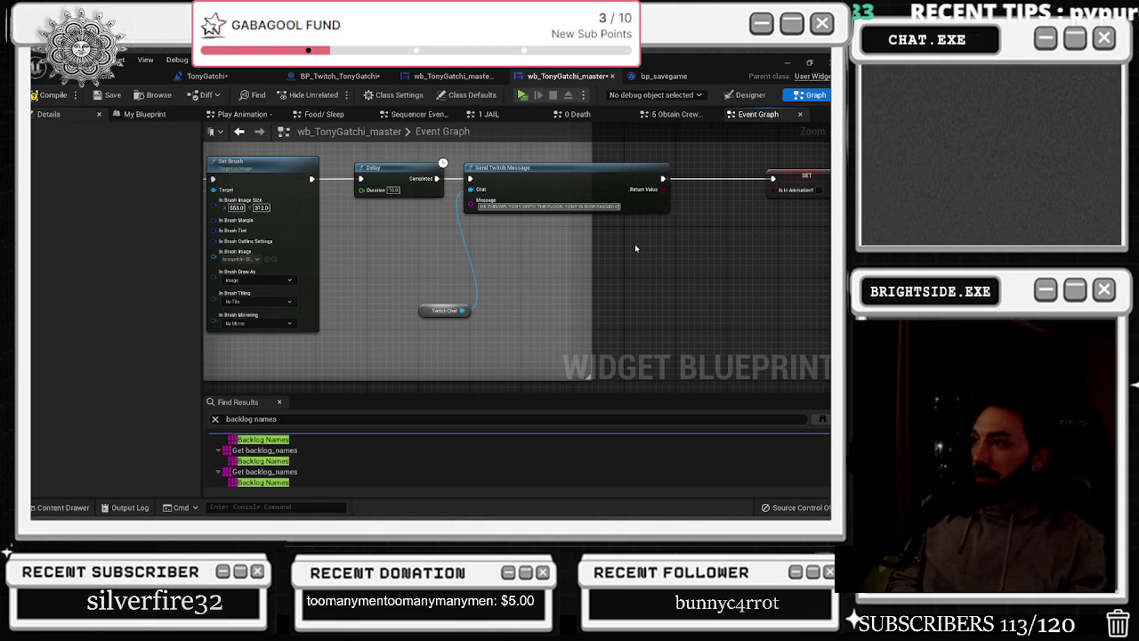
drag(444, 310, 444, 291)
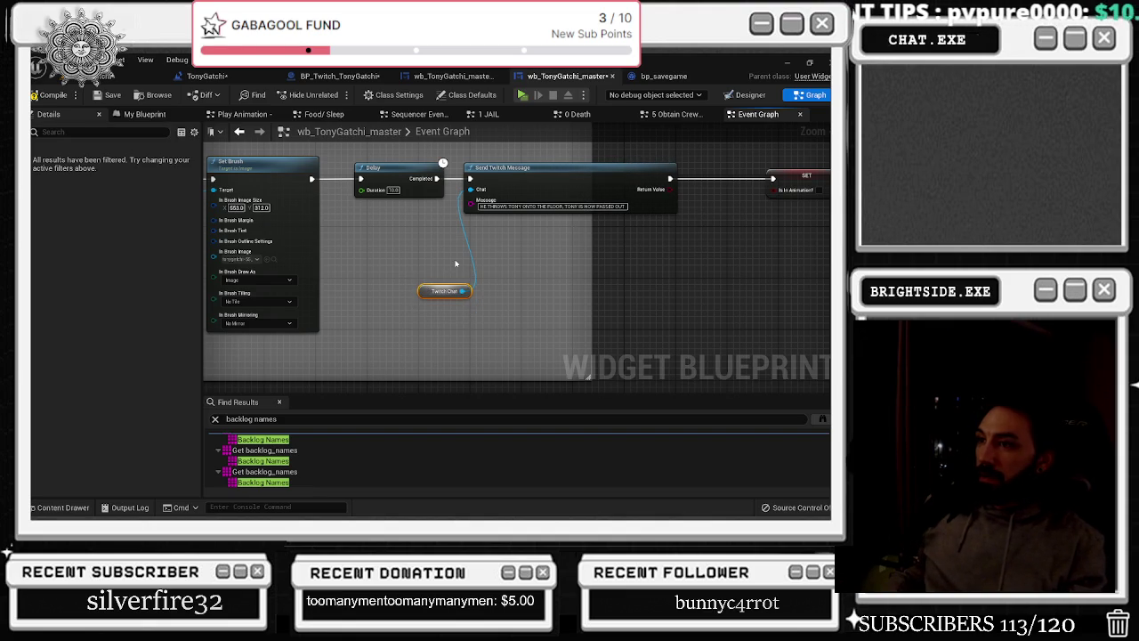
drag(628, 206, 596, 207)
text(KNOCKED OUT)
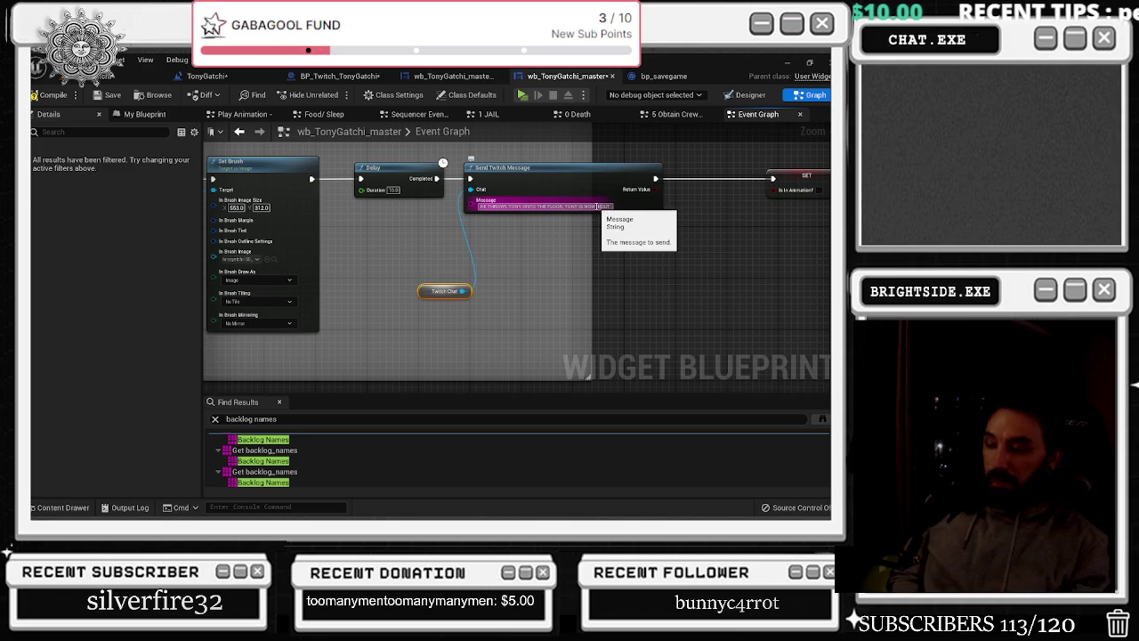
text( OUT)
key(Return)
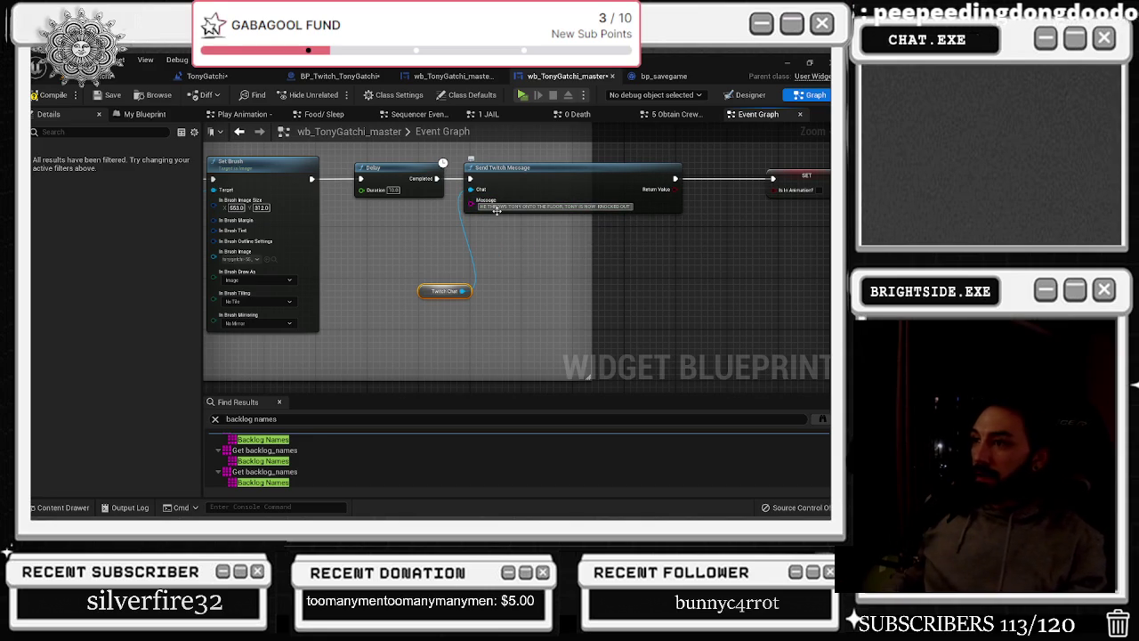
click(490, 260)
click(140, 116)
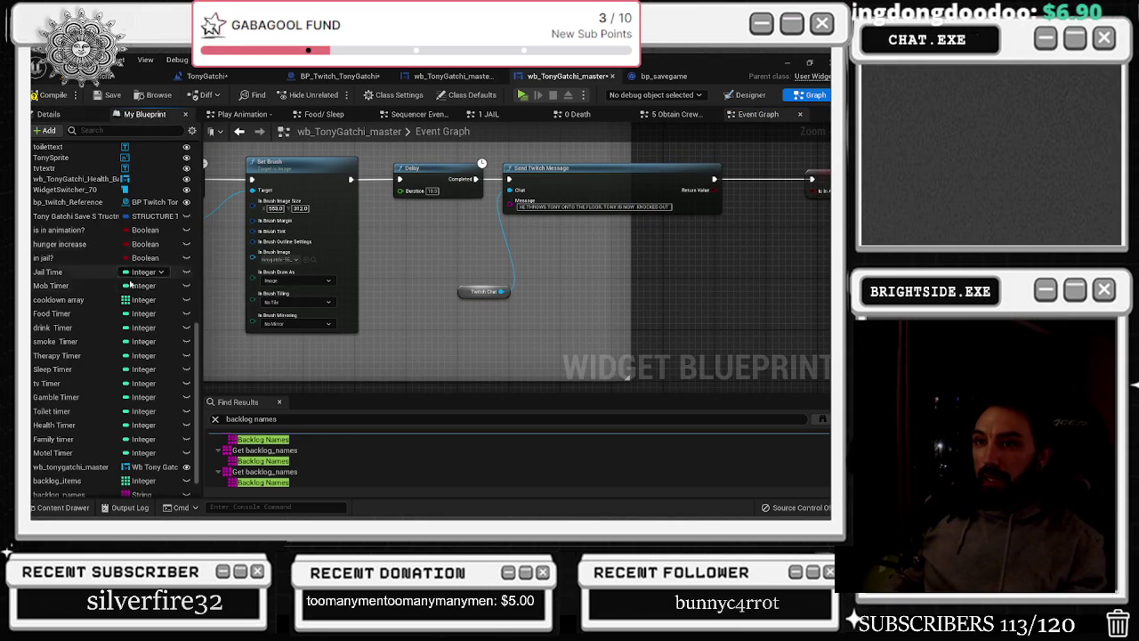
Add a bp_twitch_Reference getter with Get Twitch Chat wired to the message's Chat input
scroll(75, 258, down, 3)
mouse_move(61, 259)
mouse_down()
mouse_move(447, 276)
mouse_move(392, 263)
mouse_move(458, 262)
mouse_up()
text(get twitch)
key(Return)
mouse_move(530, 265)
mouse_down()
mouse_move(534, 218)
mouse_move(510, 189)
mouse_up()
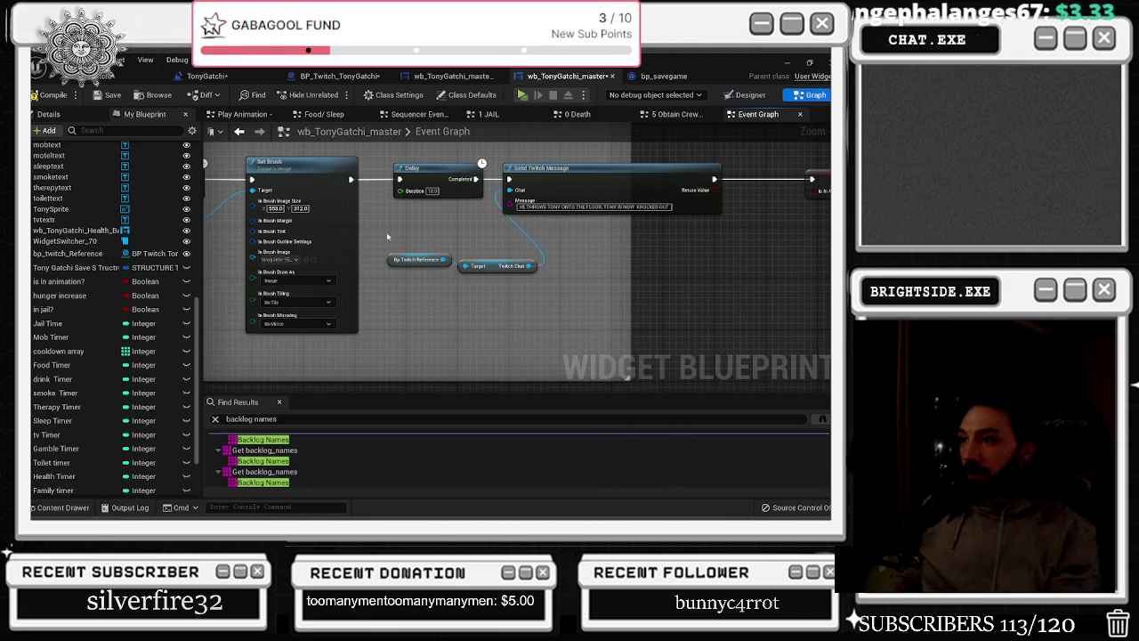
Replace the JOHN CENA door message's old Twitch Chat node with the pasted reference and getter
mouse_move(499, 290)
mouse_down()
mouse_move(599, 297)
mouse_move(712, 216)
mouse_up()
key(ctrl+v)
right_click(526, 301)
click(466, 261)
key(Delete)
mouse_move(519, 338)
mouse_down()
mouse_move(525, 301)
mouse_move(602, 279)
mouse_up()
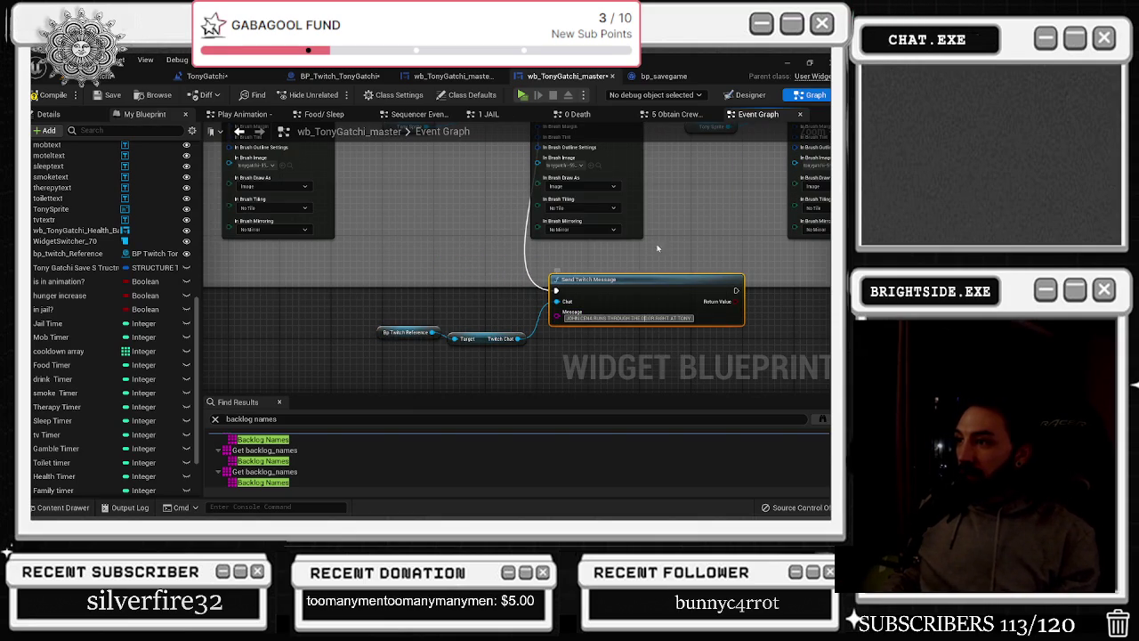
Rewrite the message text to describe Tony lifted overhead for a slam, then return to BP_Twitch_TonyGatchi
click(590, 318)
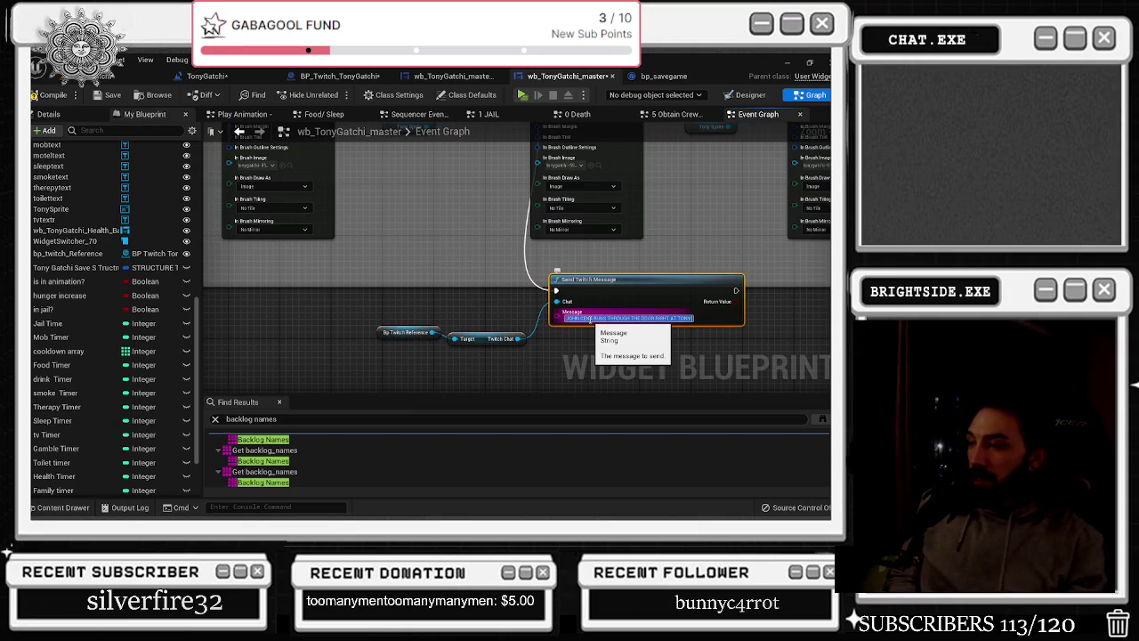
key(BackSpace)
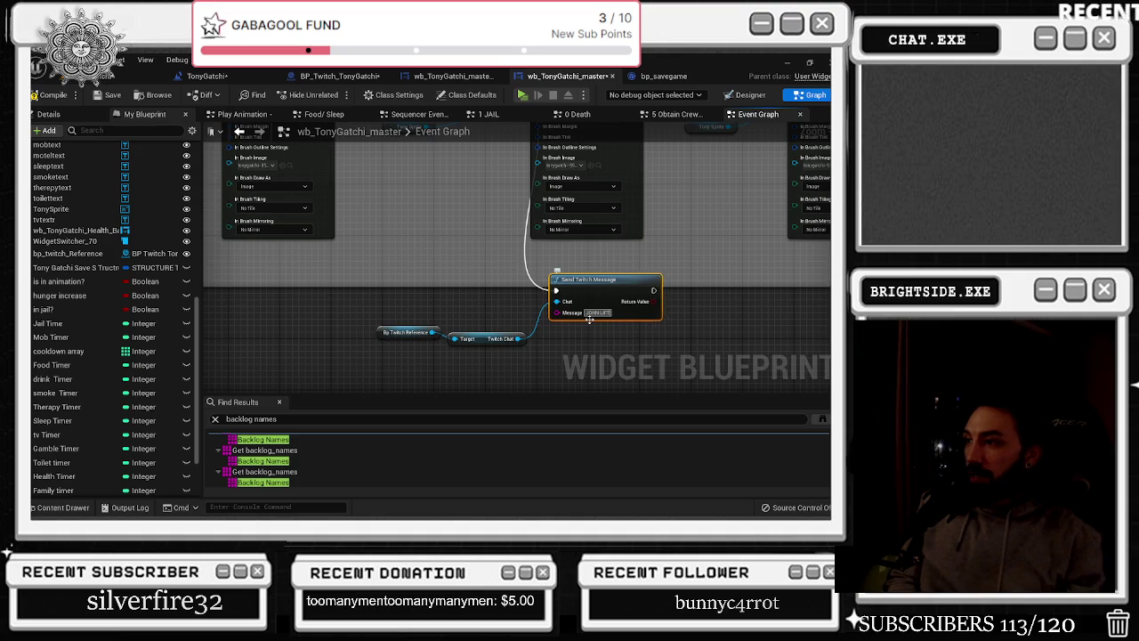
click(589, 316)
text(S TONY ABOVE HIS HEAD GETTING READY TO SLAM HIM W)
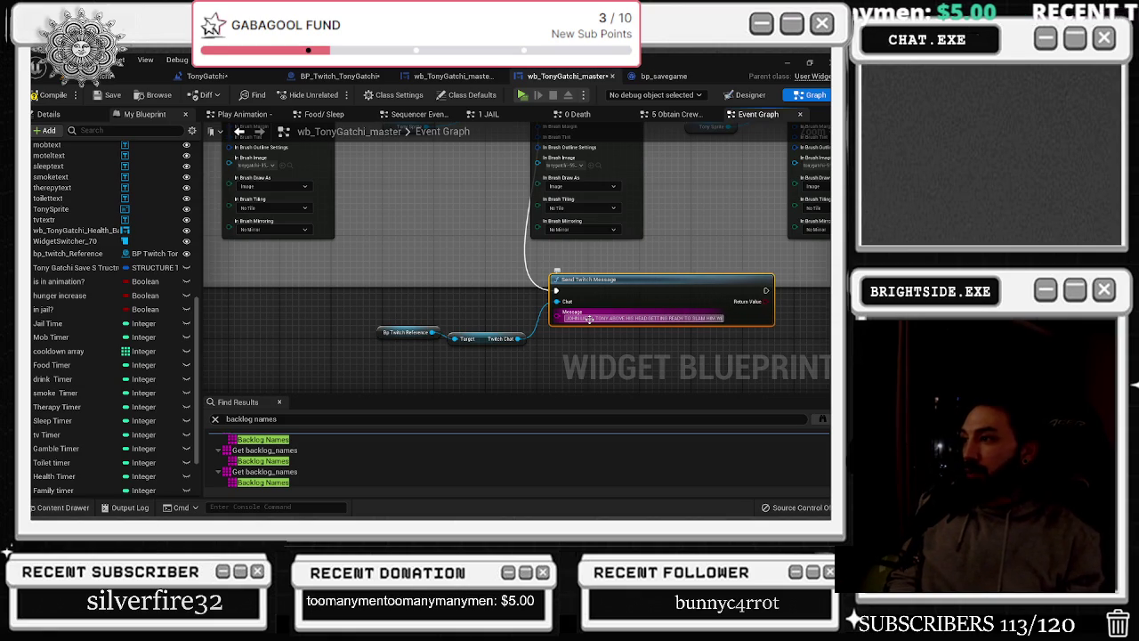
text(ITH ALL HIS MIGHT)
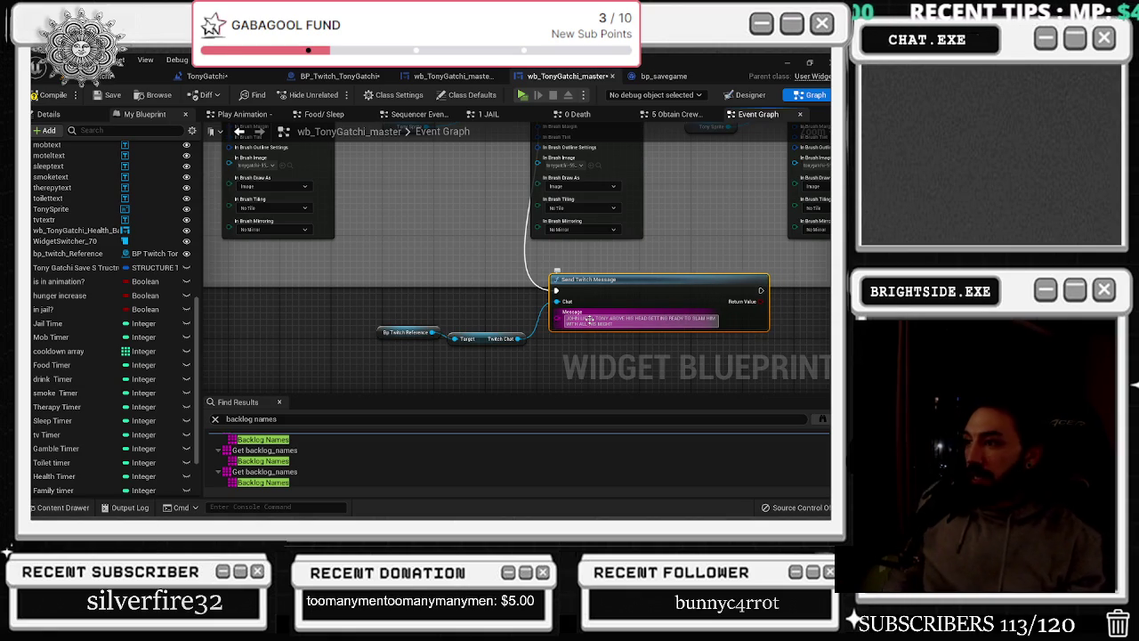
click(457, 246)
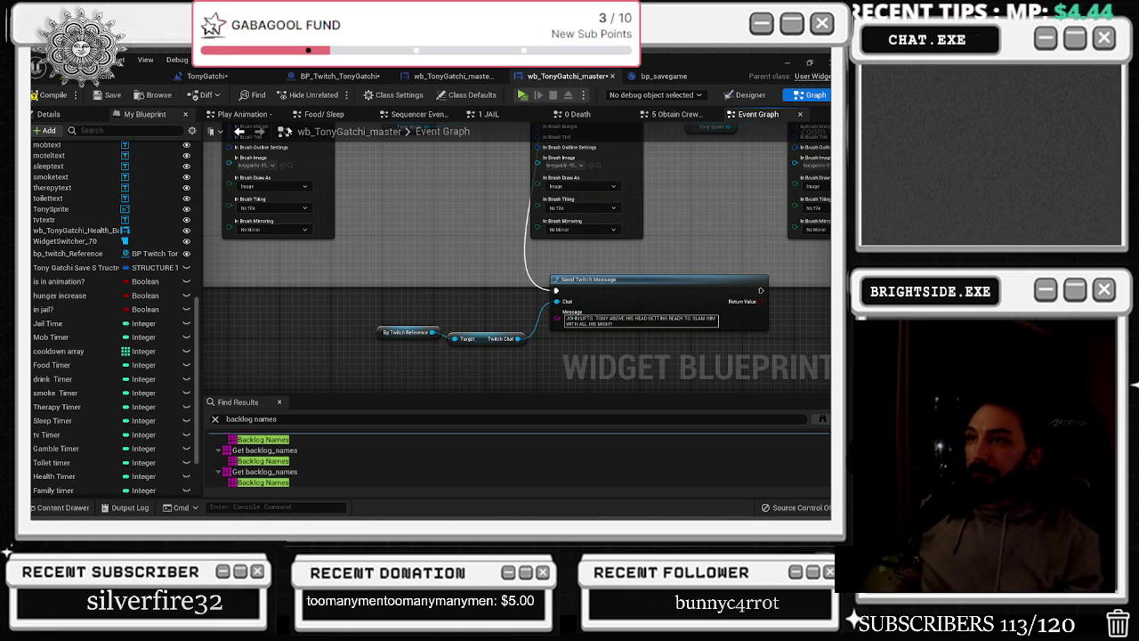
click(454, 75)
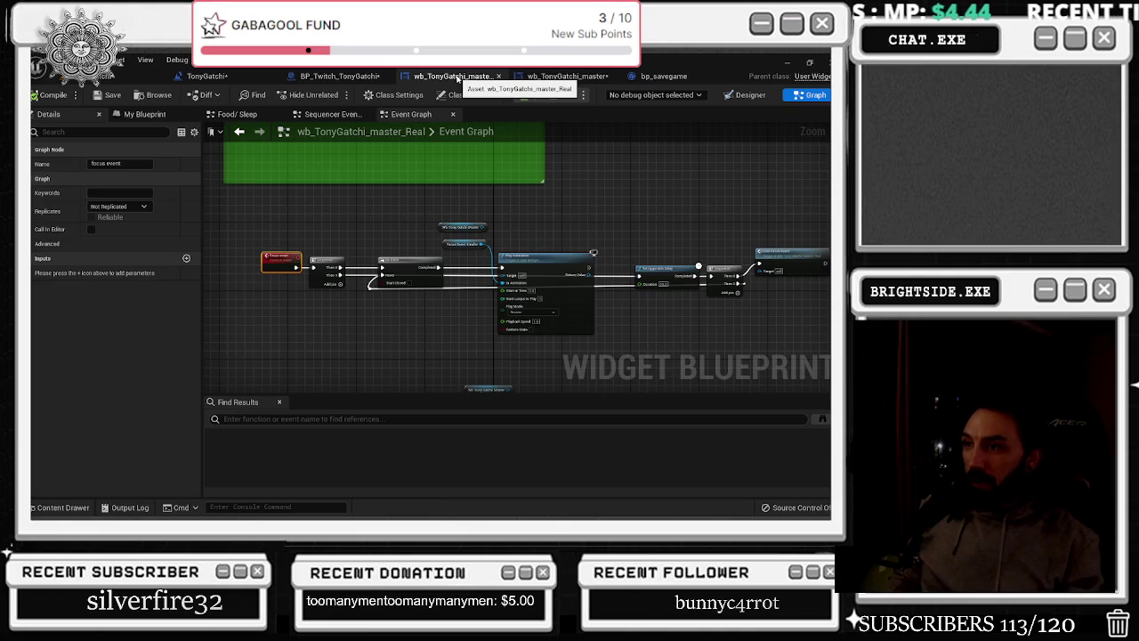
click(377, 79)
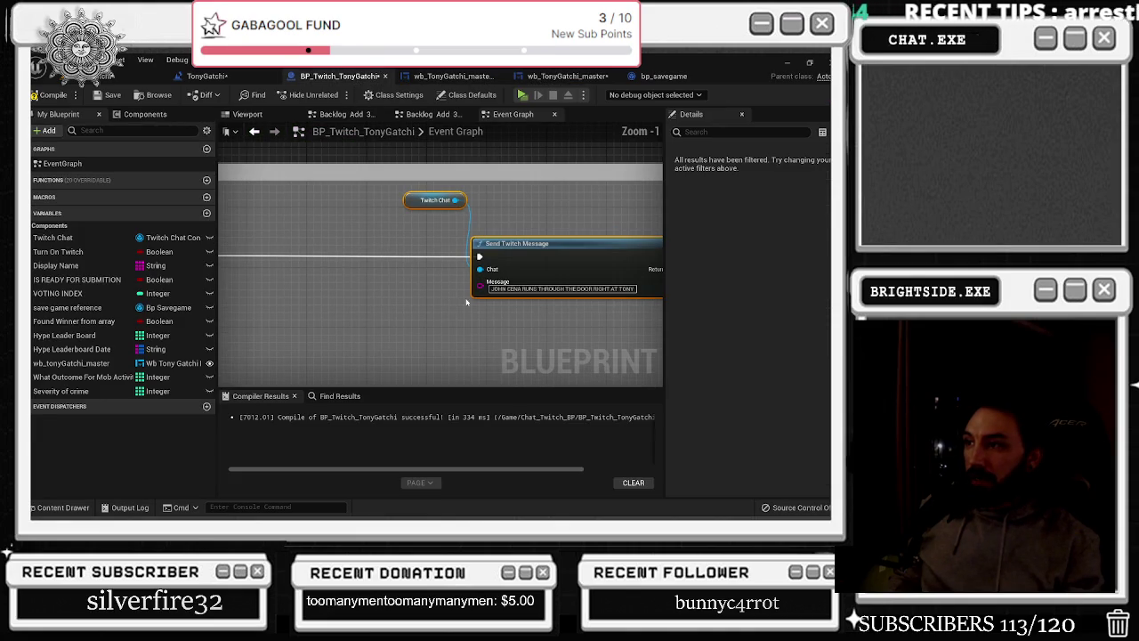
Add an Append node feeding the Send Twitch Message's Message input
mouse_move(480, 284)
mouse_down()
mouse_move(442, 325)
mouse_move(398, 288)
mouse_move(385, 310)
mouse_move(411, 291)
mouse_move(366, 307)
mouse_move(353, 326)
mouse_up()
text(appen)
key(Return)
key(Escape)
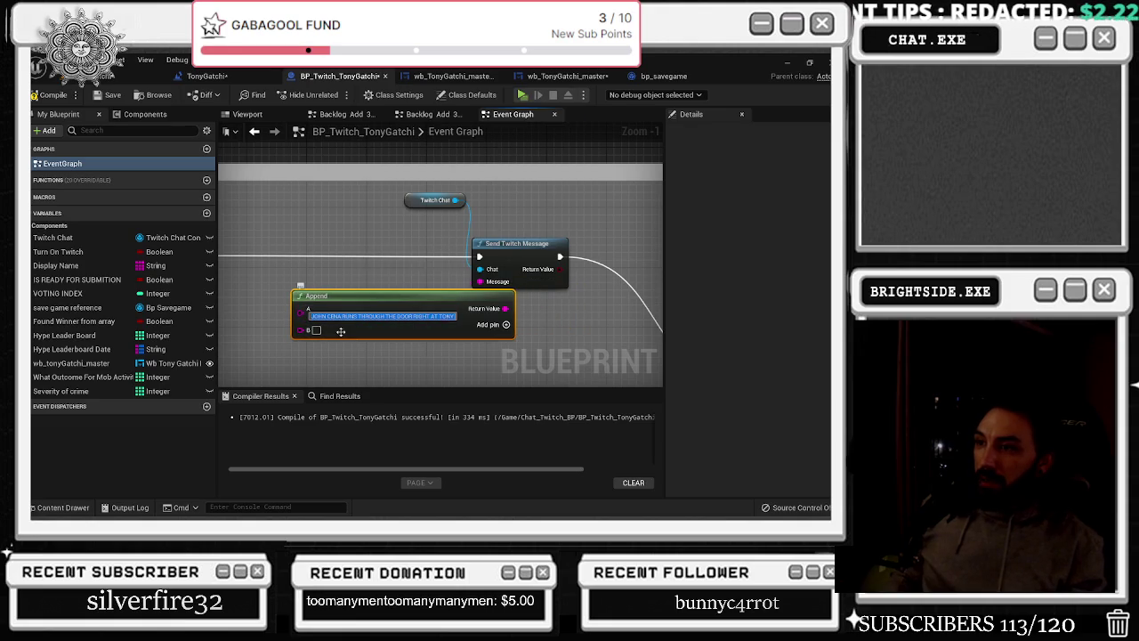
Paste the message text into Append pin B and empty pin A
click(316, 330)
key(ctrl+v)
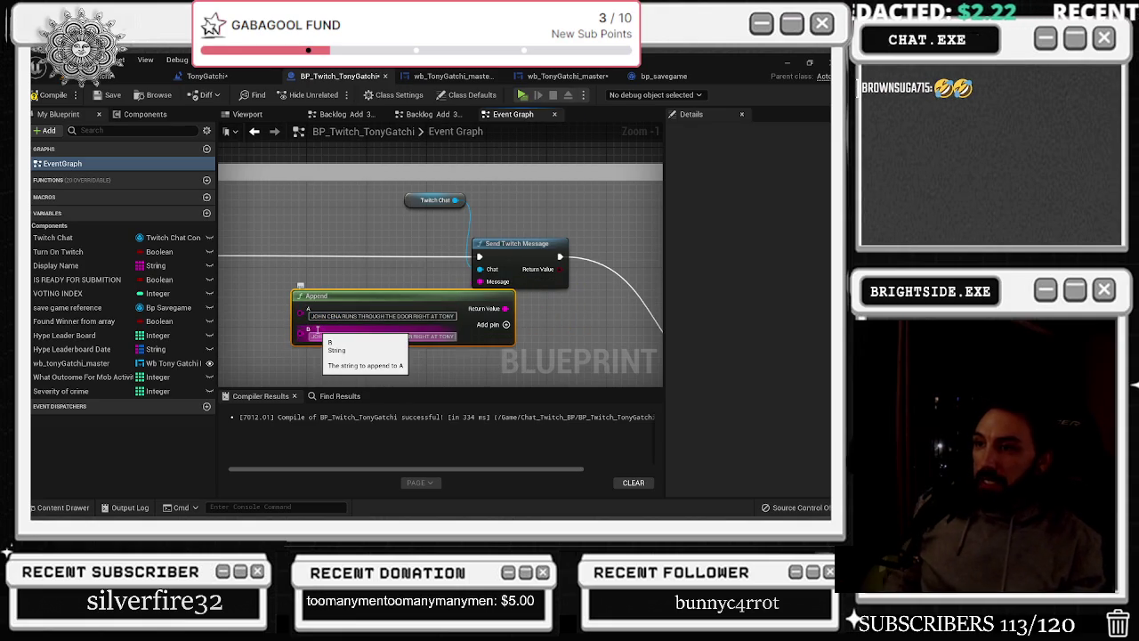
click(328, 316)
key(BackSpace)
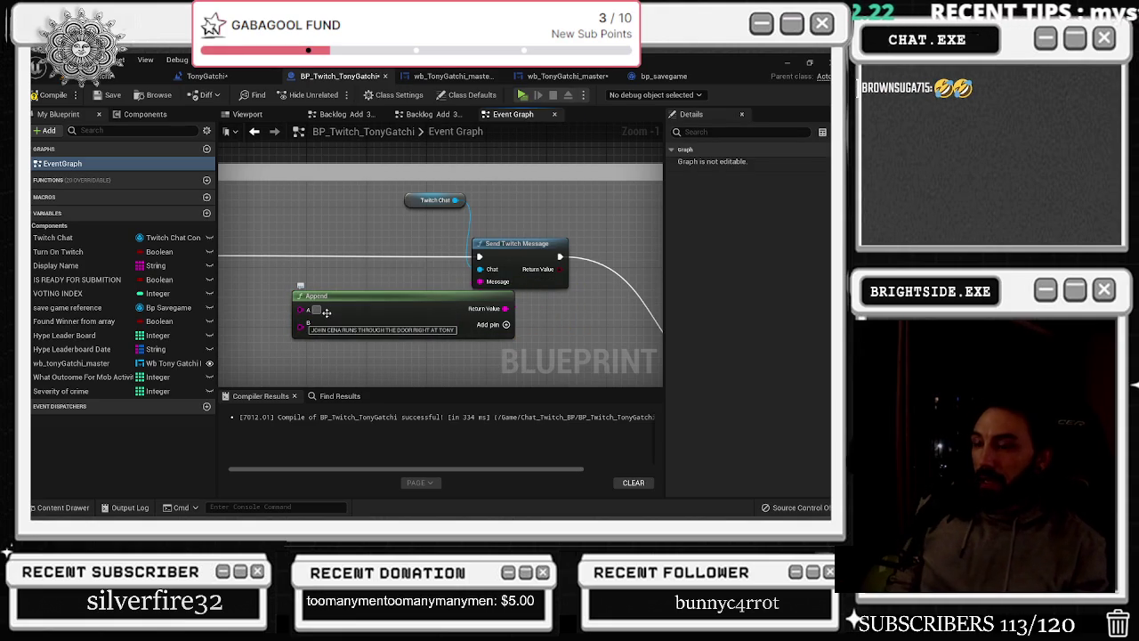
key(Tab)
Add C and D inputs to the Append node and move the message text into them
click(504, 326)
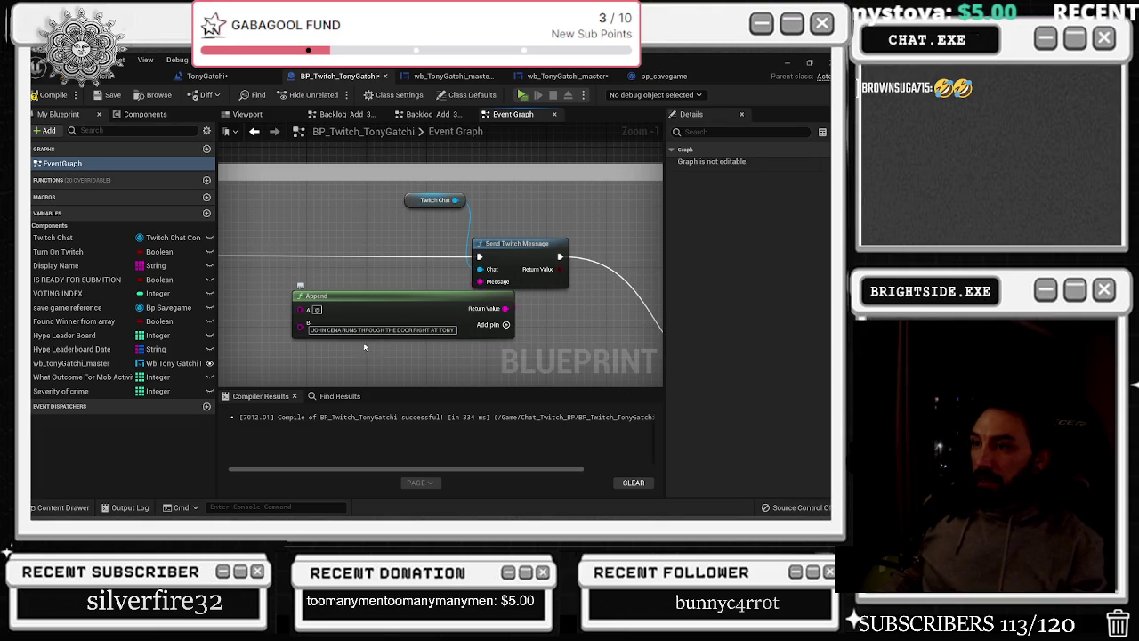
right_click(316, 343)
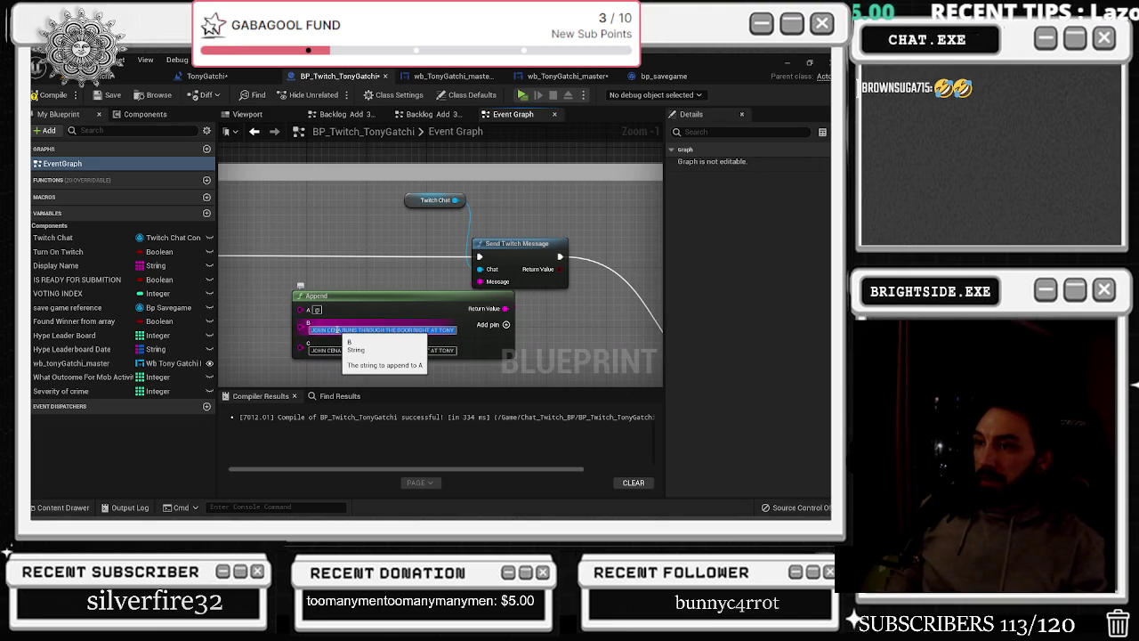
click(337, 330)
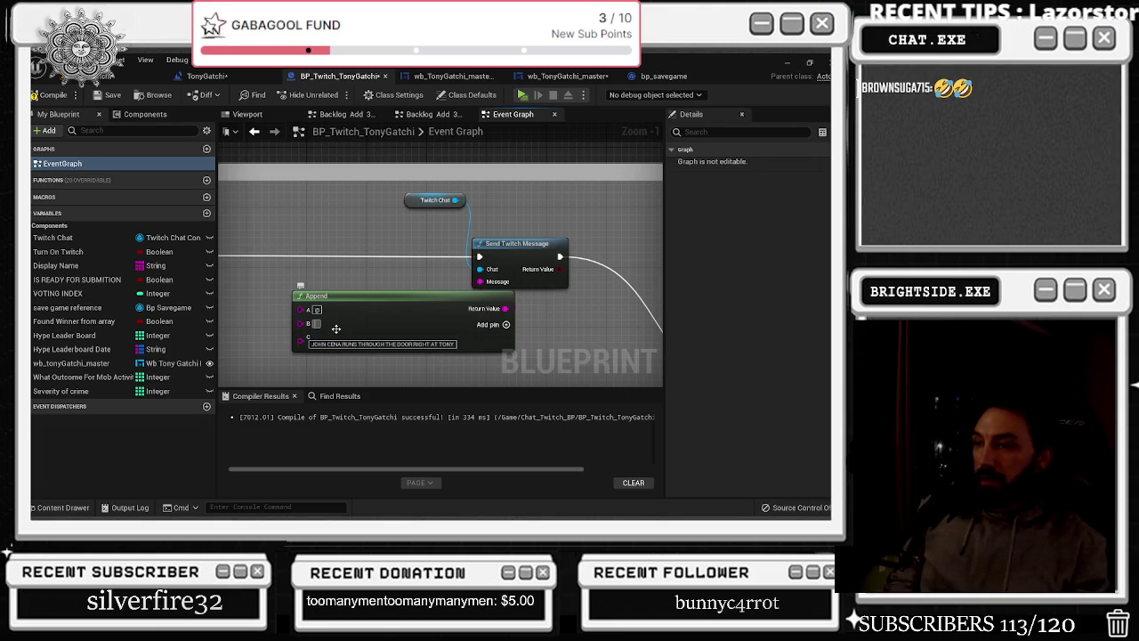
click(505, 324)
right_click(317, 357)
click(331, 367)
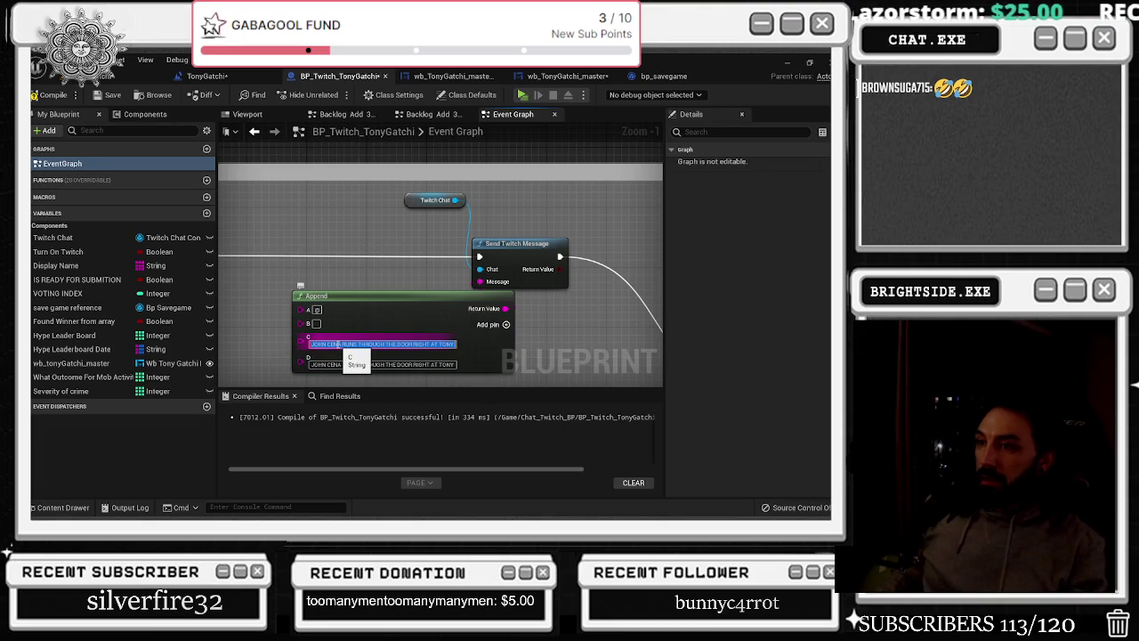
key(BackSpace)
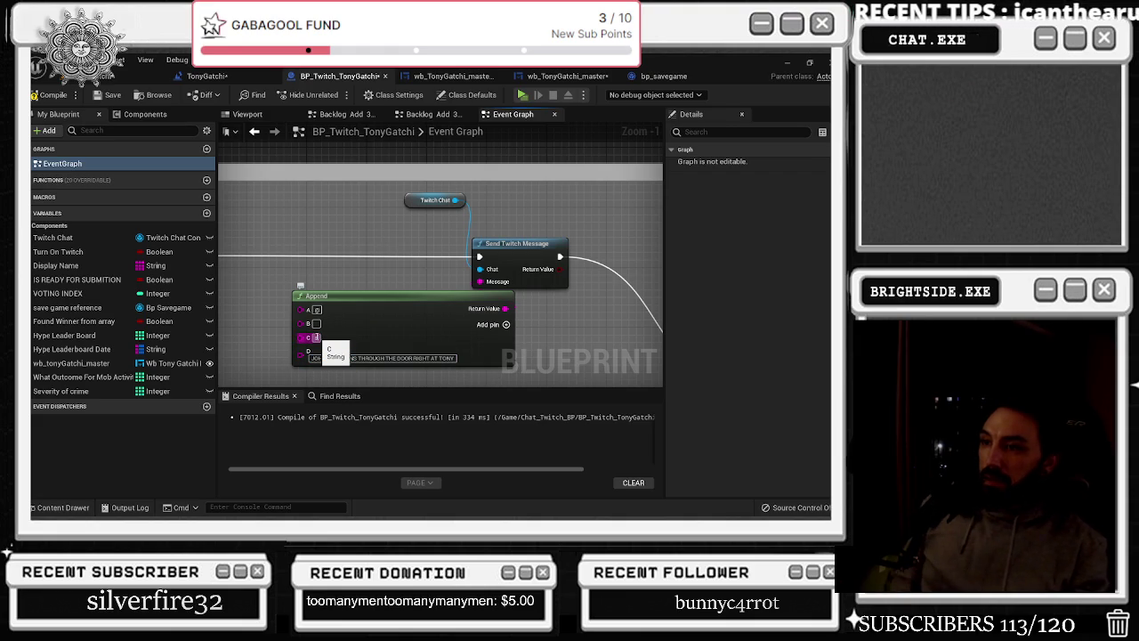
text(Lannon)
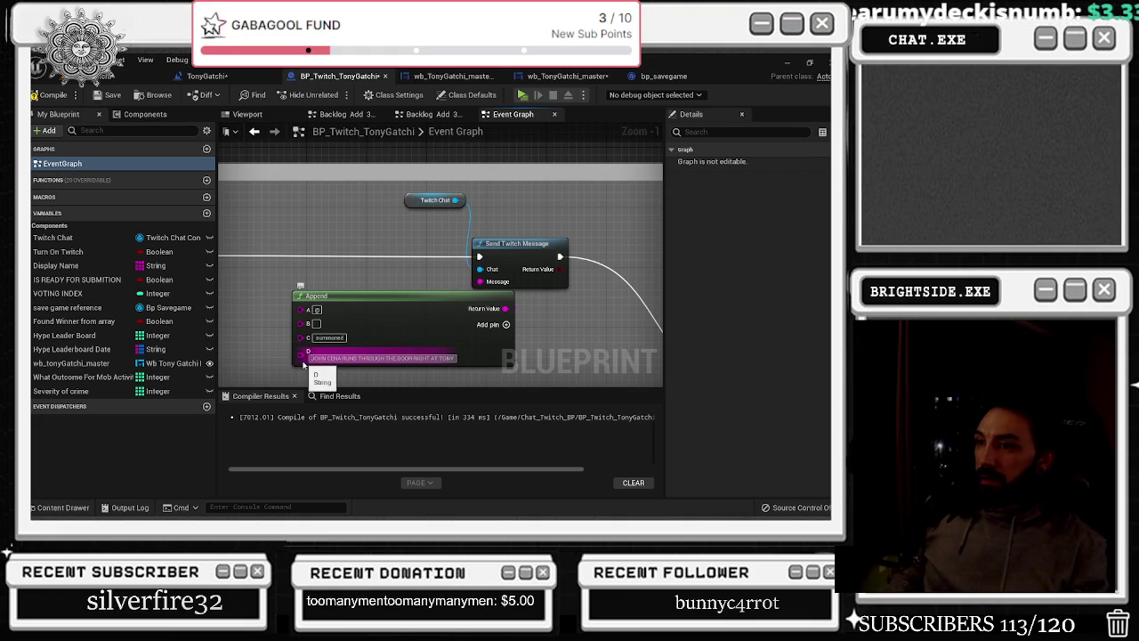
Wire the John Cena event's name into the Append node
drag(303, 363, 601, 283)
scroll(601, 283, down, 2)
drag(253, 330, 454, 291)
mouse_move(350, 285)
mouse_down()
mouse_move(365, 295)
mouse_move(641, 298)
mouse_move(476, 288)
mouse_move(343, 257)
mouse_up()
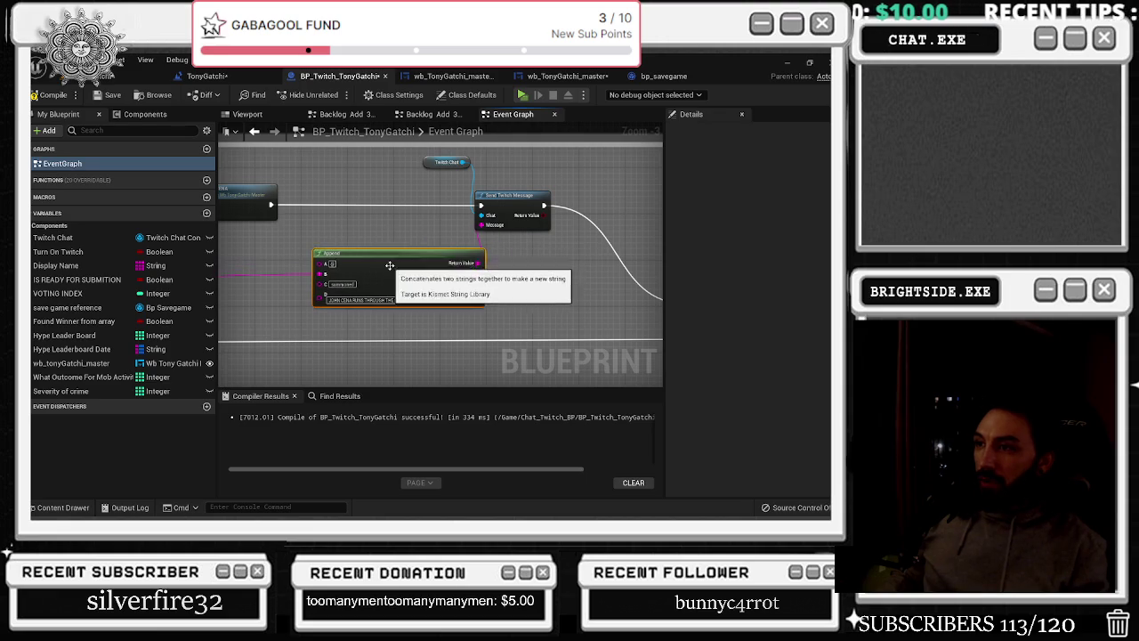
scroll(390, 278, up, 1)
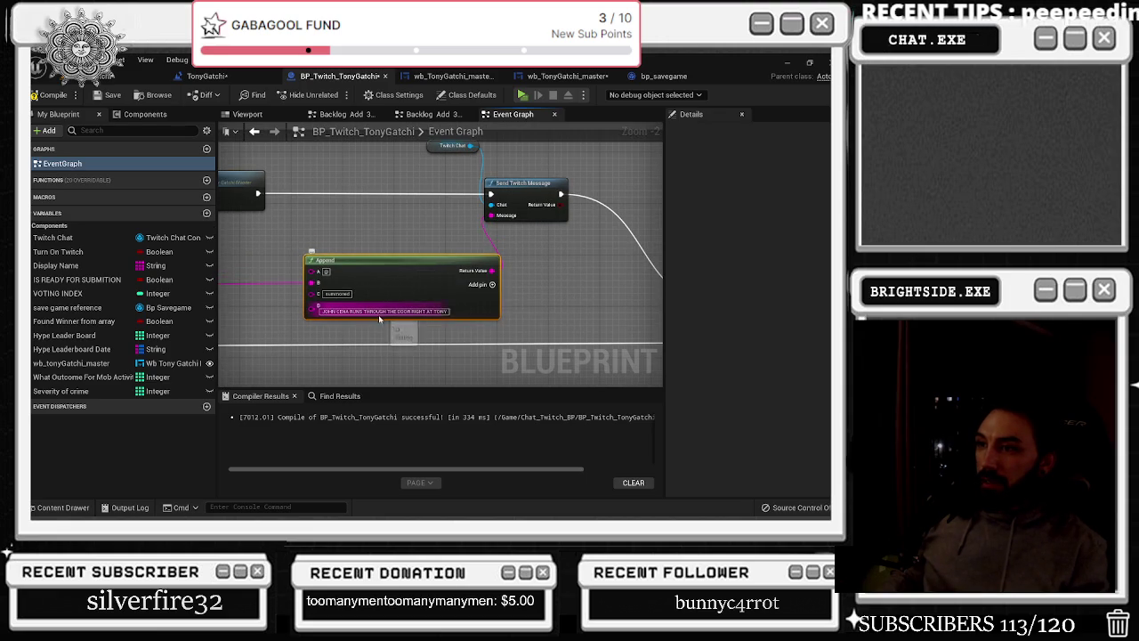
scroll(394, 322, up, 1)
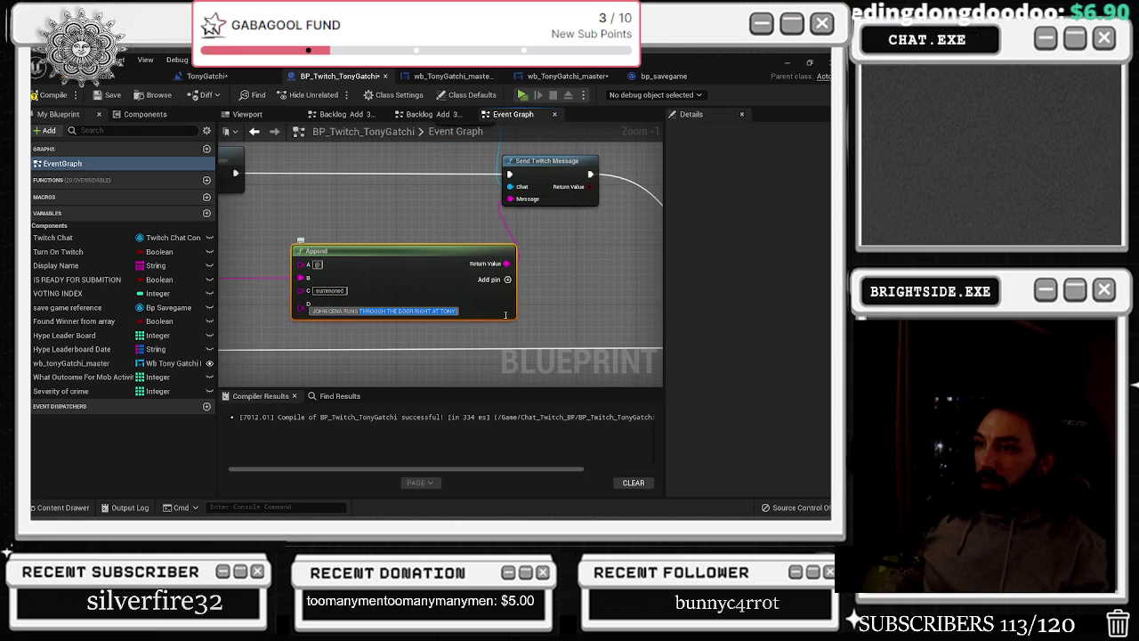
Change pin D's text to 'JOHN CENA TO SURPRISE ATTACK TONY'
click(361, 310)
key(Return)
text(SUMMONED)
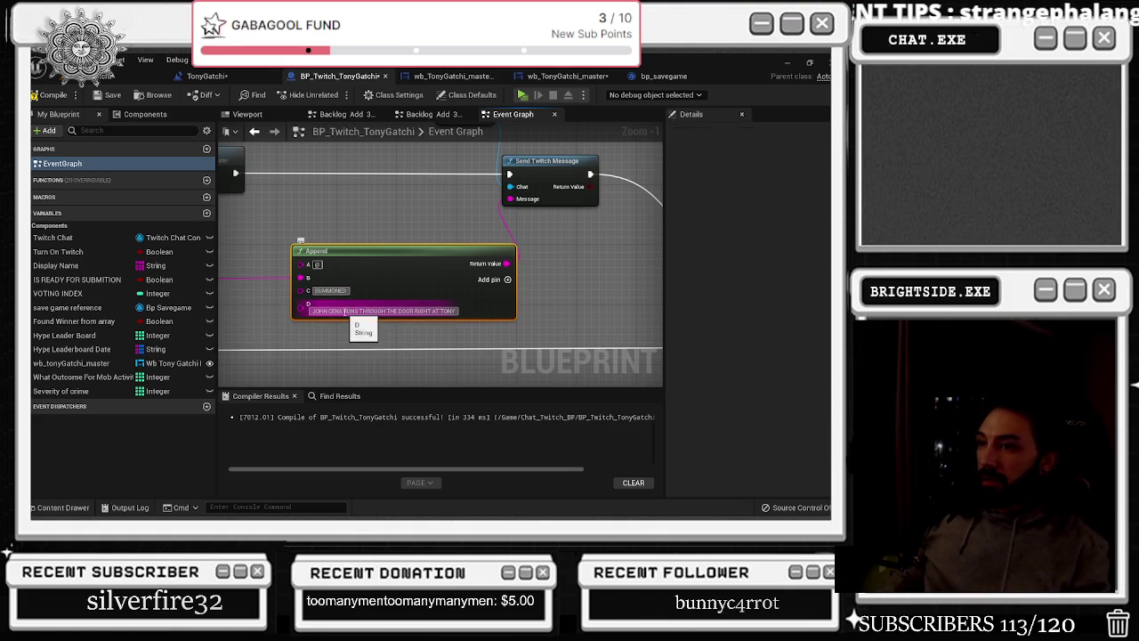
click(406, 304)
text(TO)
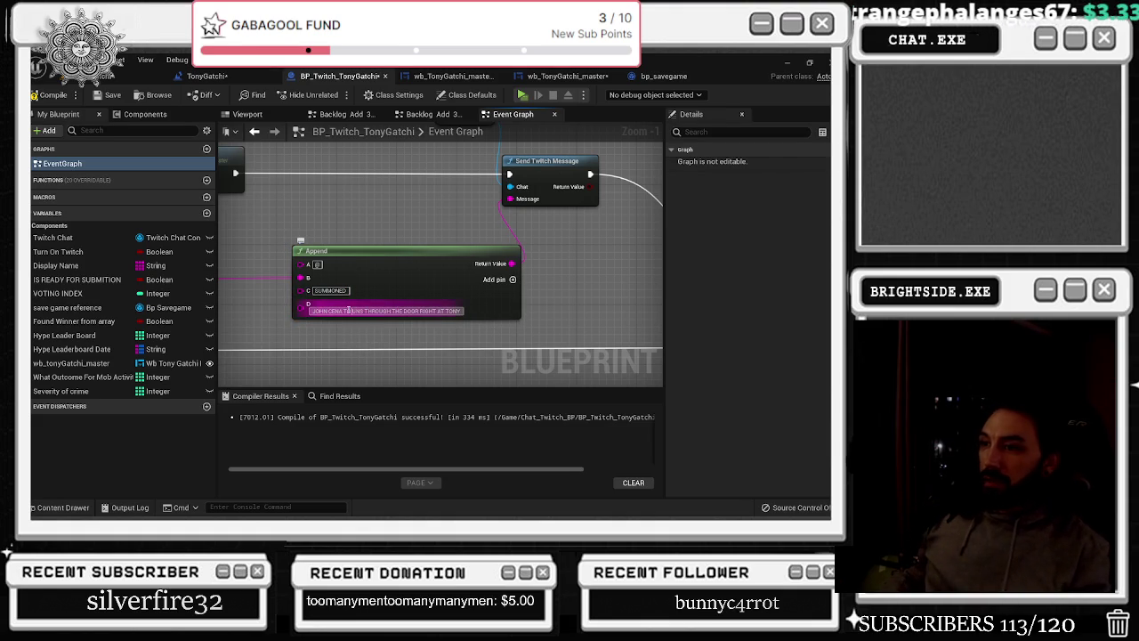
drag(408, 306, 359, 308)
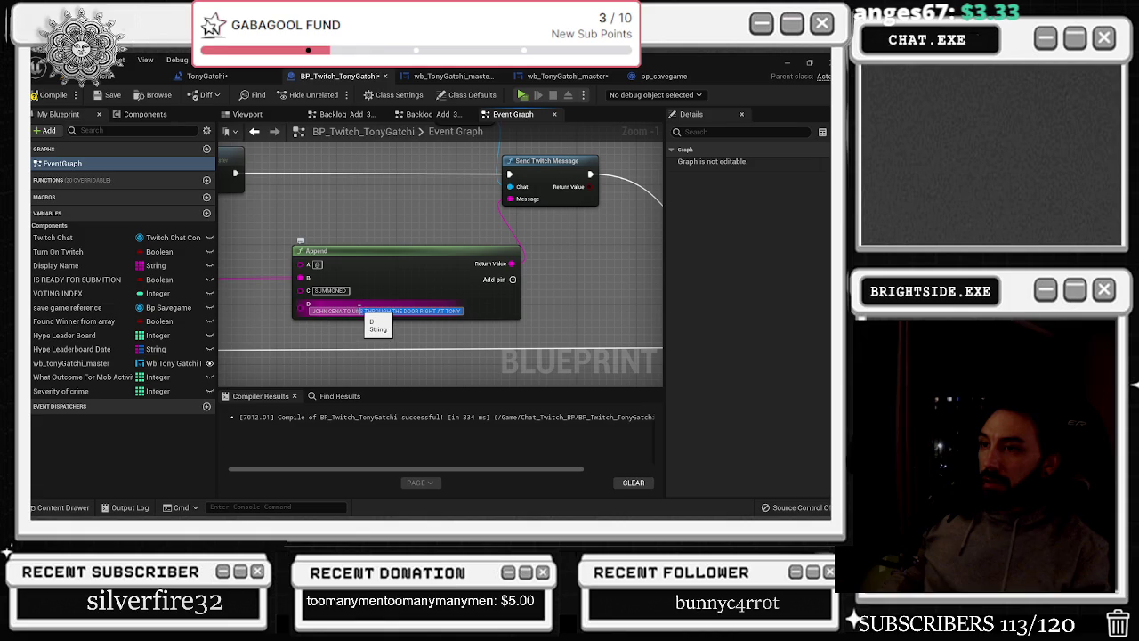
key(BackSpace)
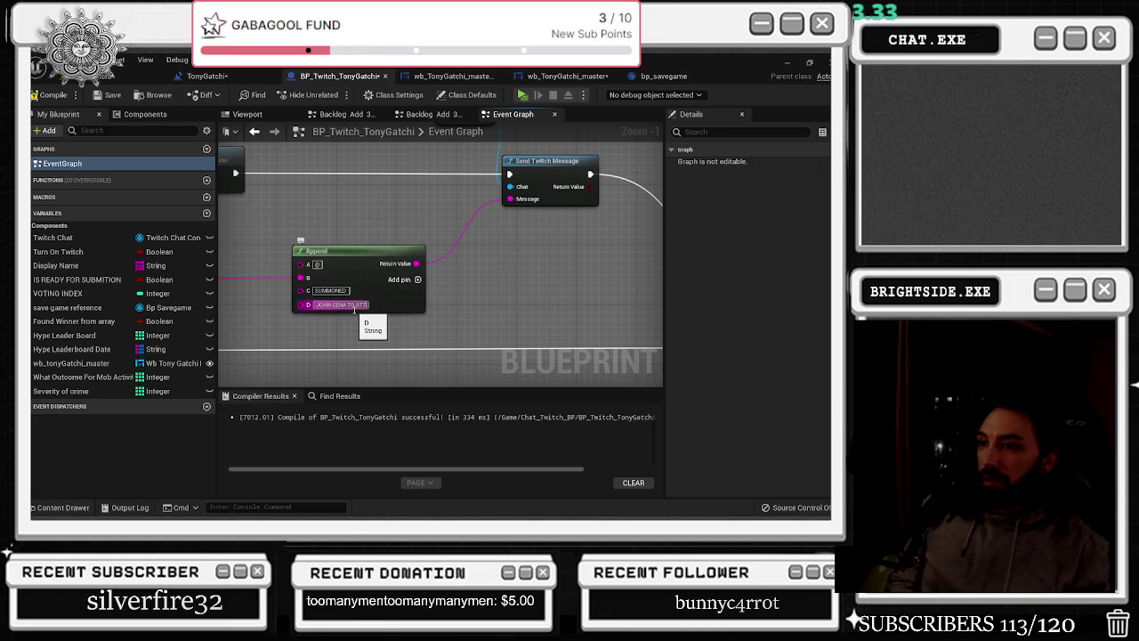
text(SURPRISE ATTA)
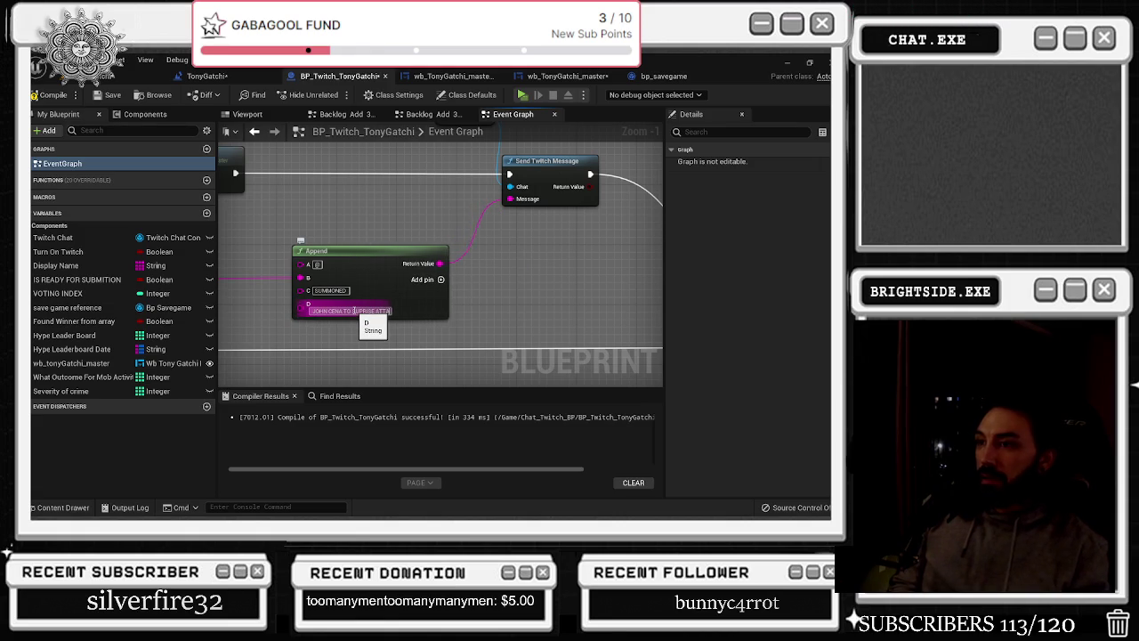
text(CK TONY)
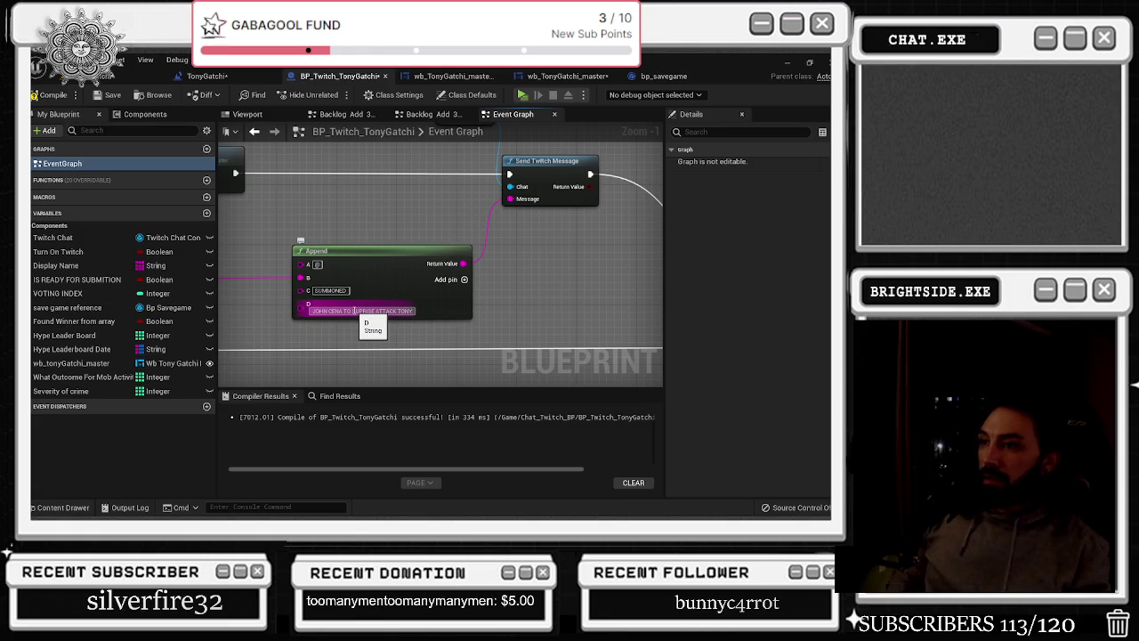
key(Return)
scroll(414, 217, down, 1)
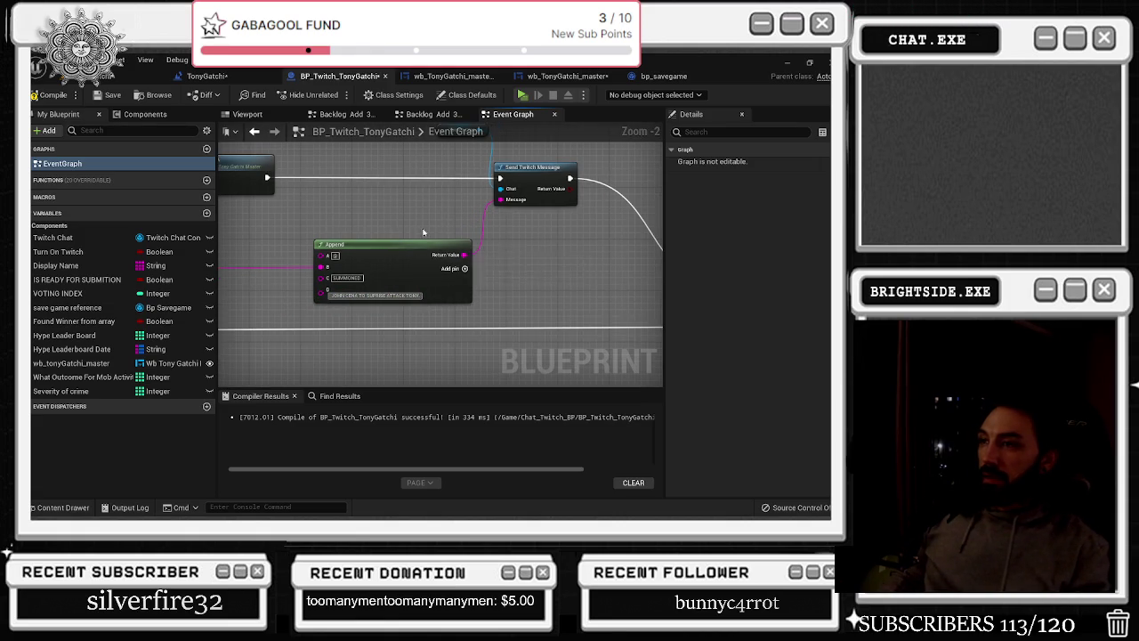
scroll(420, 236, down, 3)
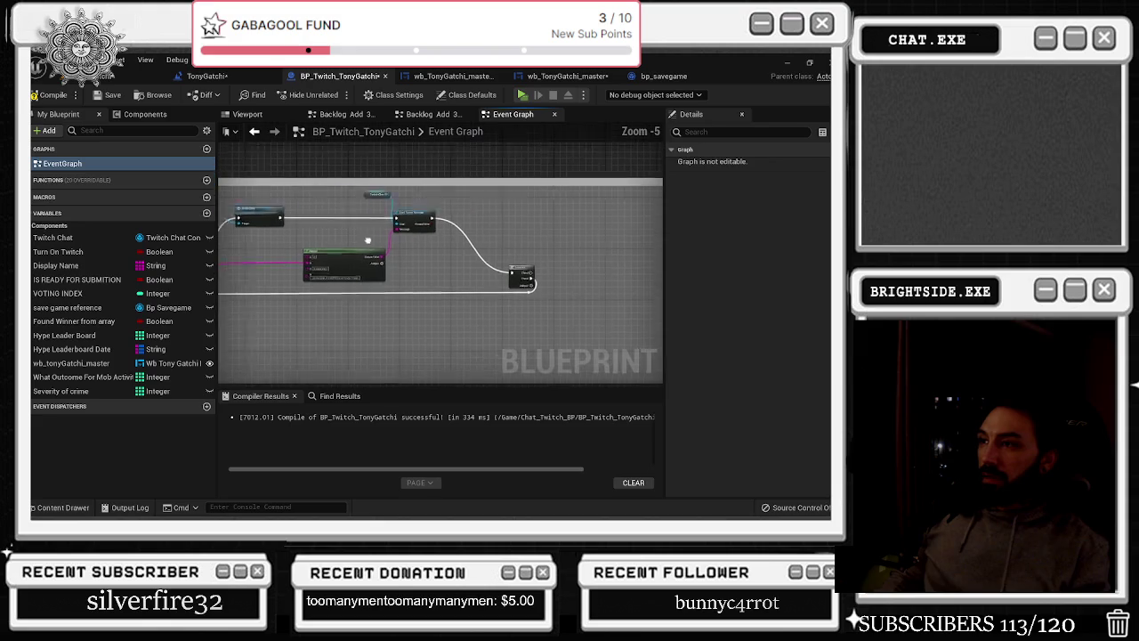
Compile the Twitch chat blueprint and review the family, gamble, mob, television and therapy groups
click(49, 96)
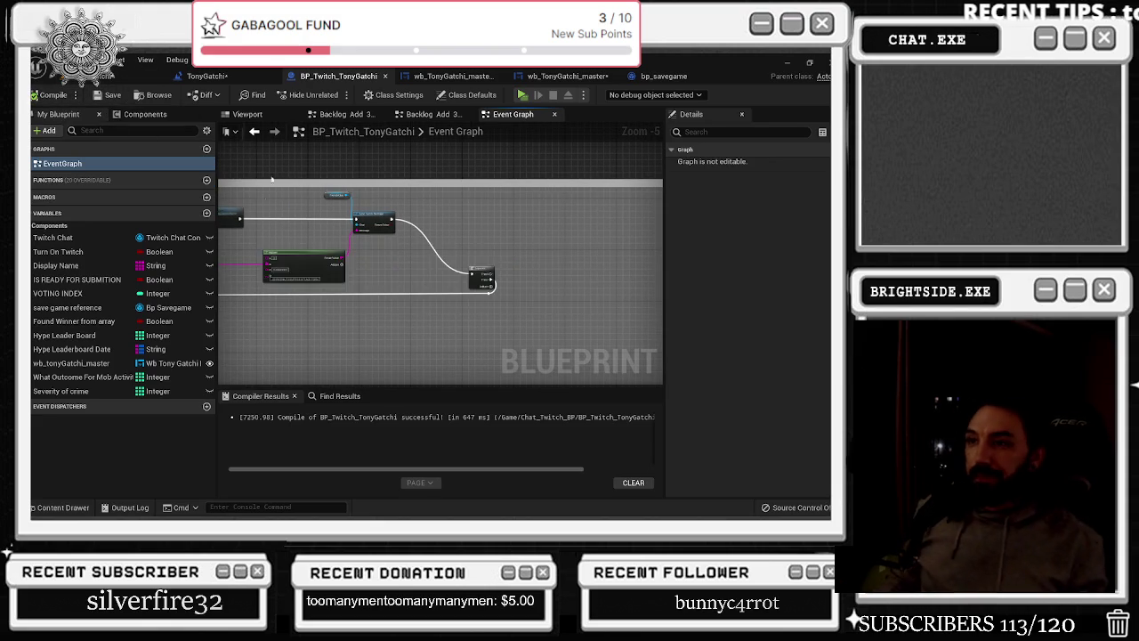
scroll(525, 276, down, 7)
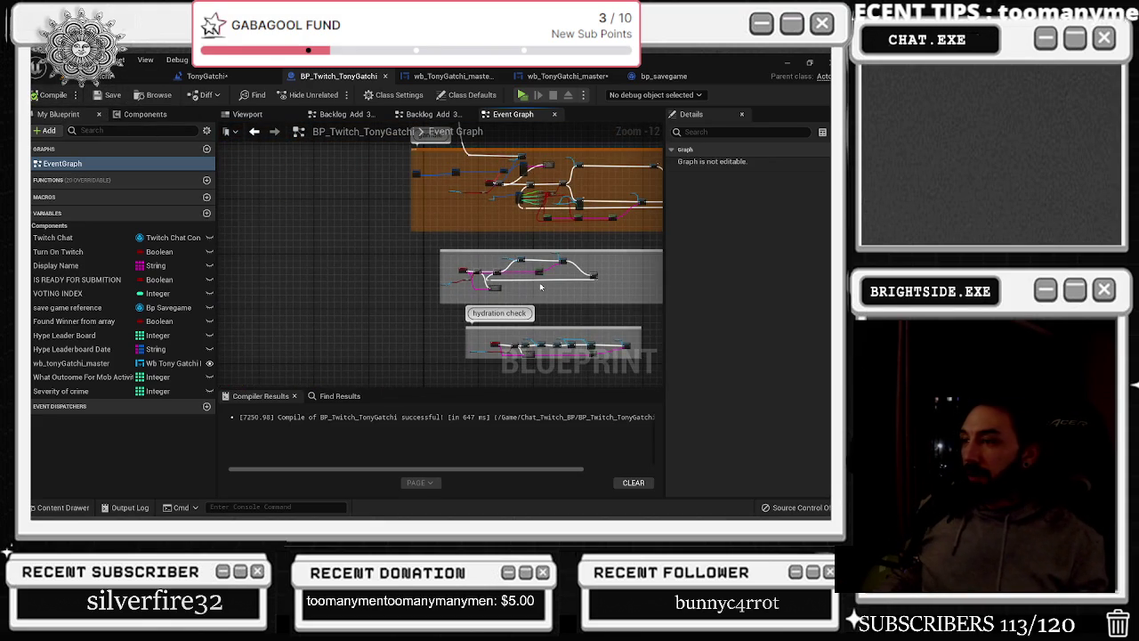
drag(541, 287, 493, 390)
drag(454, 281, 412, 365)
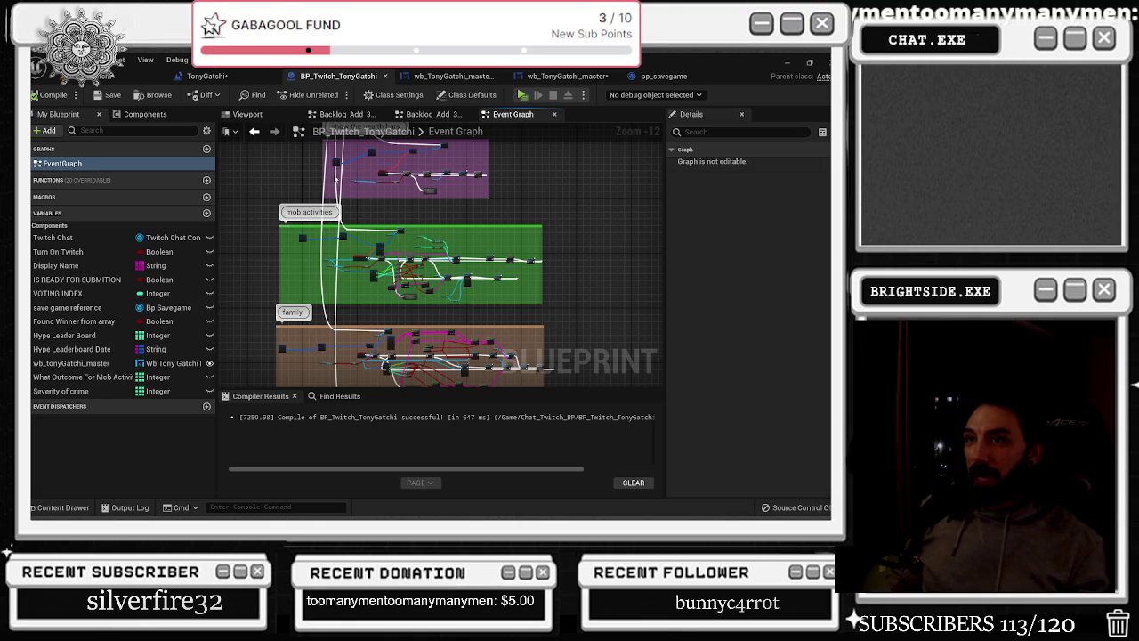
mouse_move(333, 295)
mouse_down()
mouse_move(325, 385)
mouse_move(374, 329)
mouse_move(427, 383)
mouse_up()
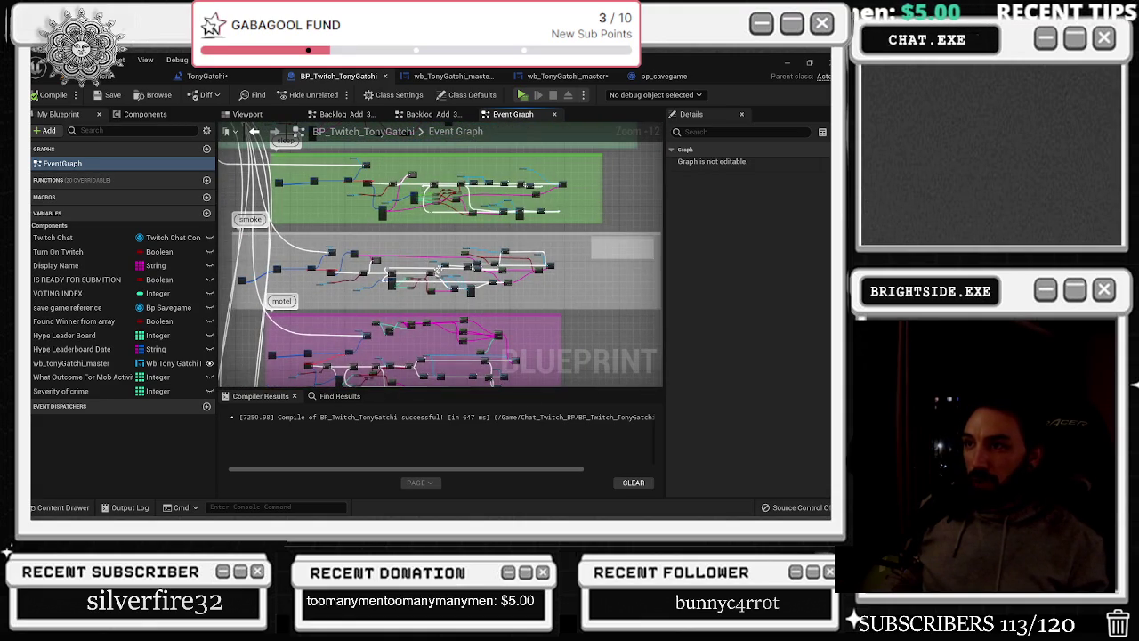
scroll(533, 278, up, 6)
scroll(533, 279, up, 5)
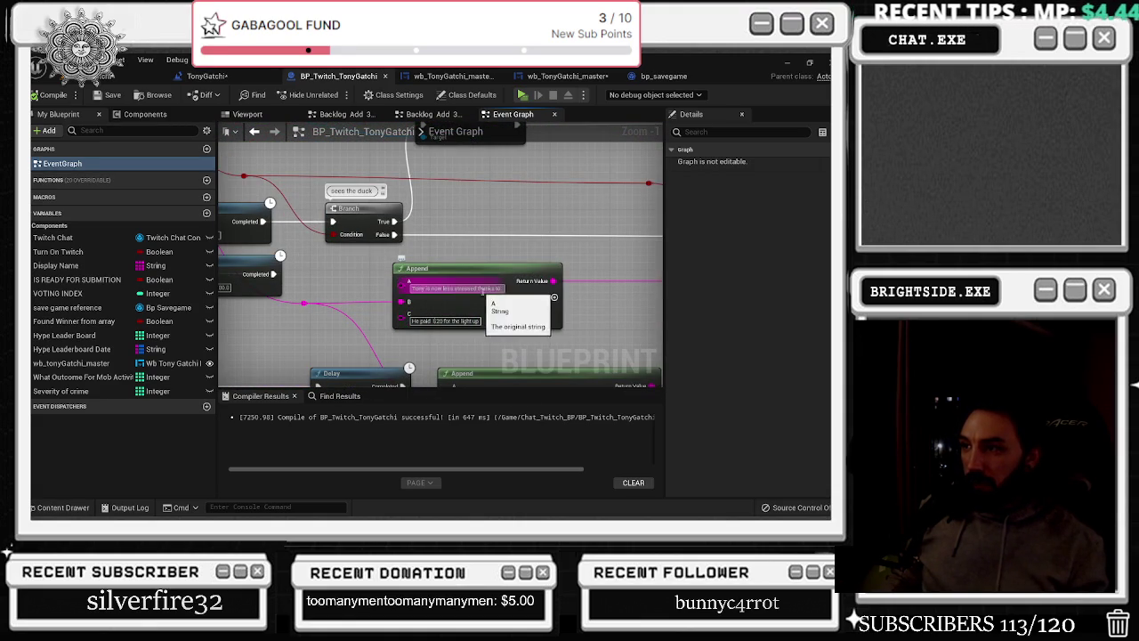
Inspect the lower Append, Delay and Select nodes, then launch a play-in-editor test with Alt+P
drag(487, 344, 489, 280)
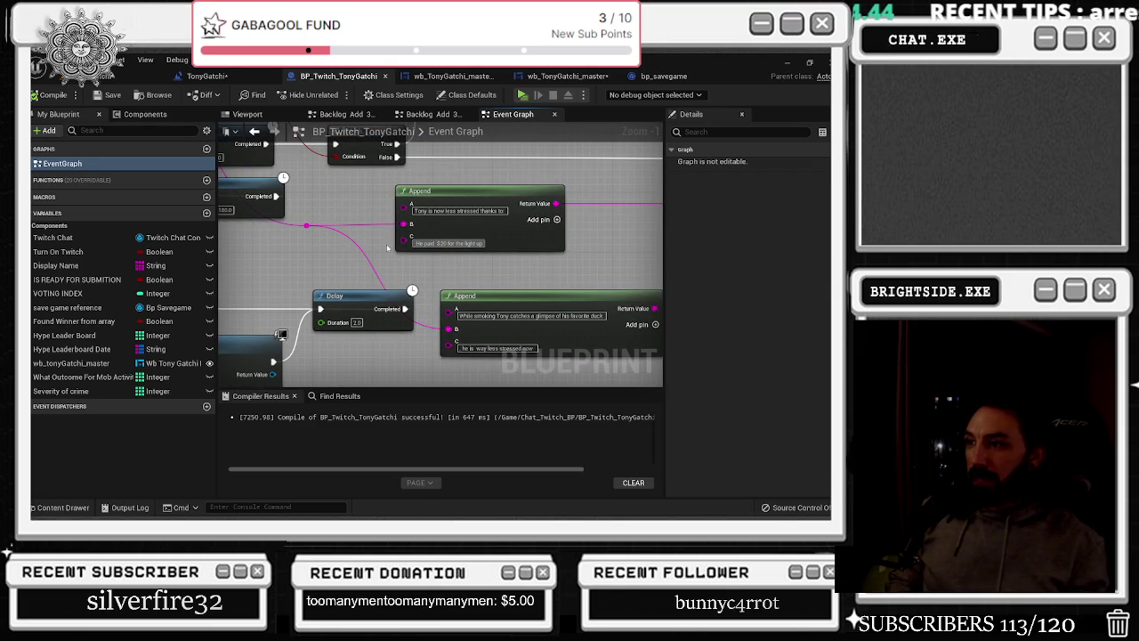
scroll(506, 320, down, 3)
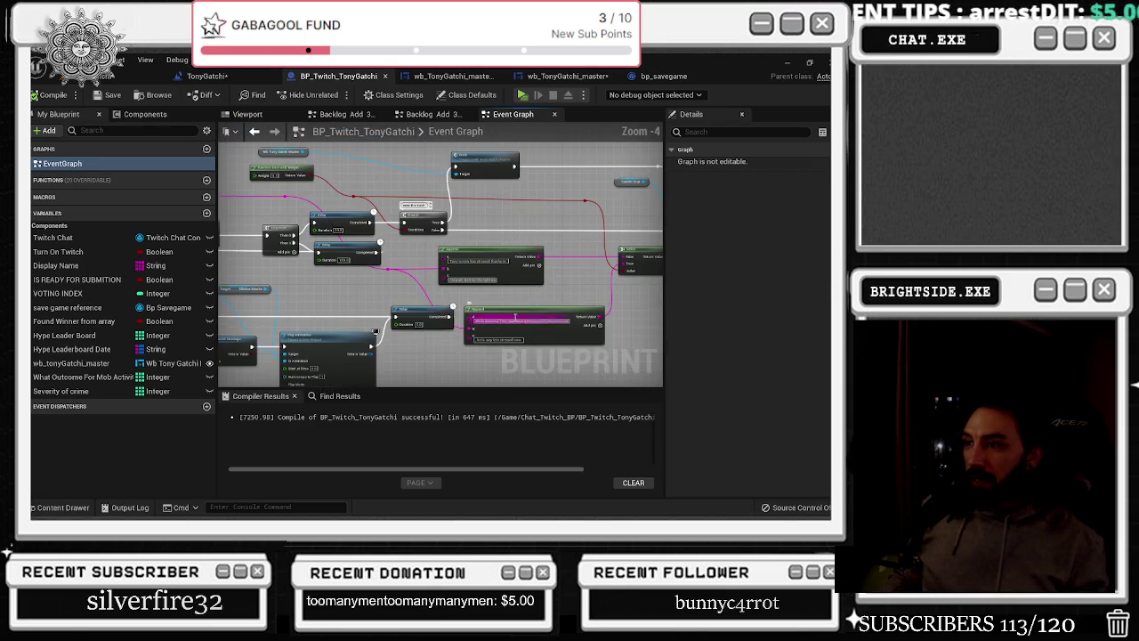
scroll(507, 321, down, 5)
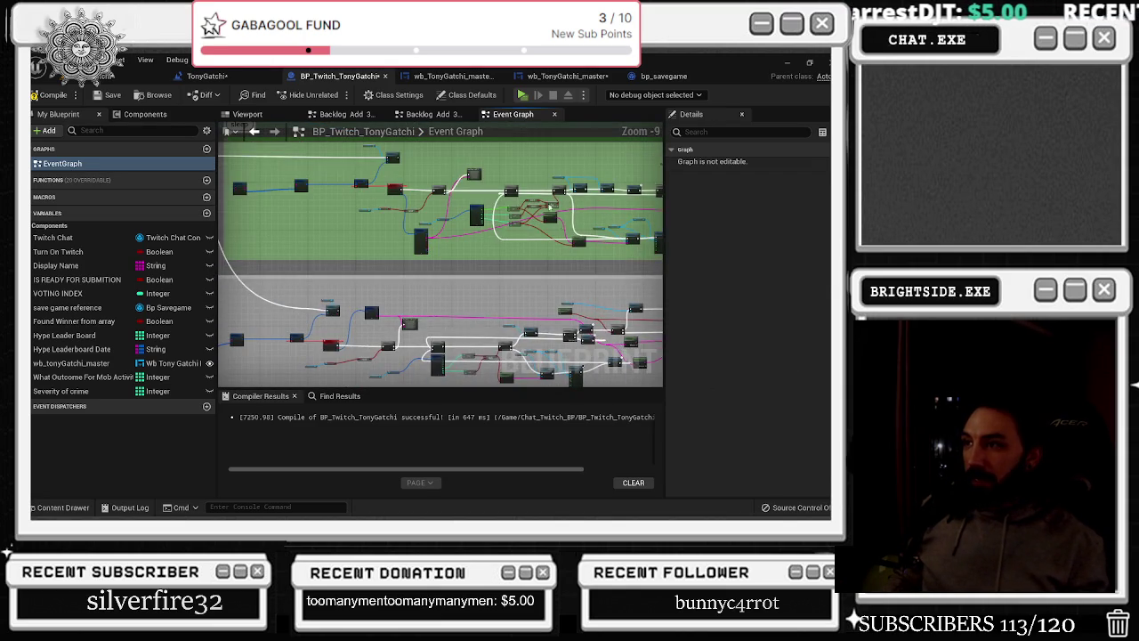
scroll(561, 225, up, 6)
scroll(534, 278, up, 4)
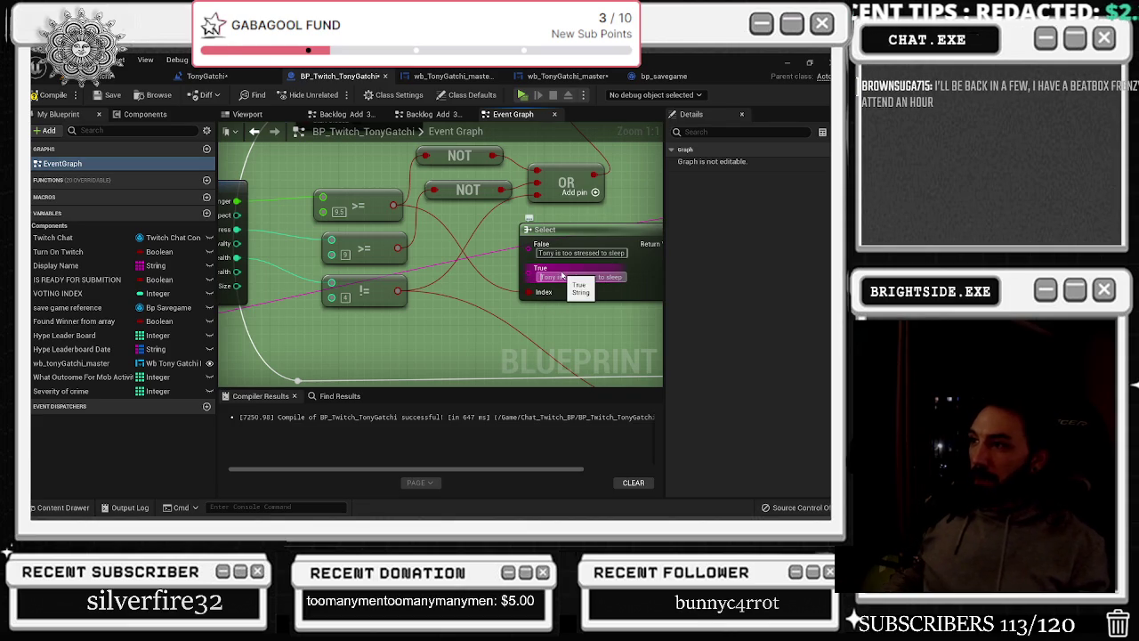
click(563, 277)
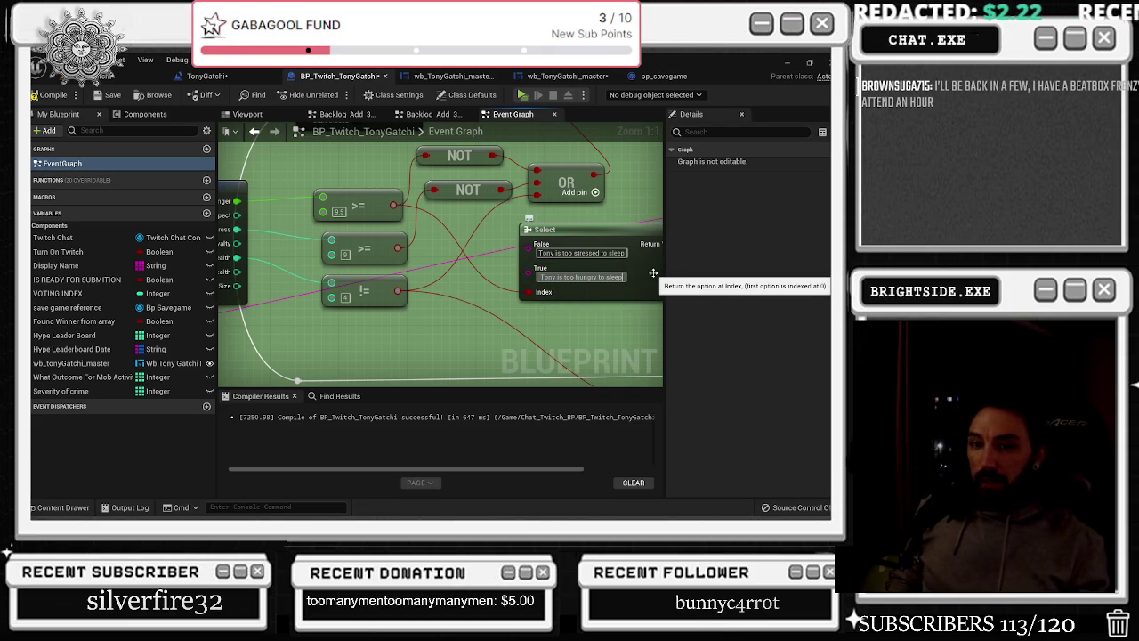
scroll(510, 278, down, 5)
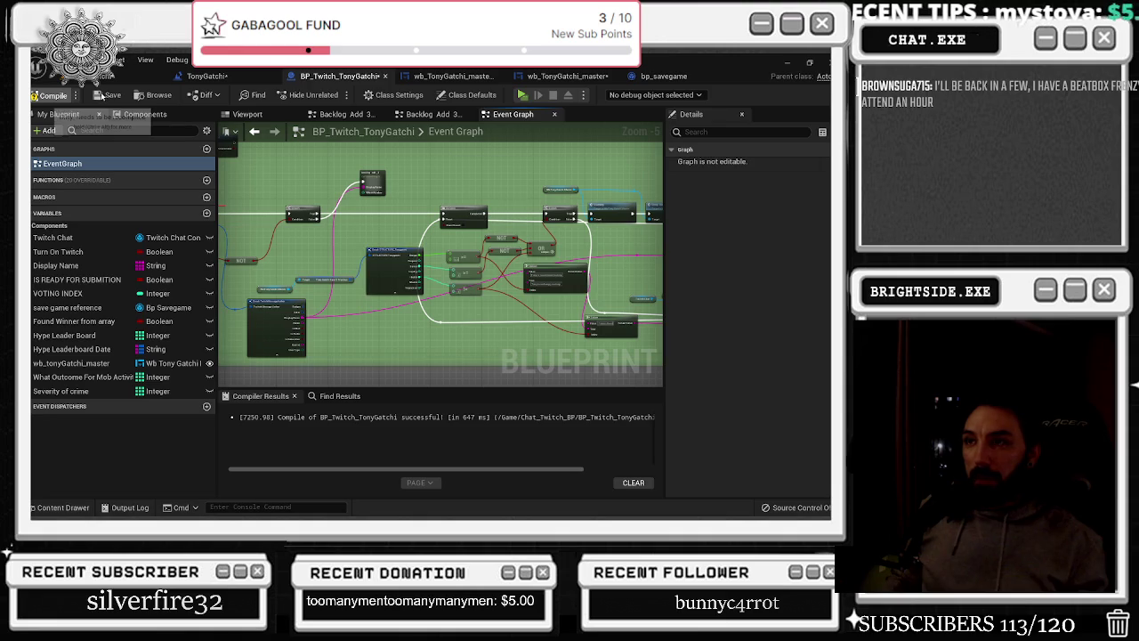
key(alt+p)
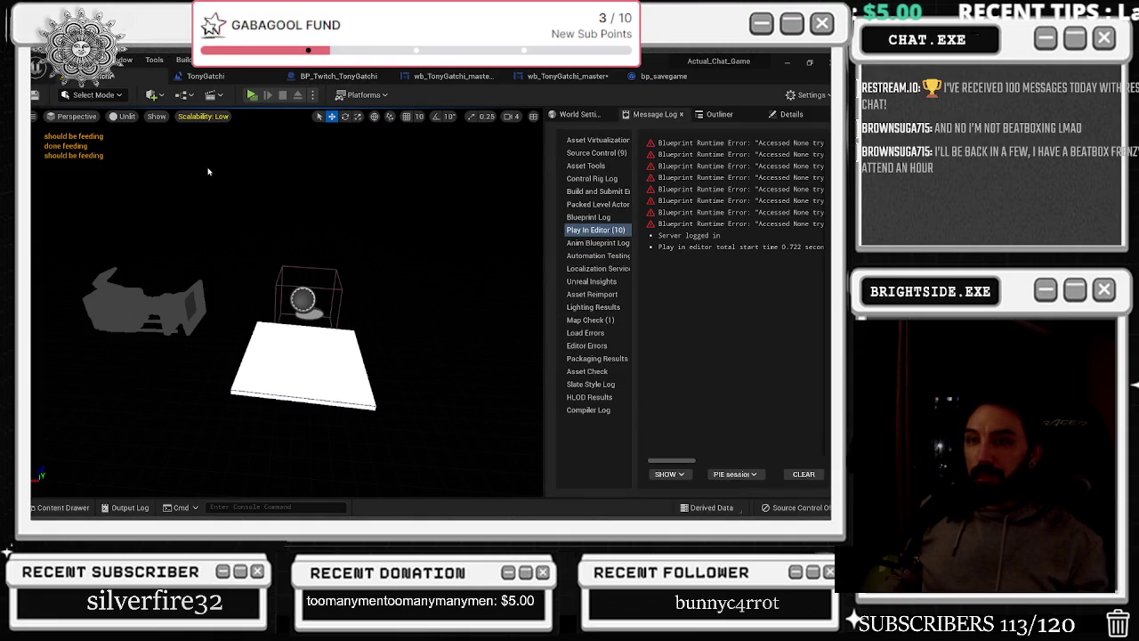
Stop the play test, check the save game SET nodes, and open wb_TonyGatchi_master_Real's Event Graph
key(Escape)
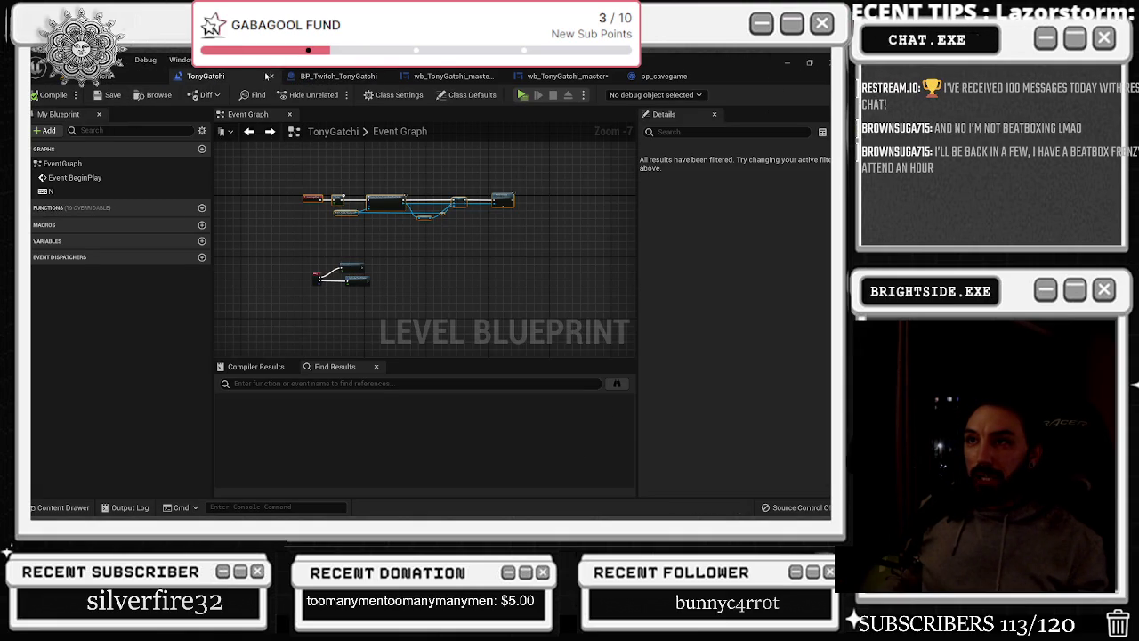
click(337, 77)
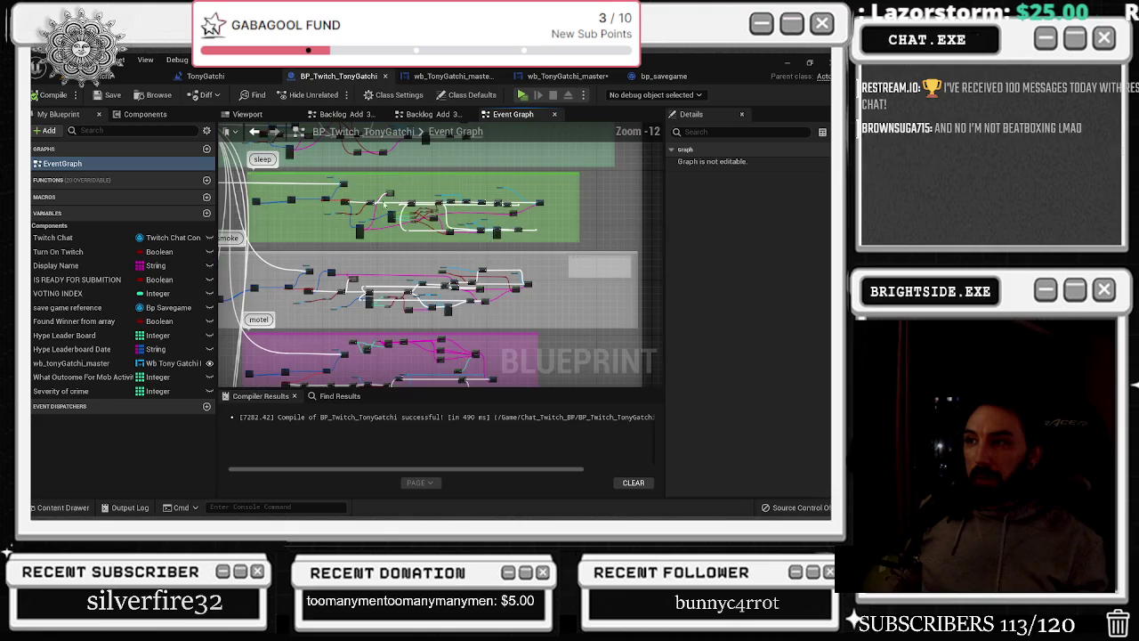
scroll(396, 202, up, 13)
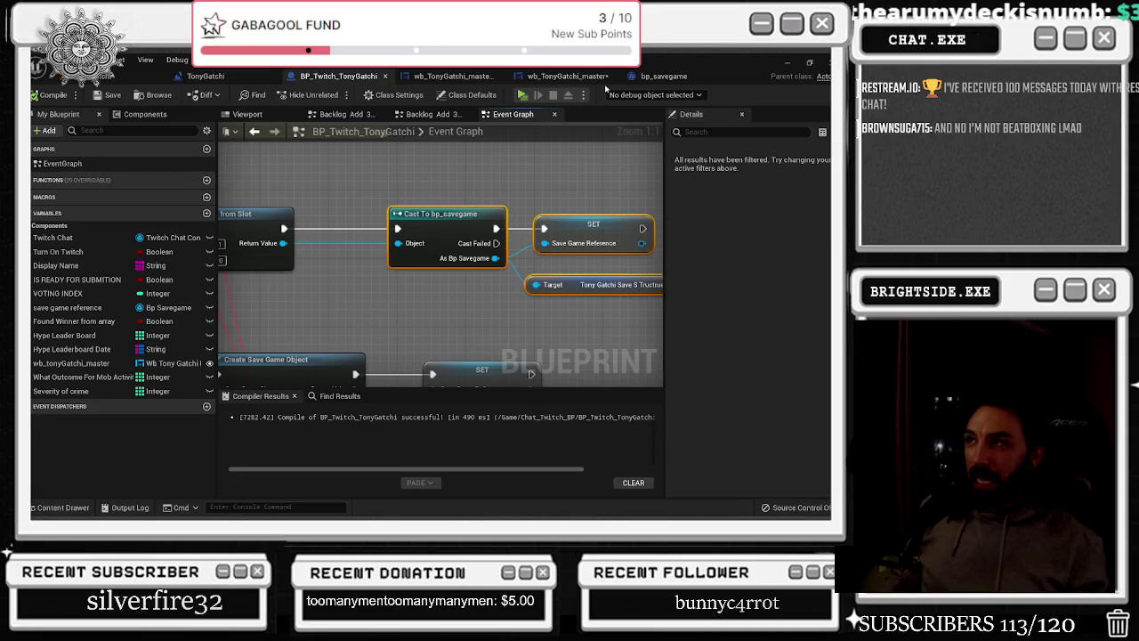
drag(597, 174, 367, 191)
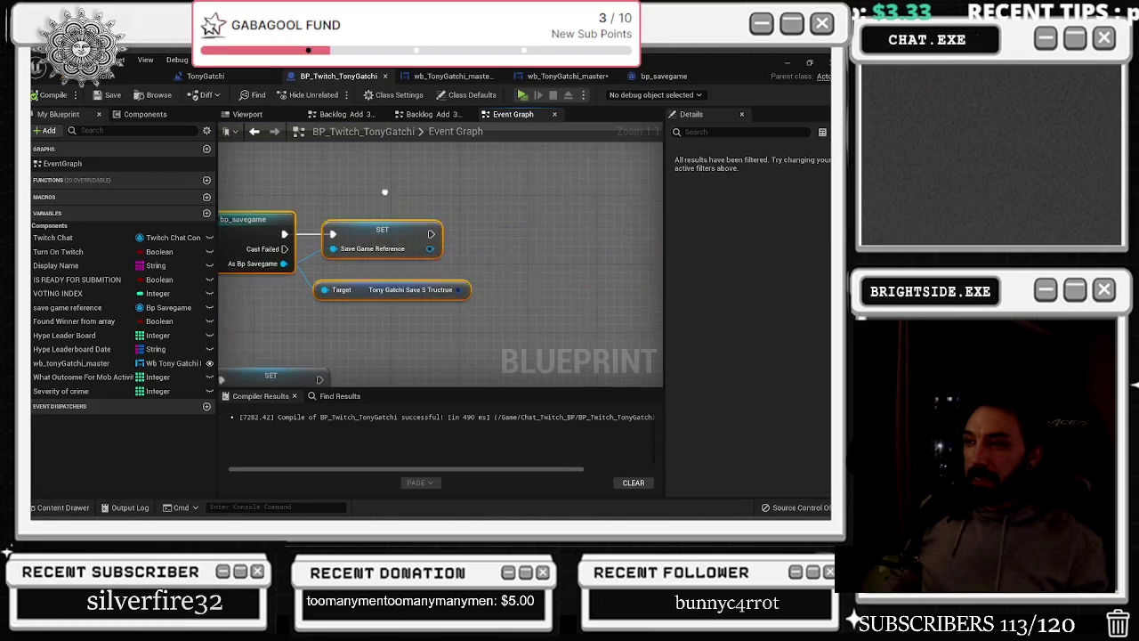
click(460, 74)
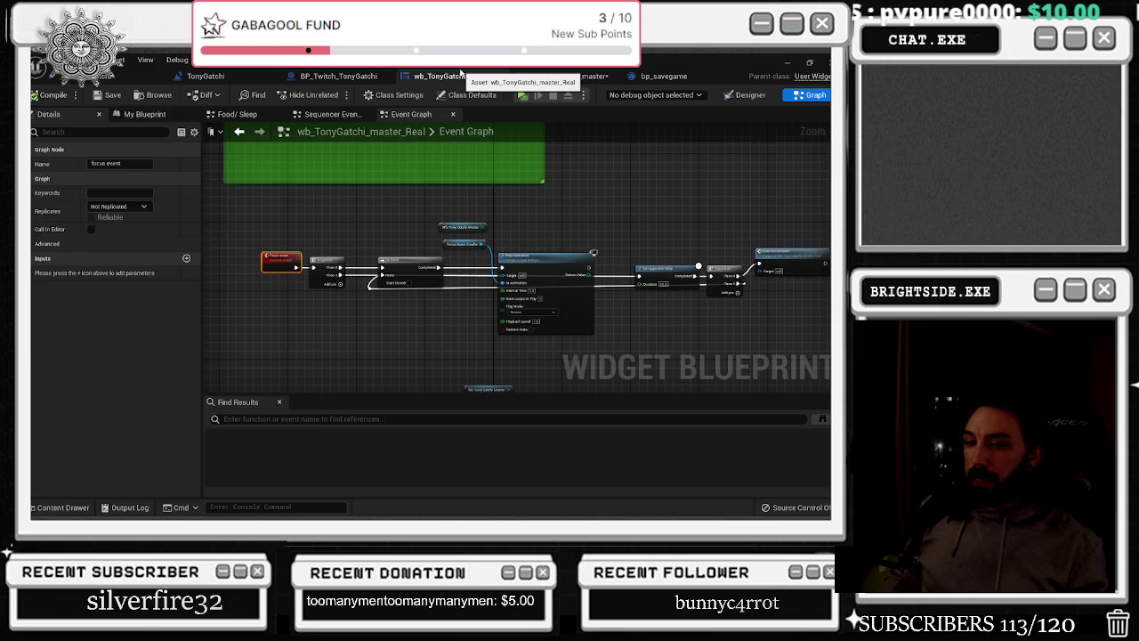
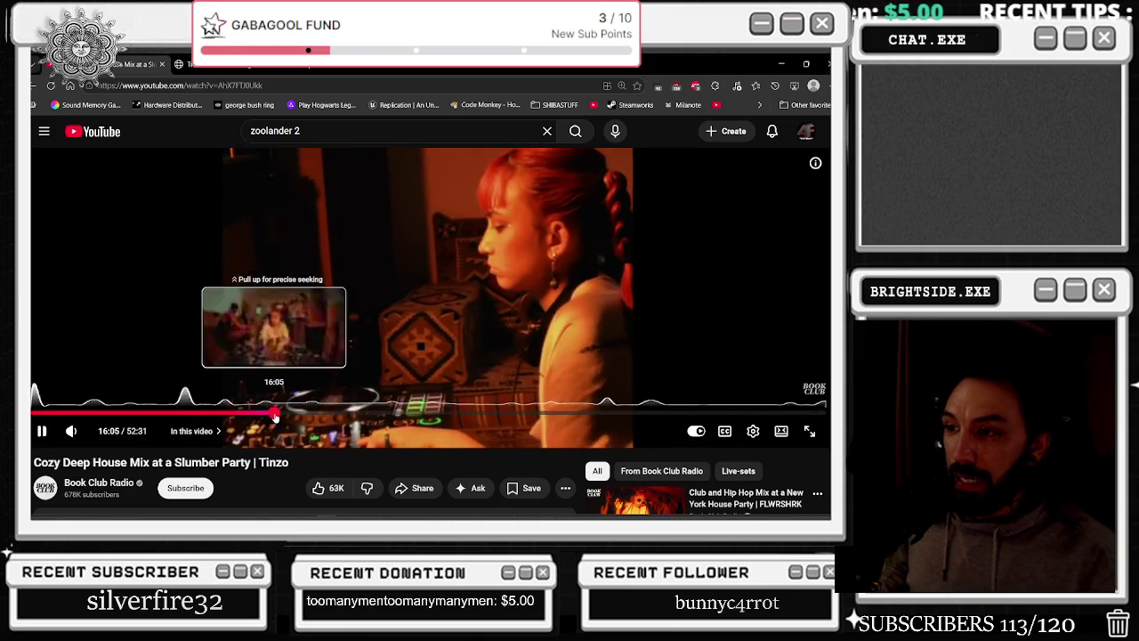
Skip the Cozy Deep House Mix to about 16 minutes, read its comments, and start a new YouTube search
click(274, 413)
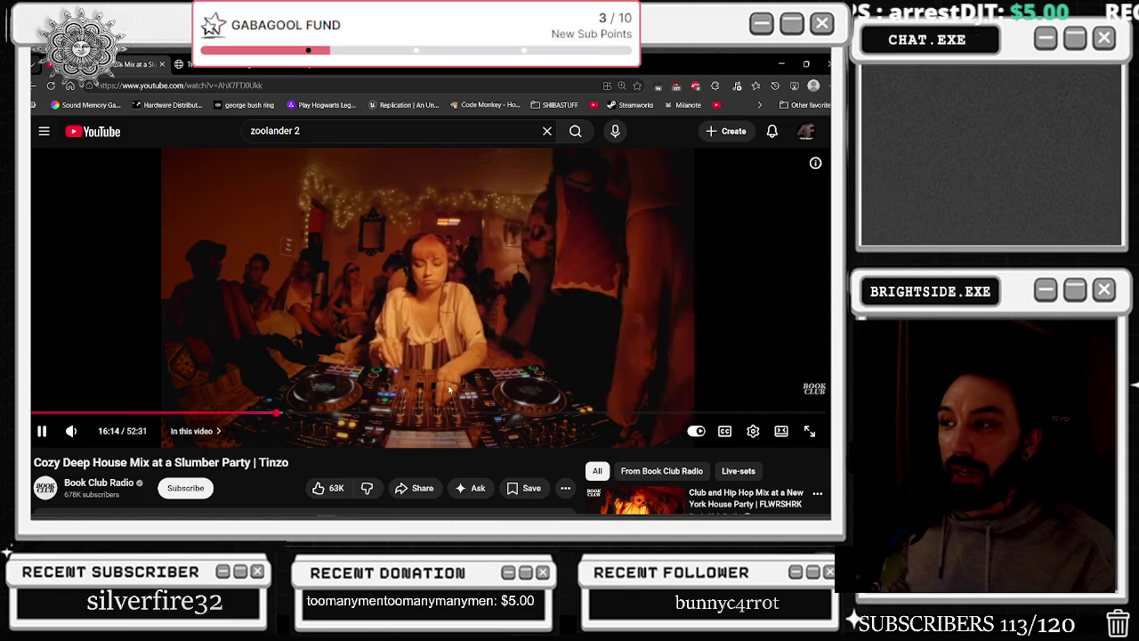
scroll(450, 384, down, 5)
scroll(449, 377, down, 3)
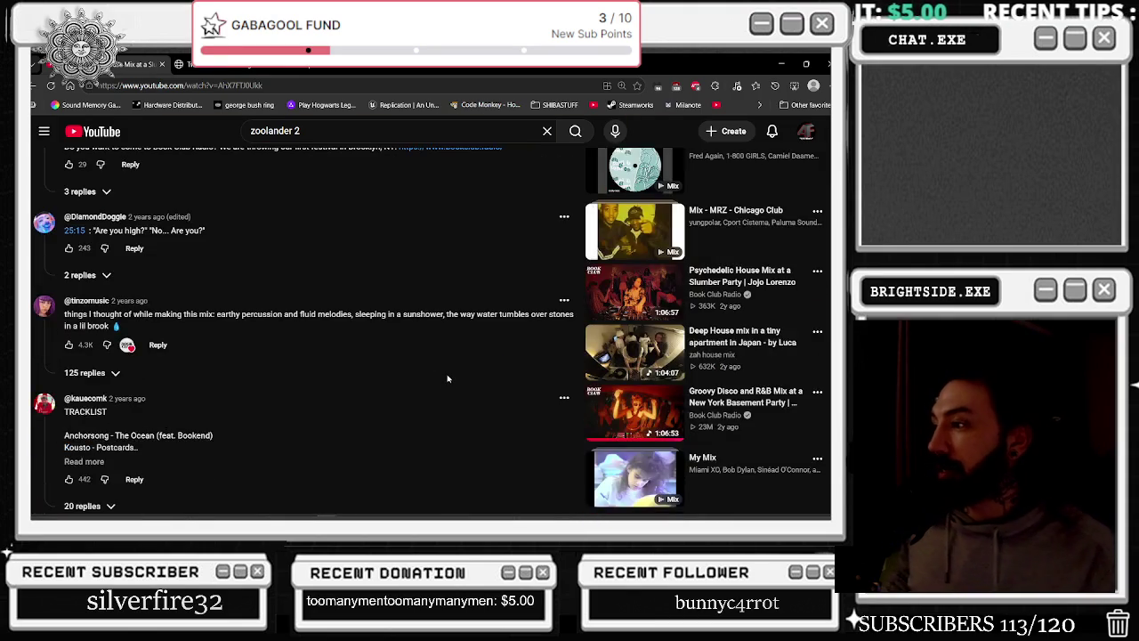
scroll(448, 377, down, 3)
scroll(445, 374, down, 3)
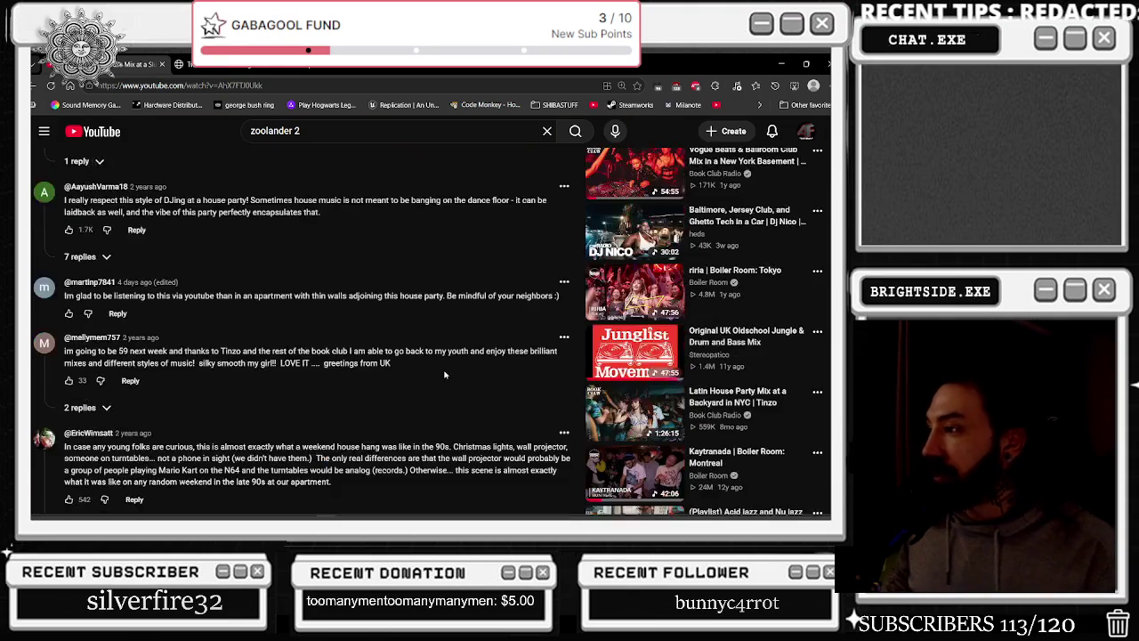
click(267, 130)
Search 'rezz deadmau5', play the REZZMAU5 WE1 Tomorrowland 2024 set, and minimize the browser
text(RE)
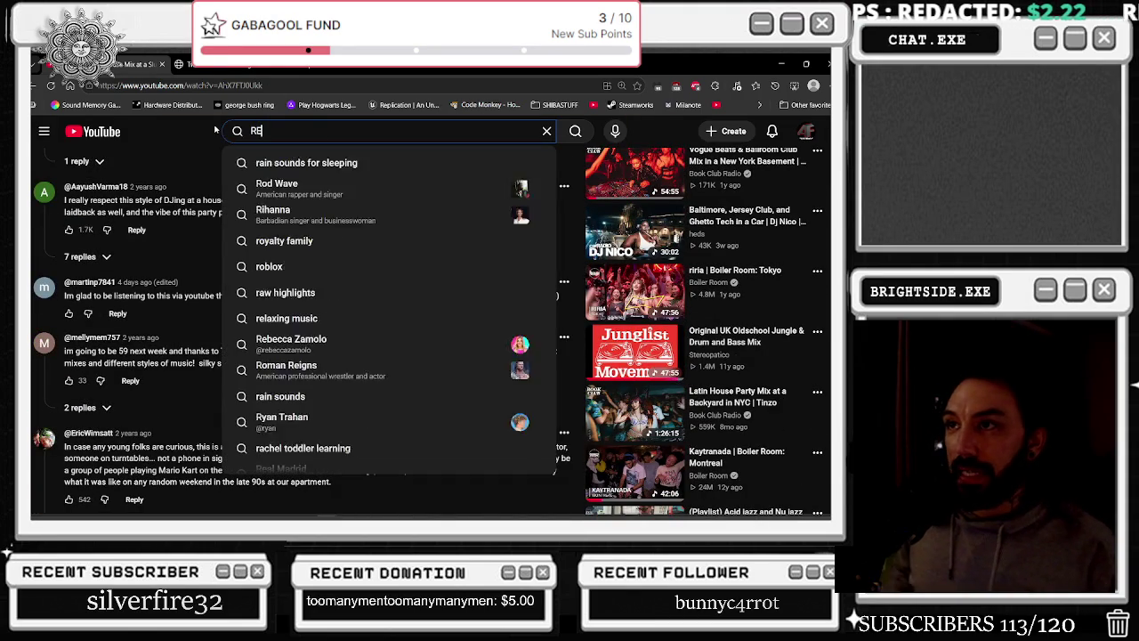
text(ZZ DEAD)
key(Down)
key(Return)
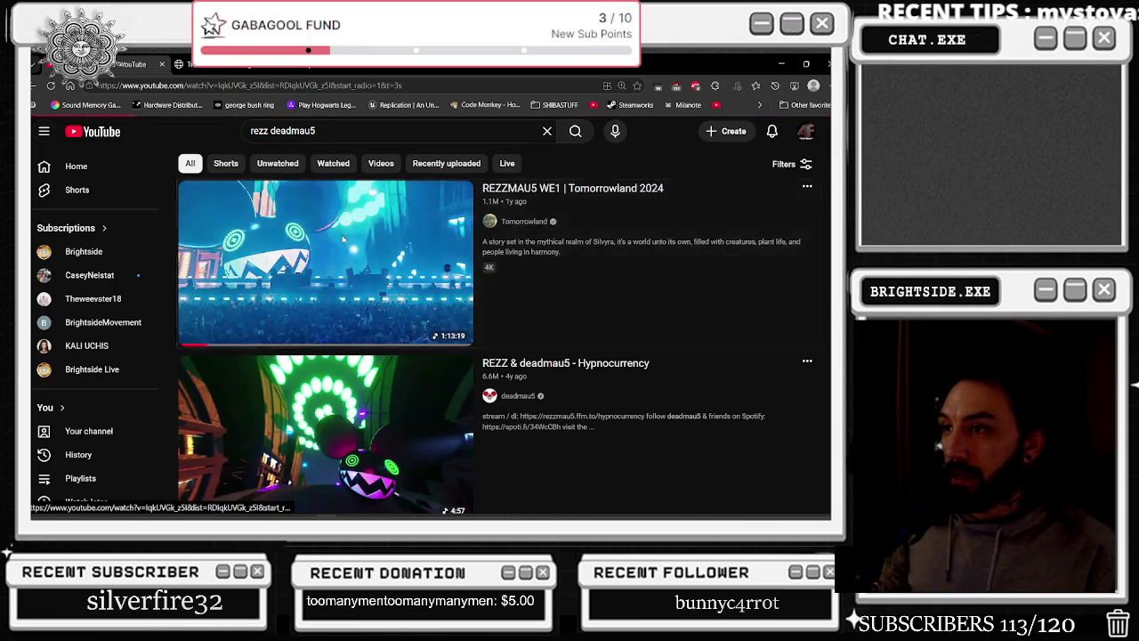
click(325, 227)
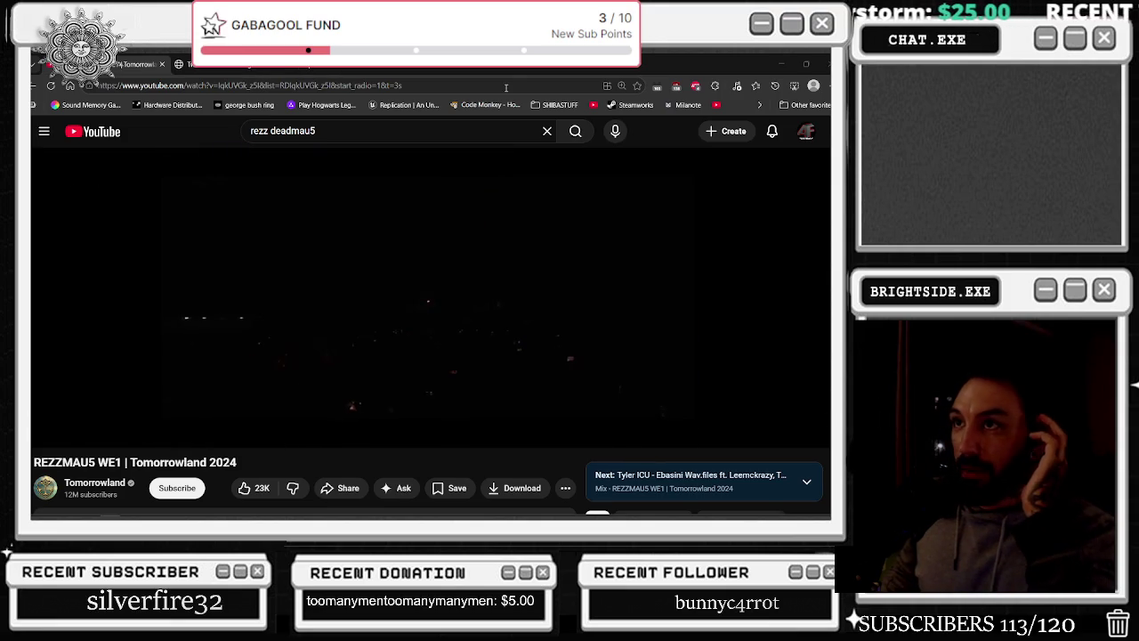
click(779, 65)
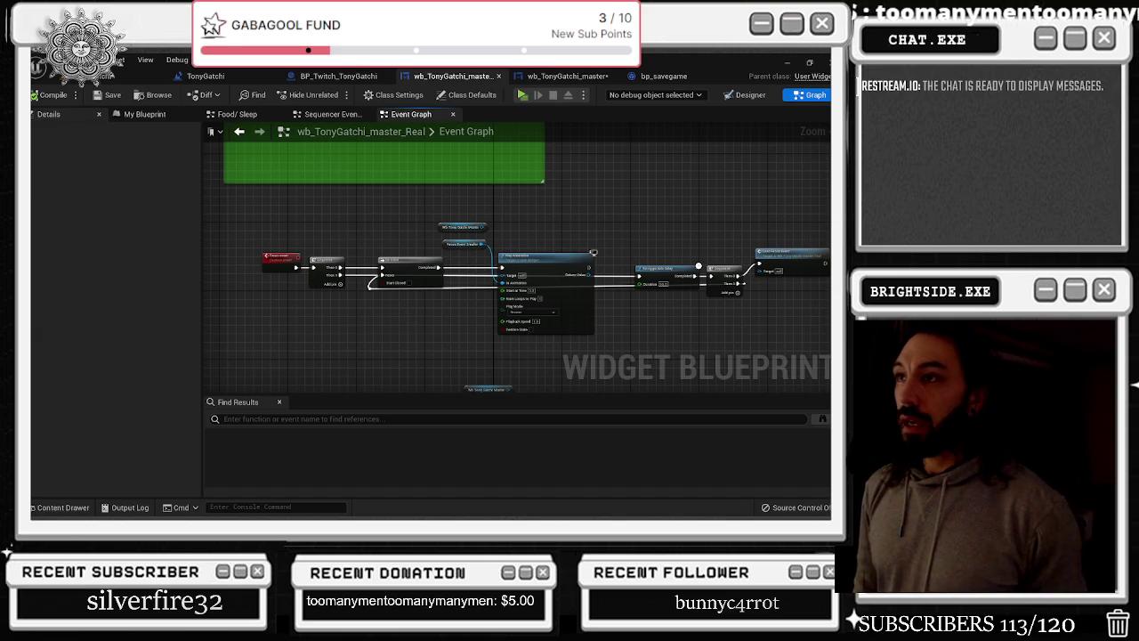
Zoom out of the widget graph and switch to the BP_Twitch_TonyGatchi blueprint
scroll(414, 249, down, 3)
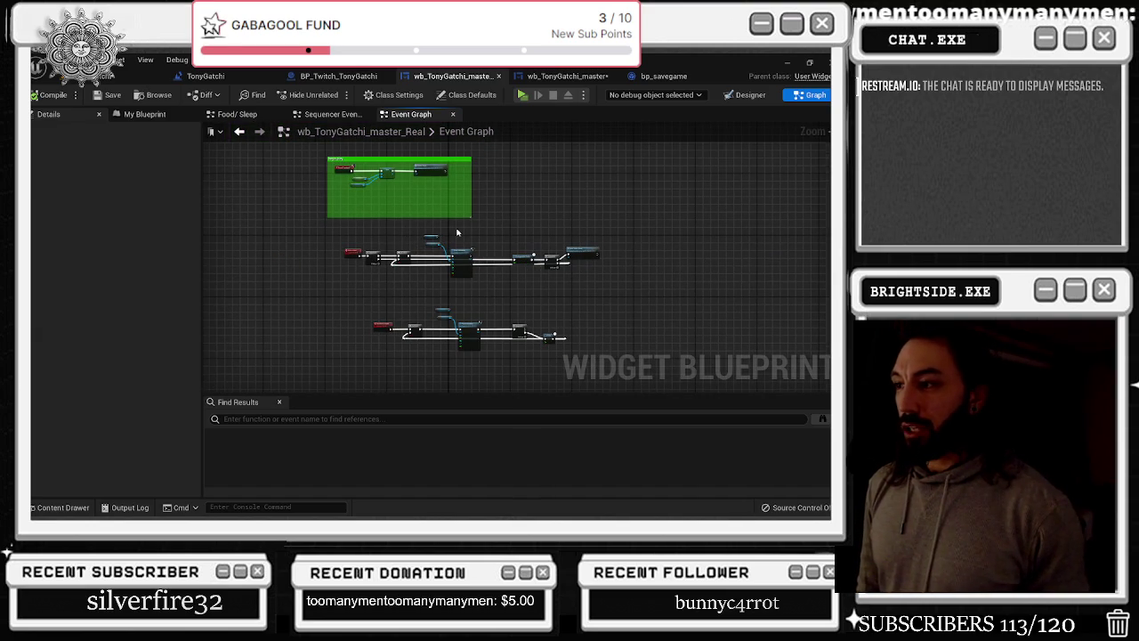
drag(436, 234, 377, 239)
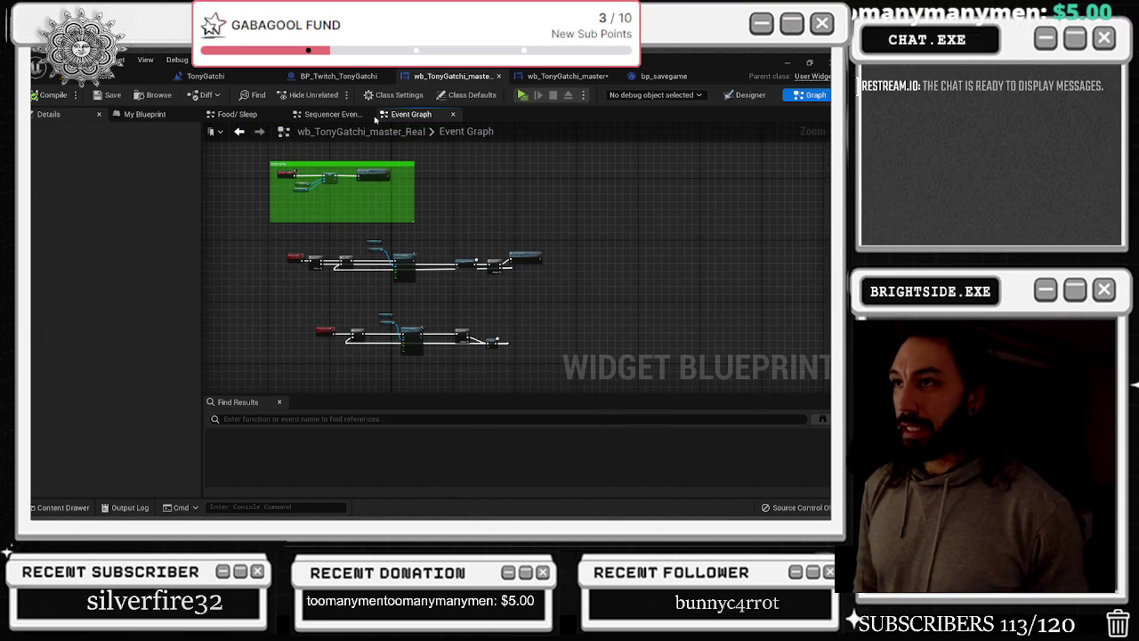
click(337, 76)
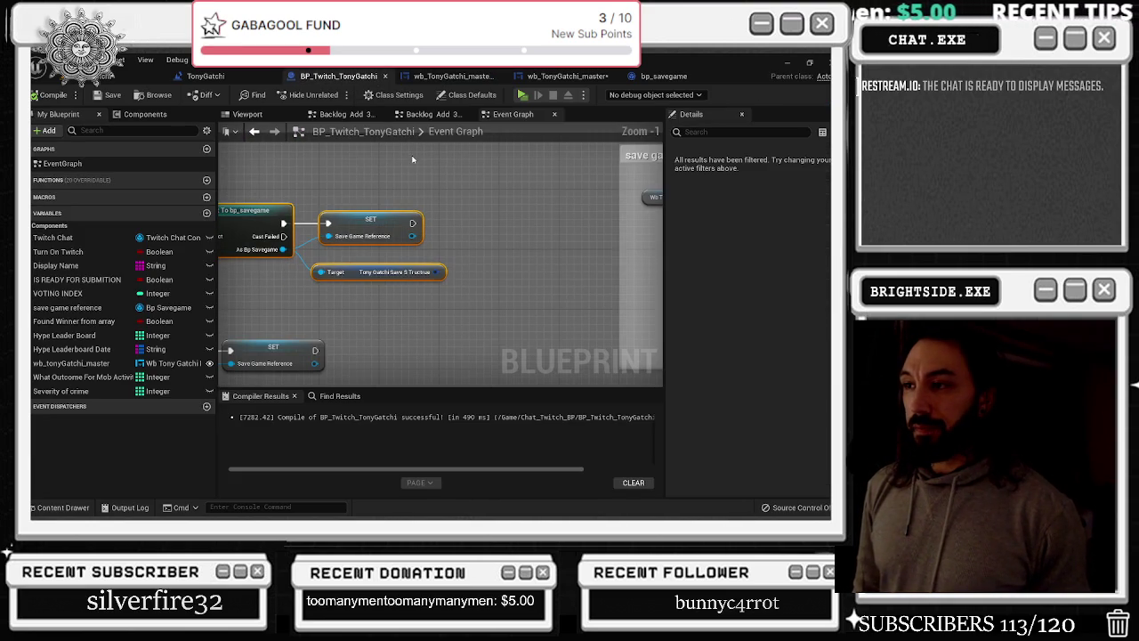
Jump to the save game comment group, then switch to the TonyGatchi level blueprint
drag(280, 180, 394, 181)
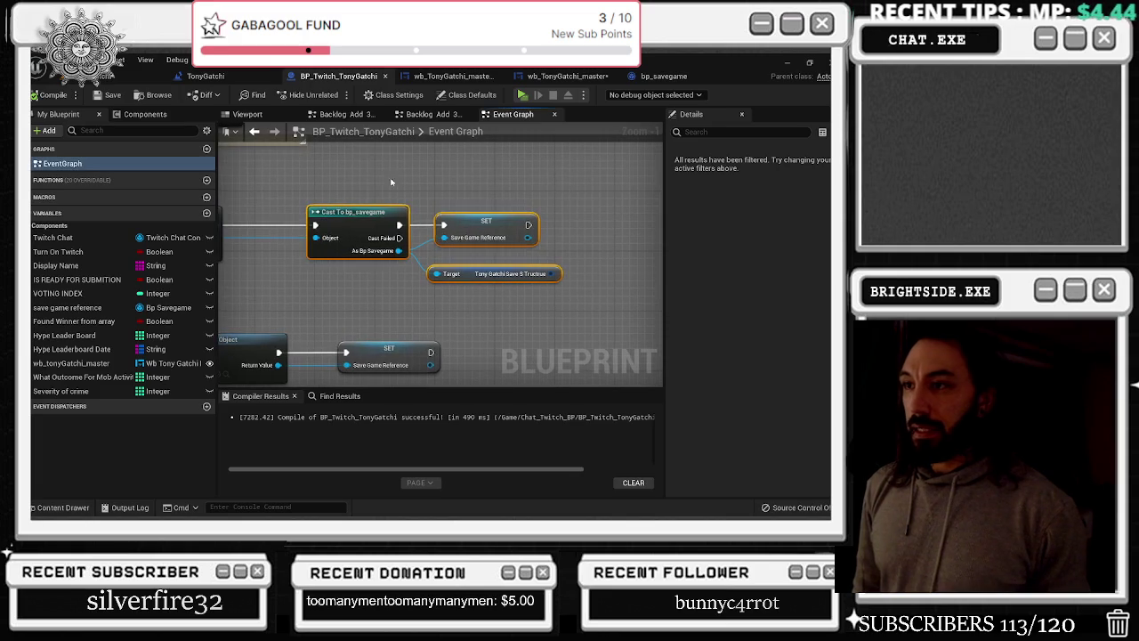
scroll(514, 232, down, 2)
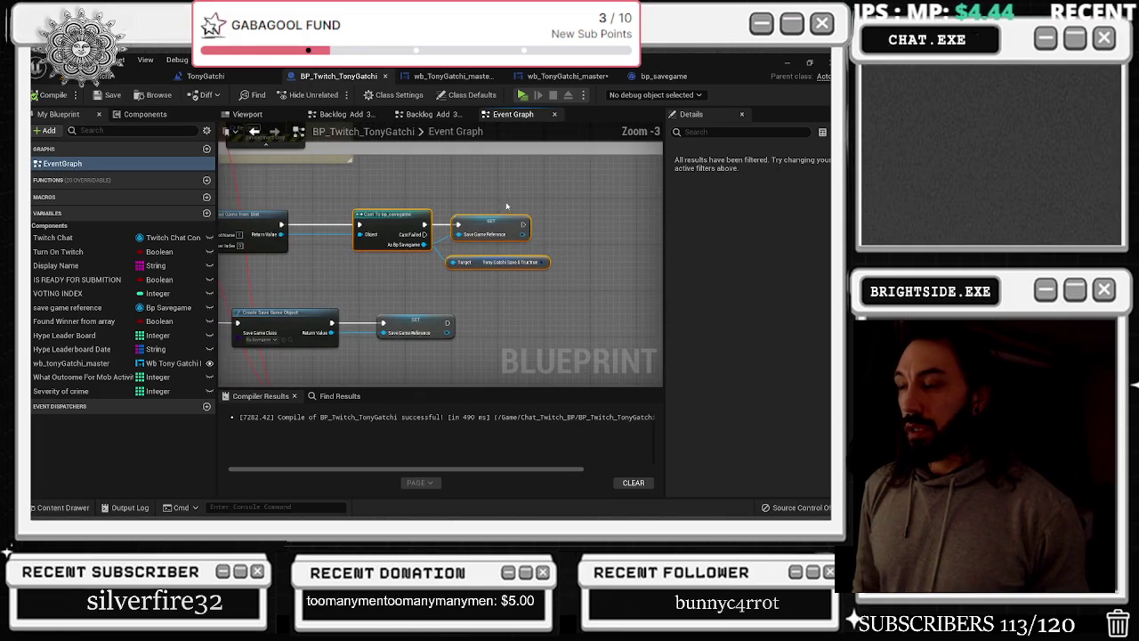
drag(493, 228, 476, 211)
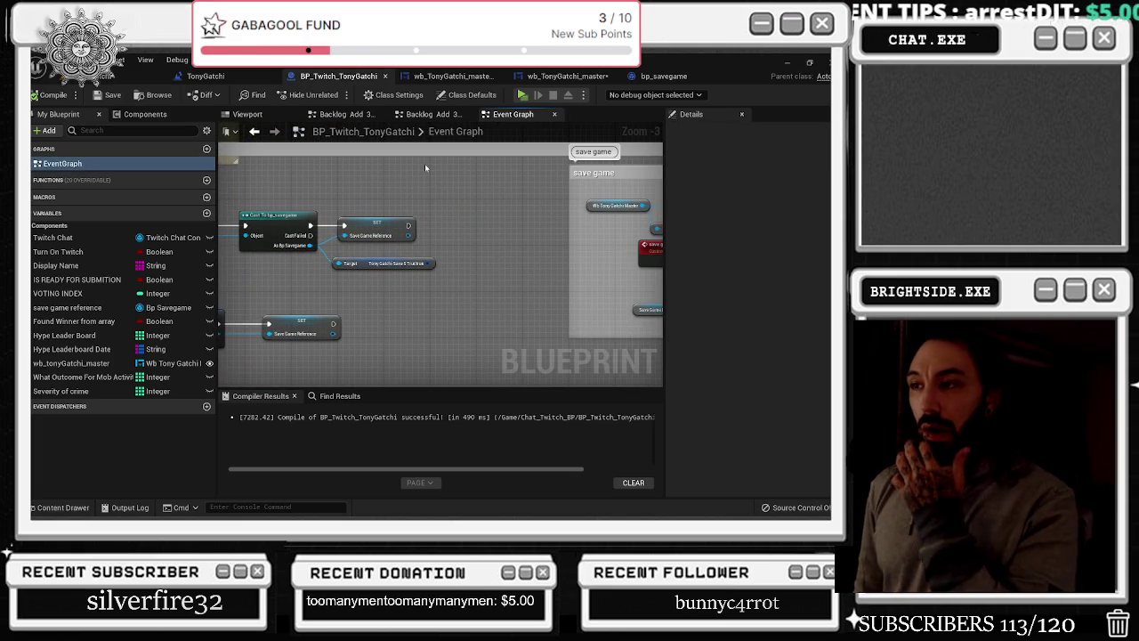
click(254, 131)
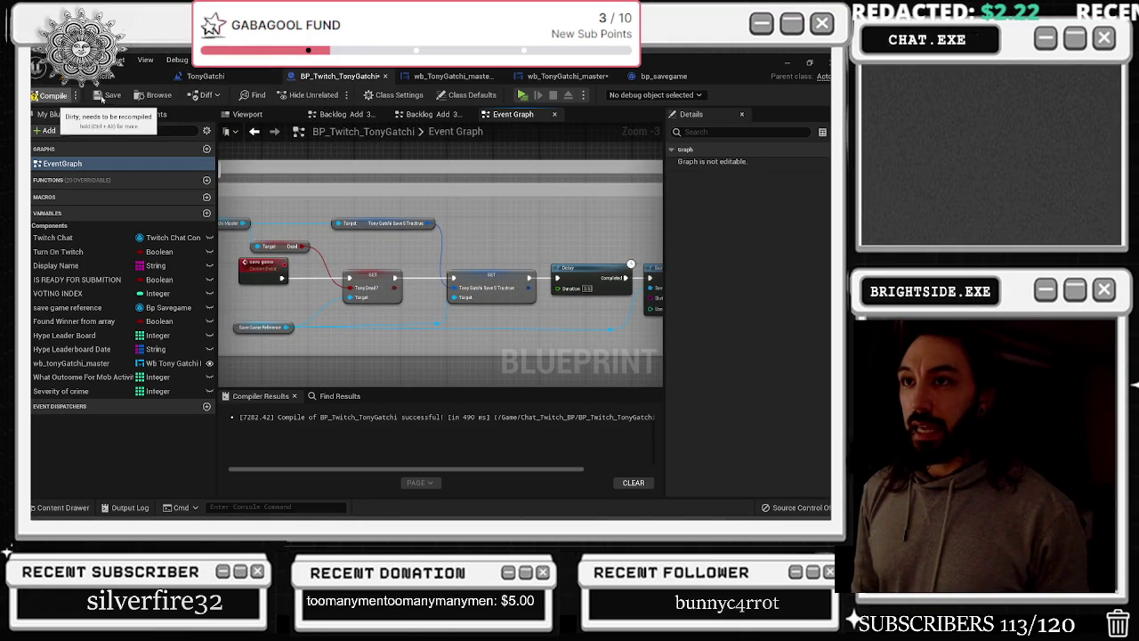
click(206, 76)
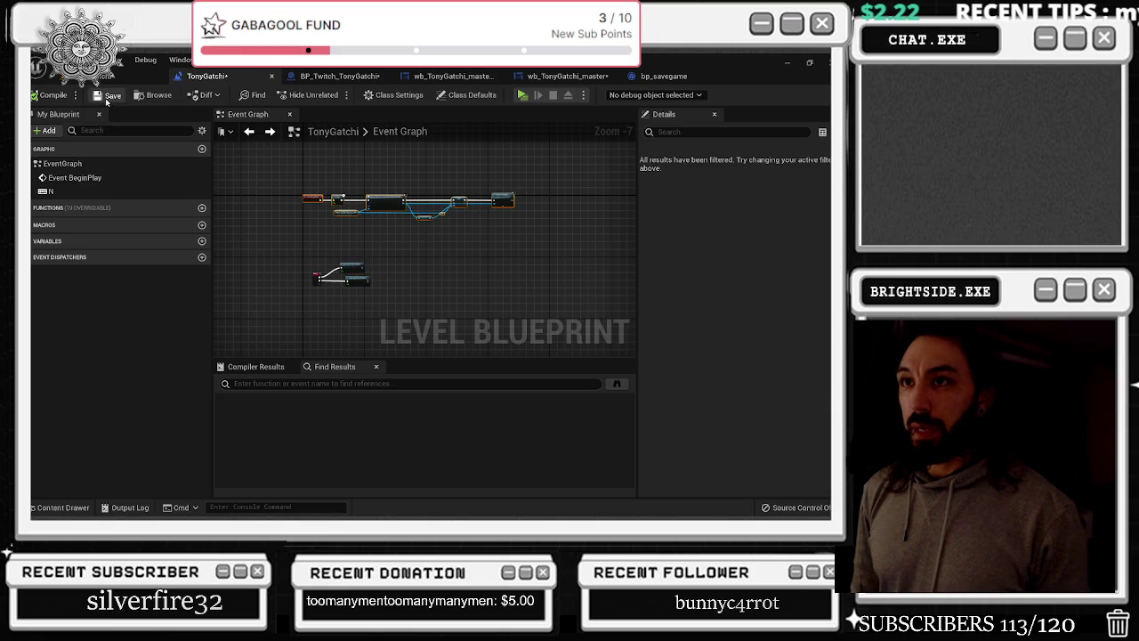
Switch to the wb_TonyGatchi_master blueprint and browse its event graphs
click(338, 76)
click(452, 75)
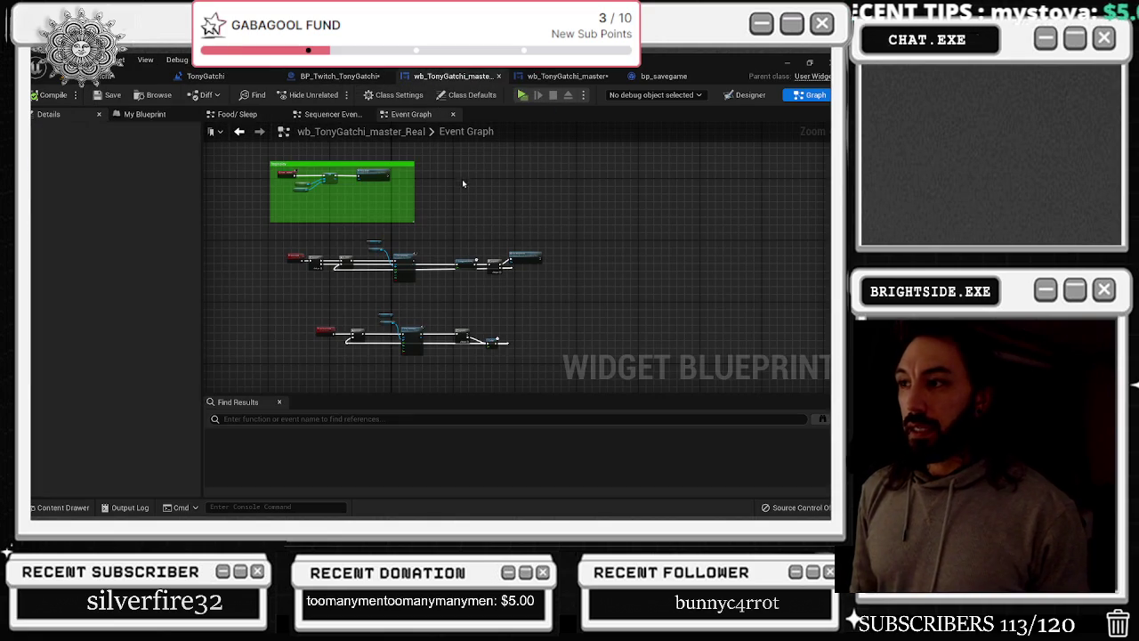
click(545, 76)
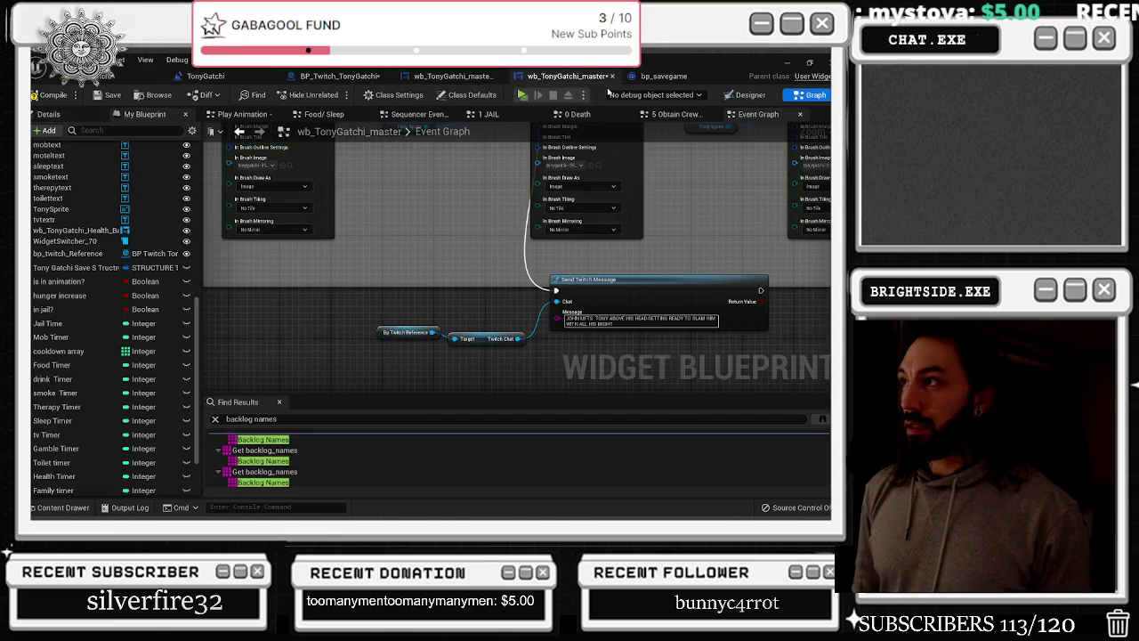
scroll(449, 336, down, 3)
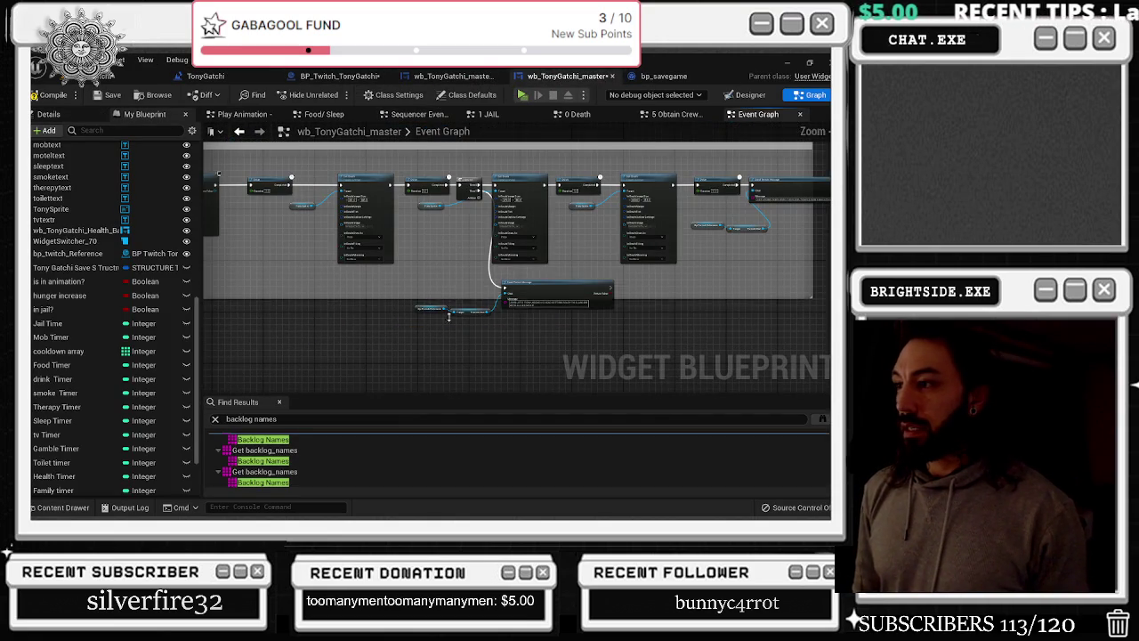
scroll(391, 246, down, 3)
drag(392, 247, 555, 285)
scroll(107, 338, down, 3)
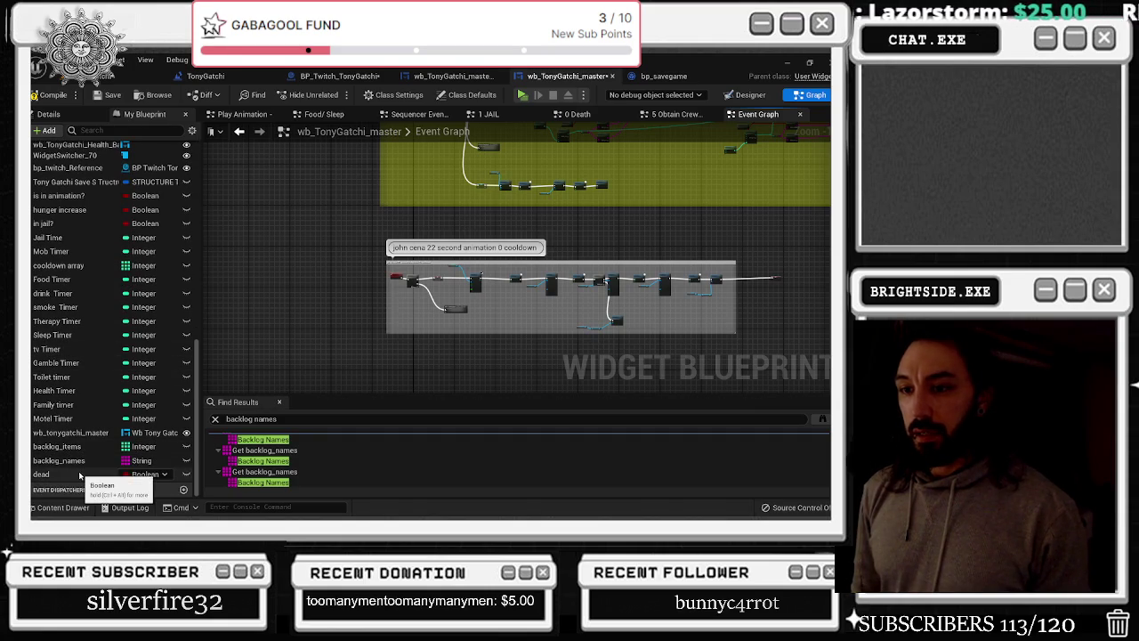
Check the dead and clockimage variables, add a new Boolean, and return to BP_Twitch_TonyGatchi
click(98, 474)
scroll(89, 401, up, 10)
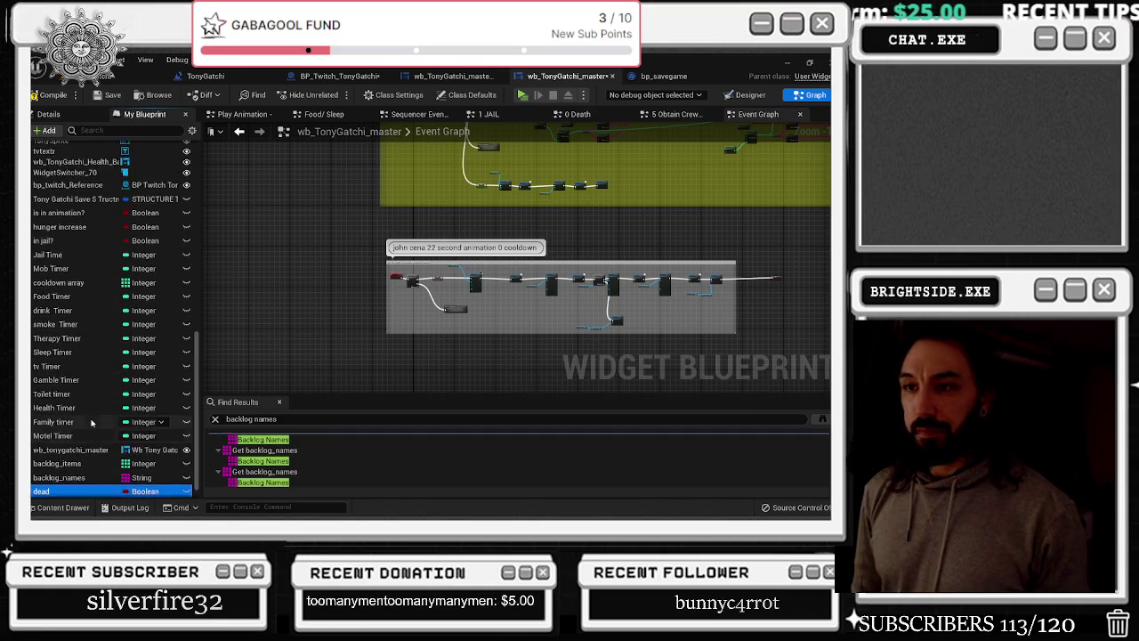
scroll(97, 403, up, 1)
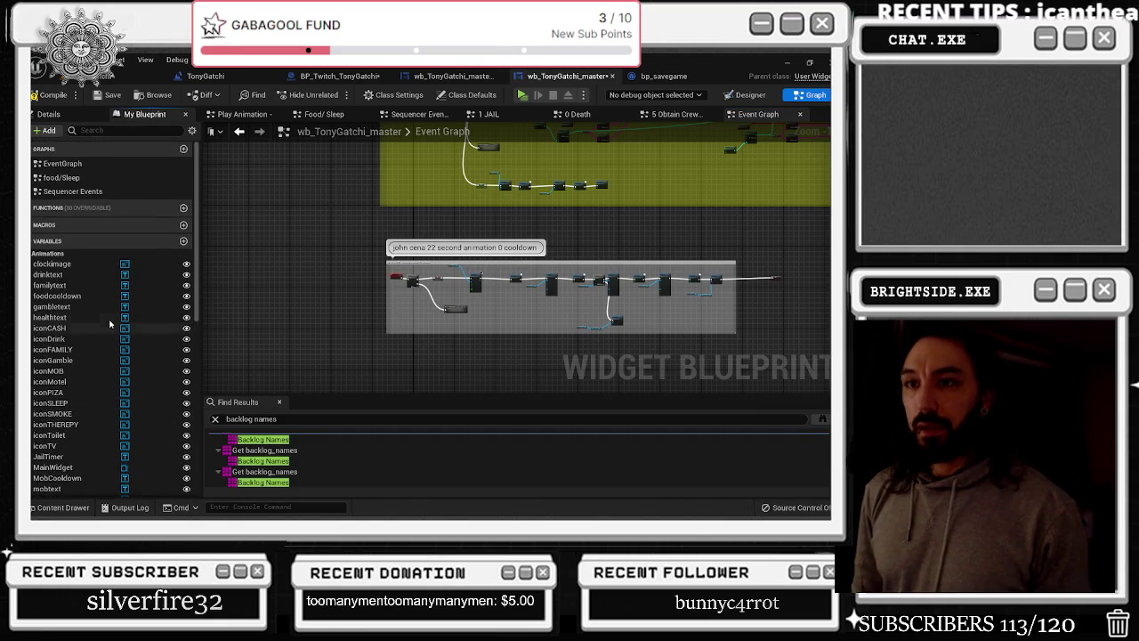
click(105, 265)
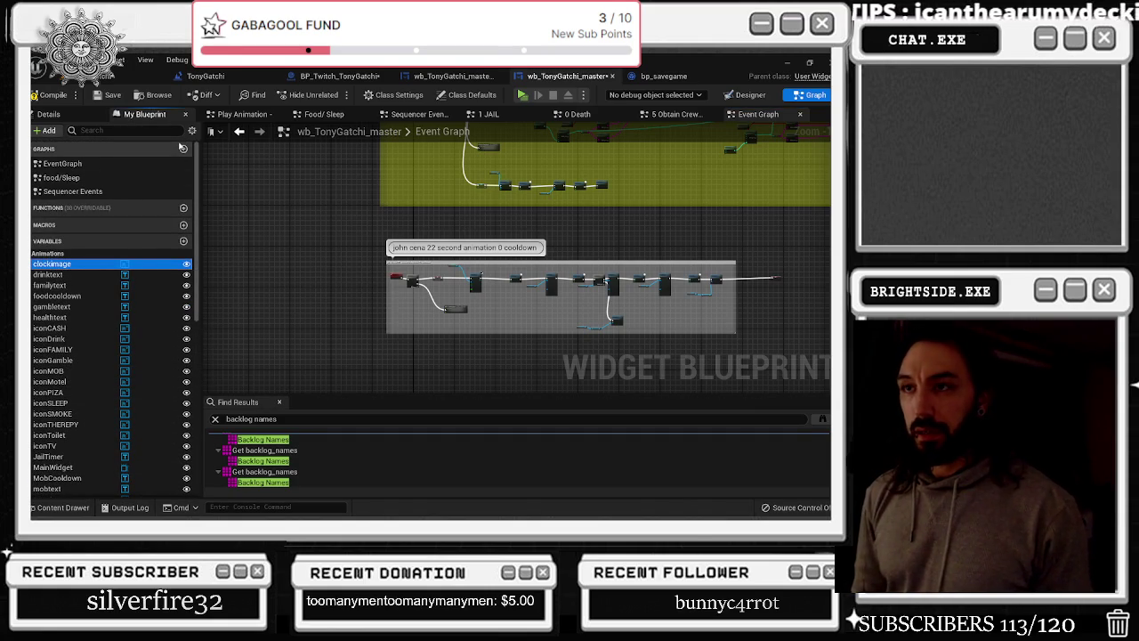
click(183, 241)
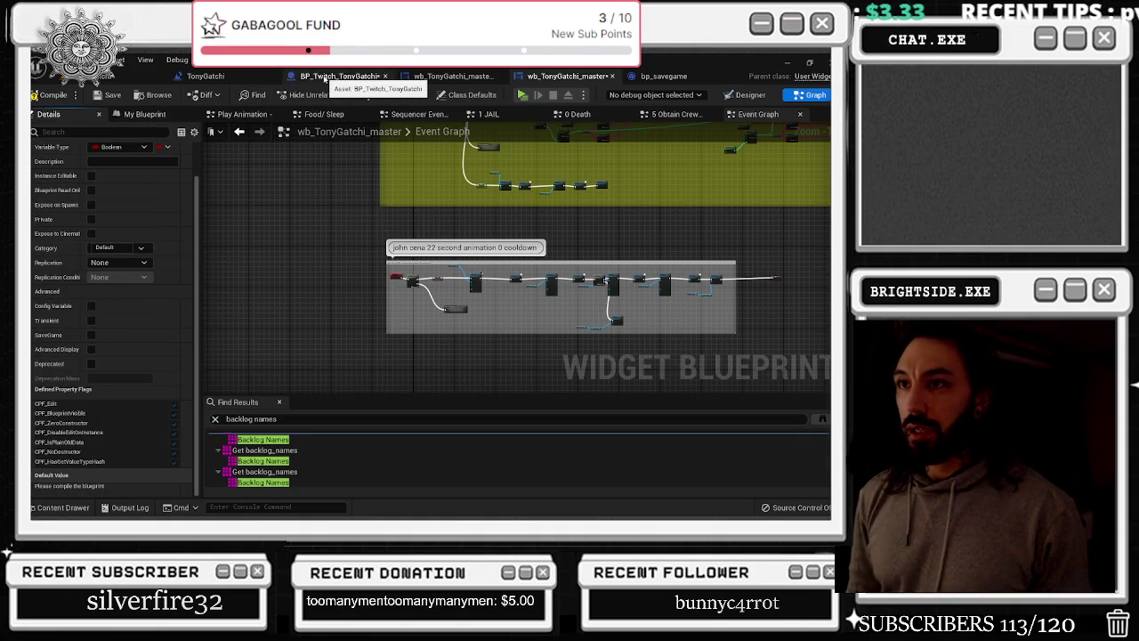
click(322, 78)
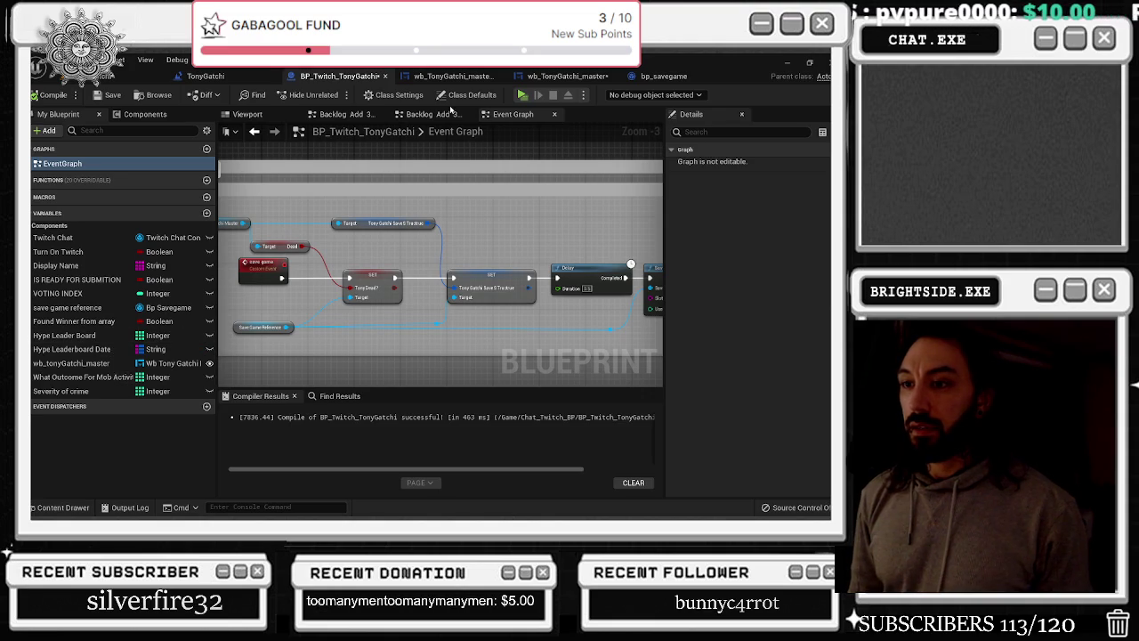
Inspect the S_Leaderboard_Tonygatchi variable in the bp_savegame blueprint
click(449, 77)
click(648, 77)
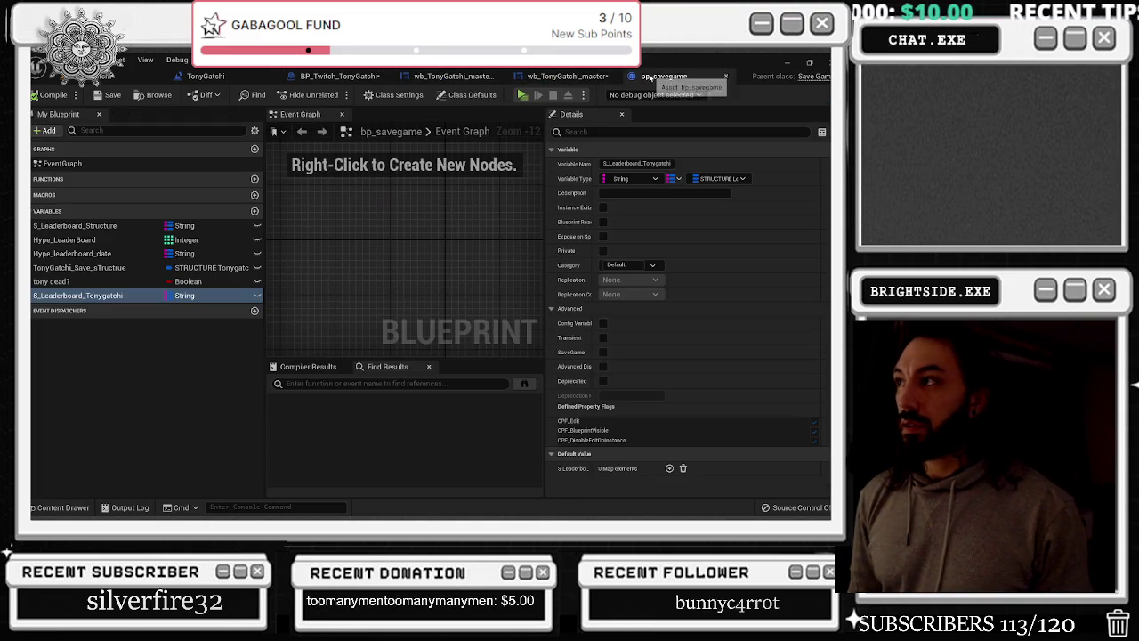
click(178, 295)
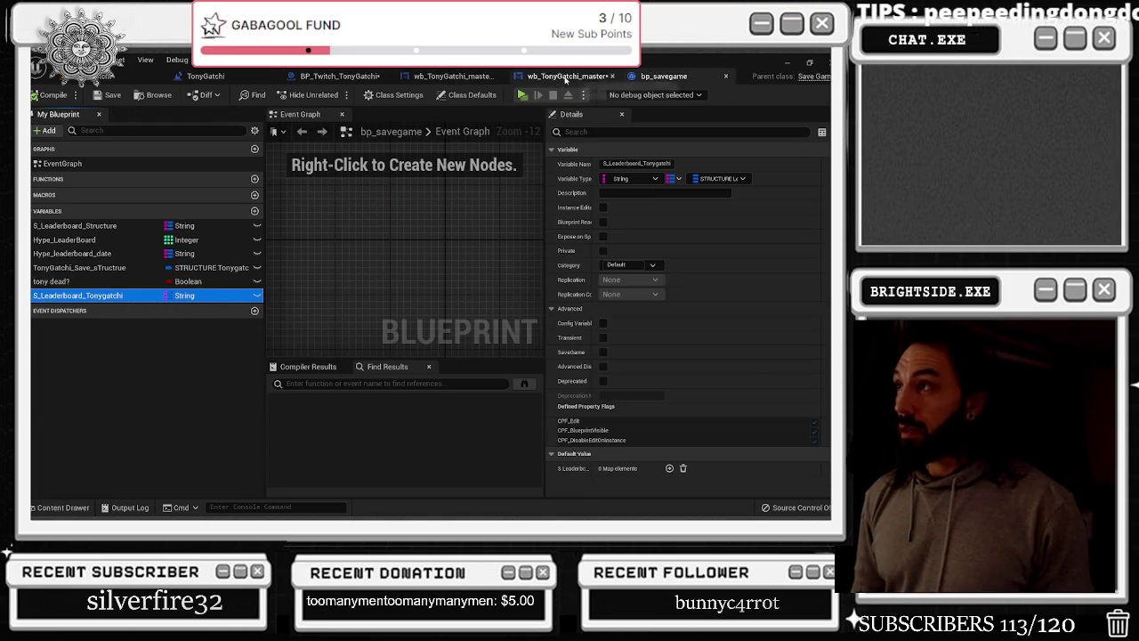
Delete the leftover NewVar_0 Boolean from wb_TonyGatchi_master's variable list
click(567, 77)
click(138, 115)
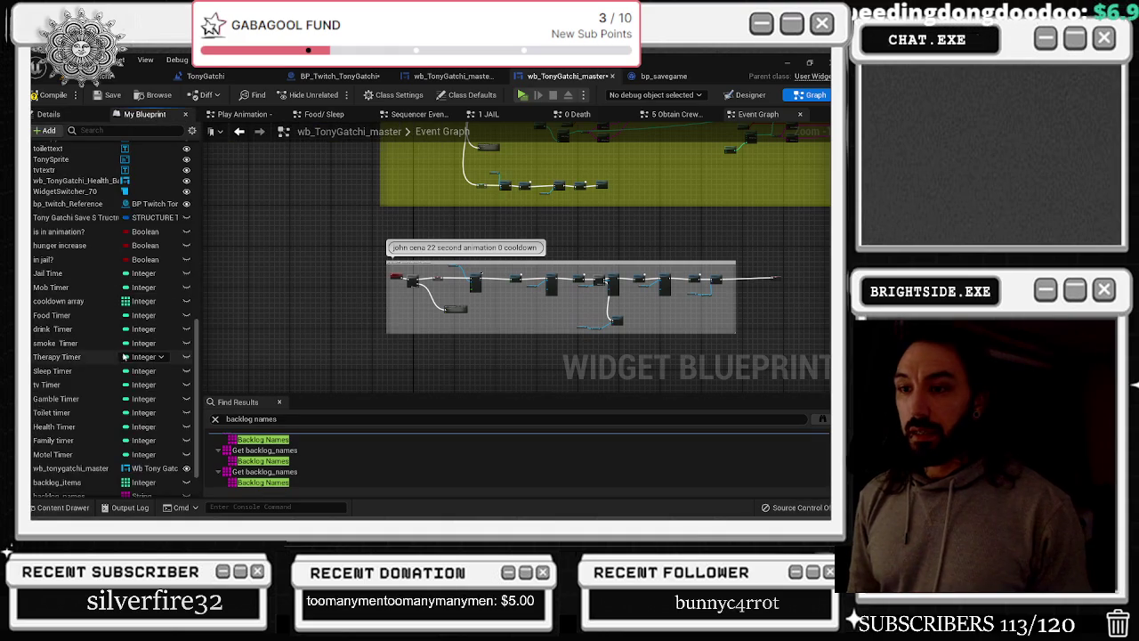
click(75, 474)
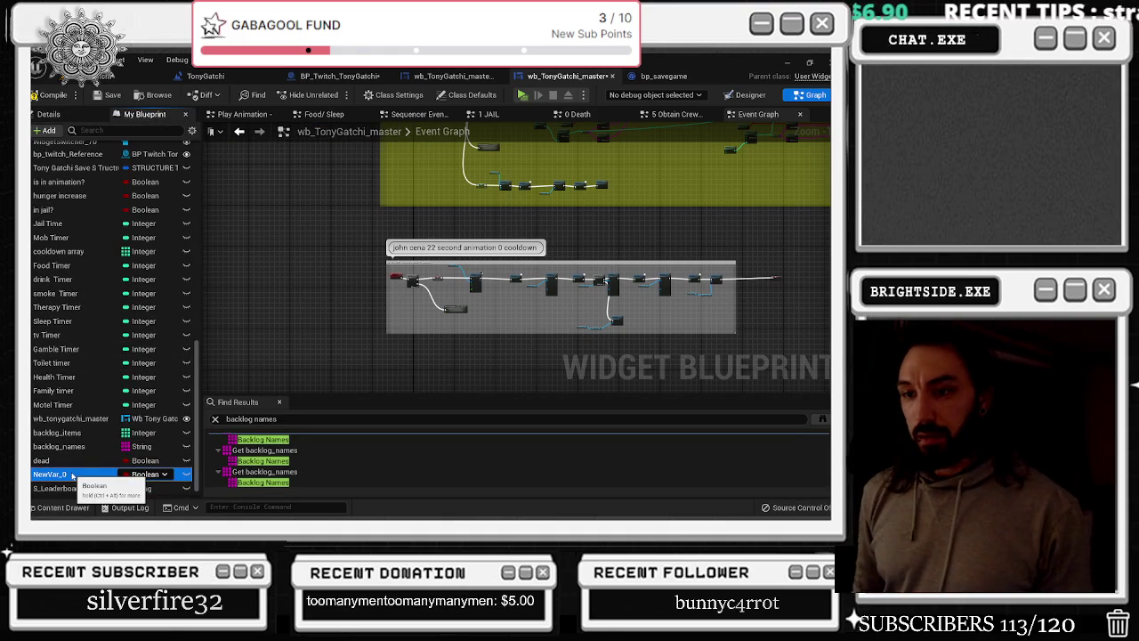
key(Delete)
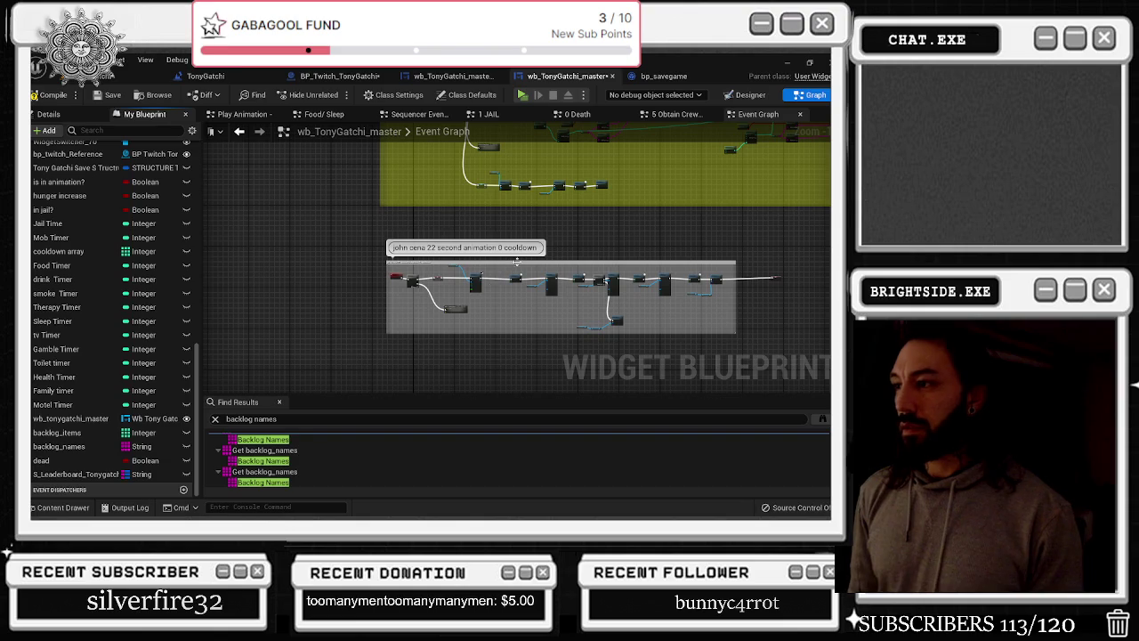
Widen the john cena comment box so it encloses its node chain
mouse_move(522, 220)
mouse_down()
mouse_move(436, 256)
mouse_move(440, 245)
mouse_up()
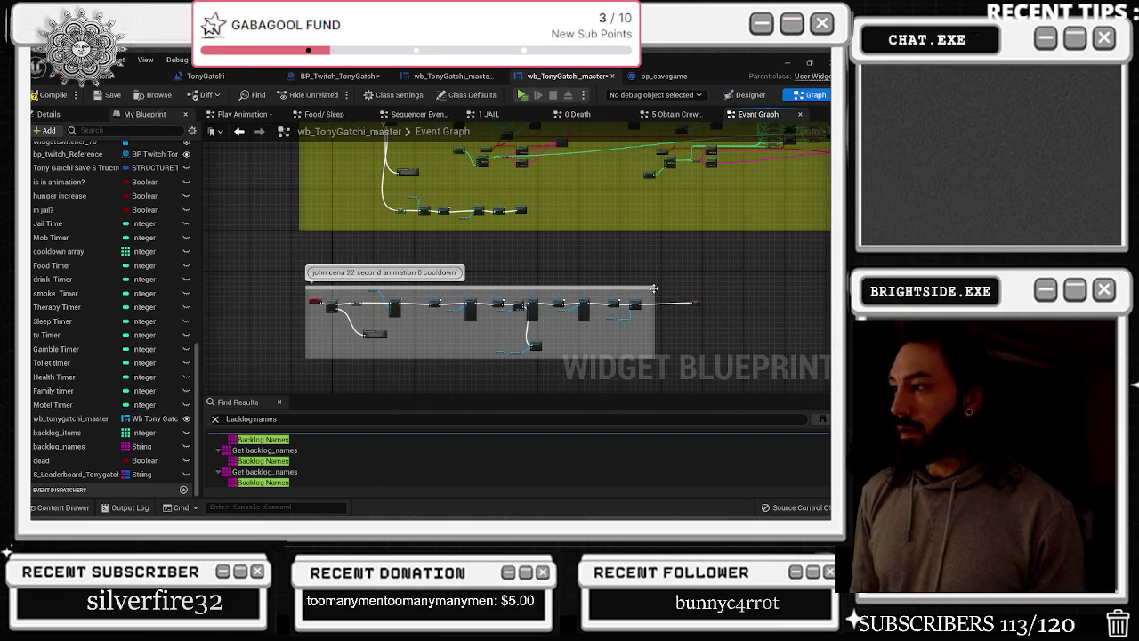
drag(654, 290, 729, 292)
mouse_move(647, 270)
mouse_down()
mouse_move(749, 255)
mouse_move(685, 344)
mouse_up()
drag(542, 331, 501, 313)
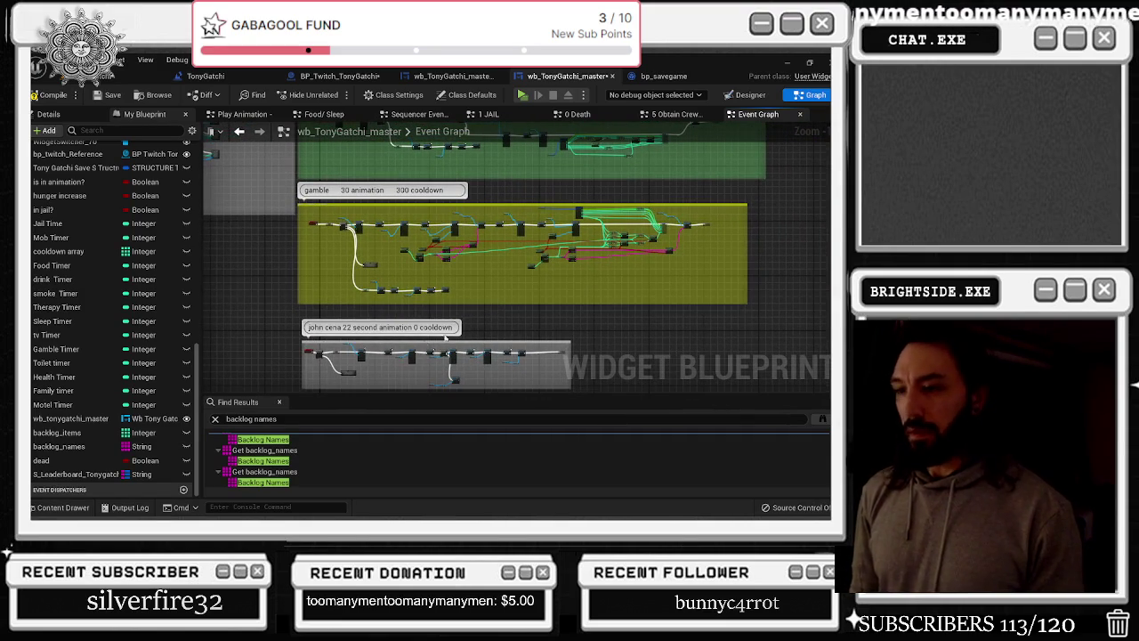
Bring the green begin play comment box into the centre of the view
click(98, 475)
mouse_move(98, 475)
mouse_down()
mouse_move(354, 374)
mouse_move(423, 390)
mouse_move(392, 384)
mouse_up()
scroll(446, 217, up, 4)
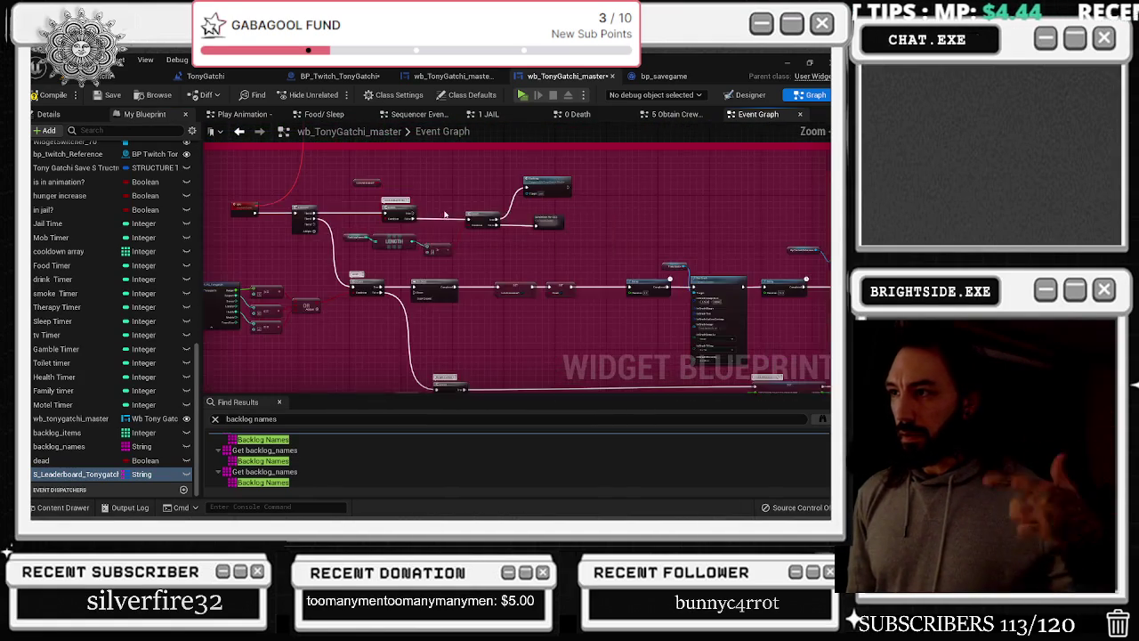
scroll(447, 216, down, 5)
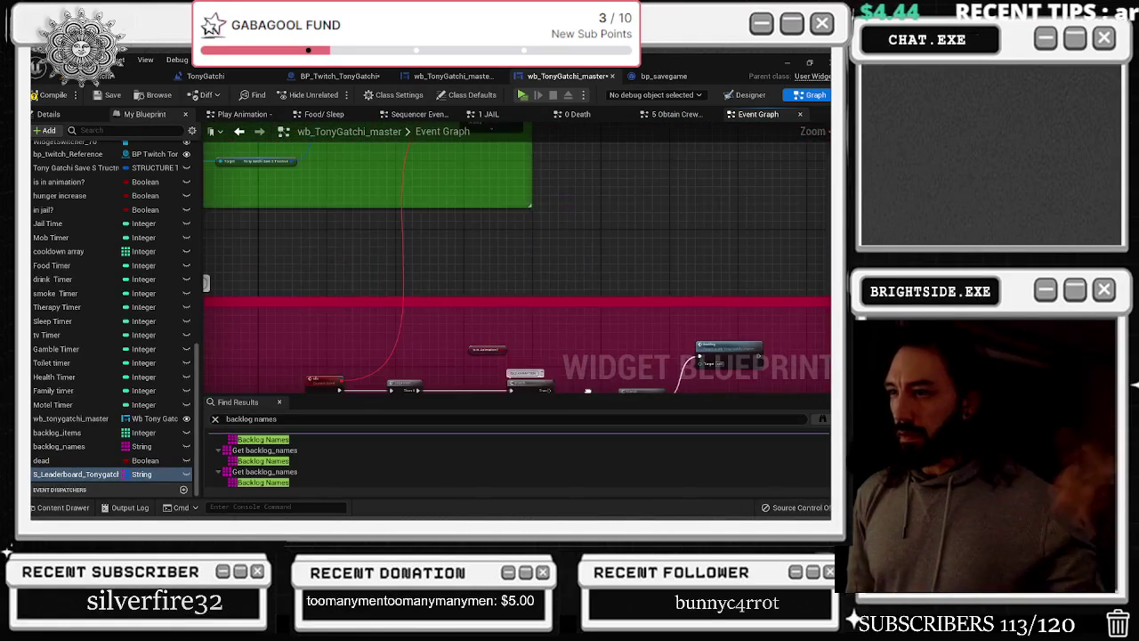
drag(445, 178, 461, 311)
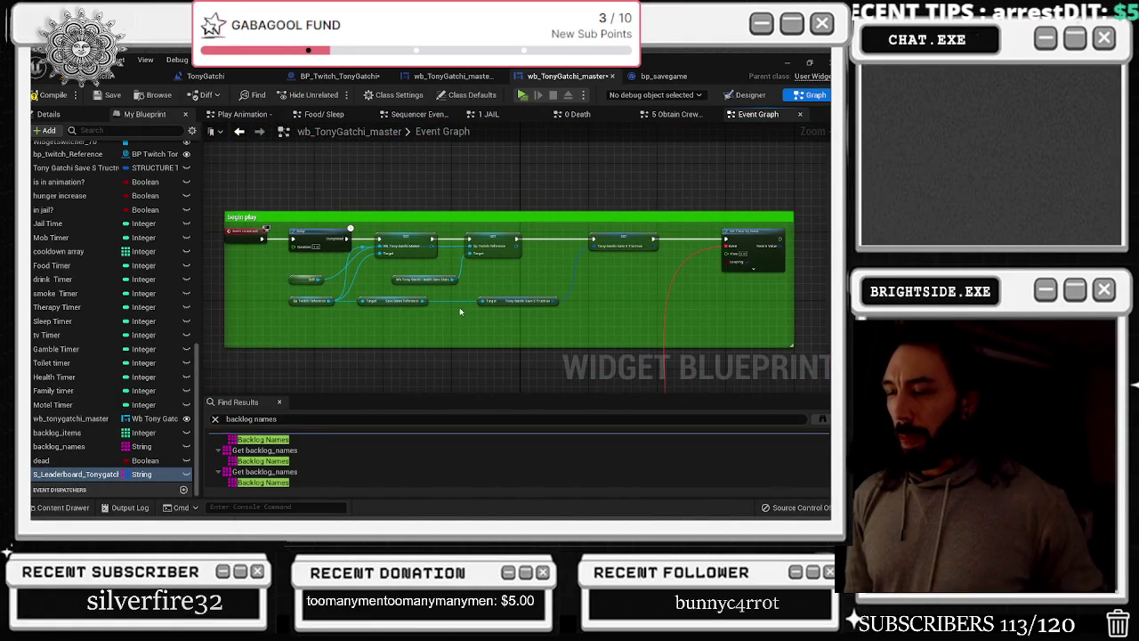
Shift the save-structure SET node left and insert a SET S_Leaderboard_Tonygatchi node before Set Timer by Event
scroll(461, 311, up, 2)
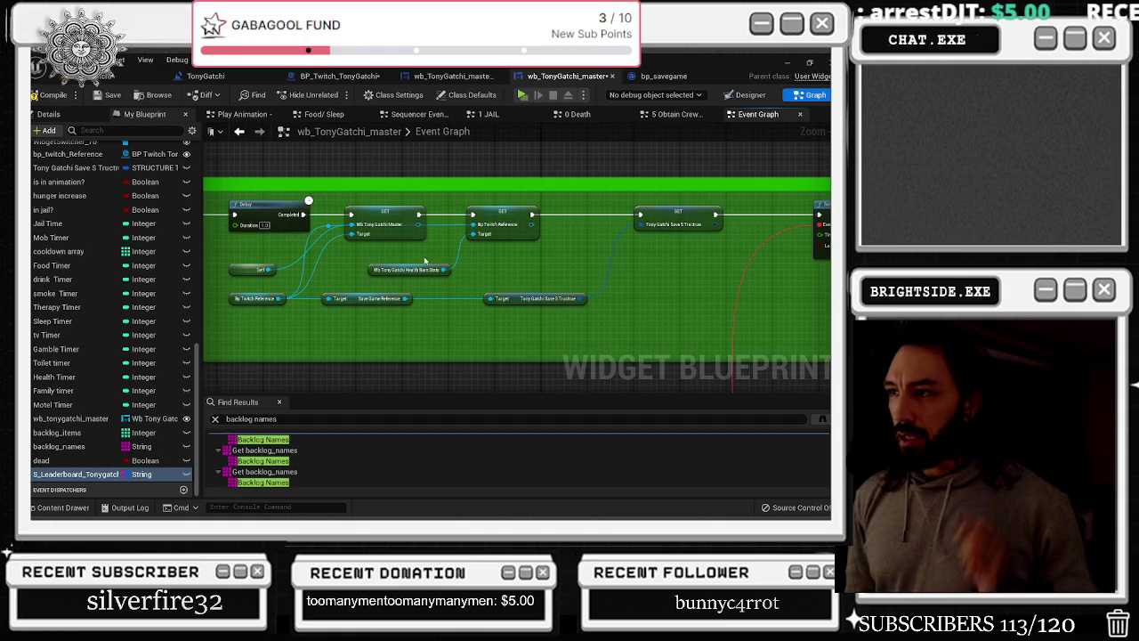
drag(530, 289, 393, 258)
click(526, 218)
drag(526, 217, 474, 217)
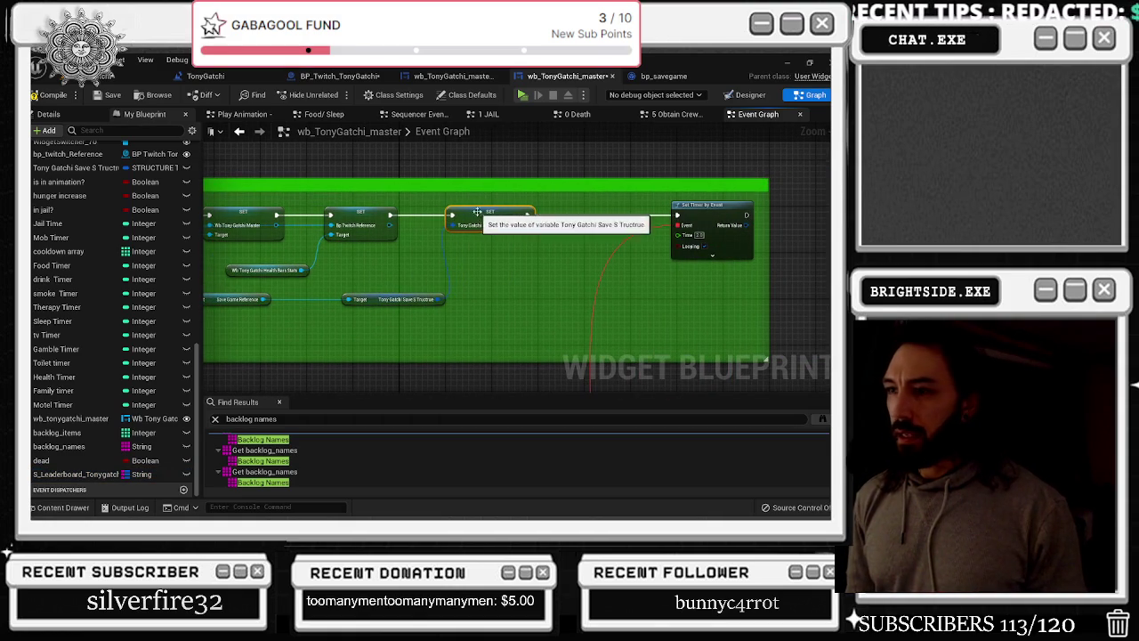
click(71, 460)
mouse_move(80, 474)
mouse_down()
mouse_move(547, 275)
mouse_move(552, 222)
mouse_move(585, 217)
mouse_up()
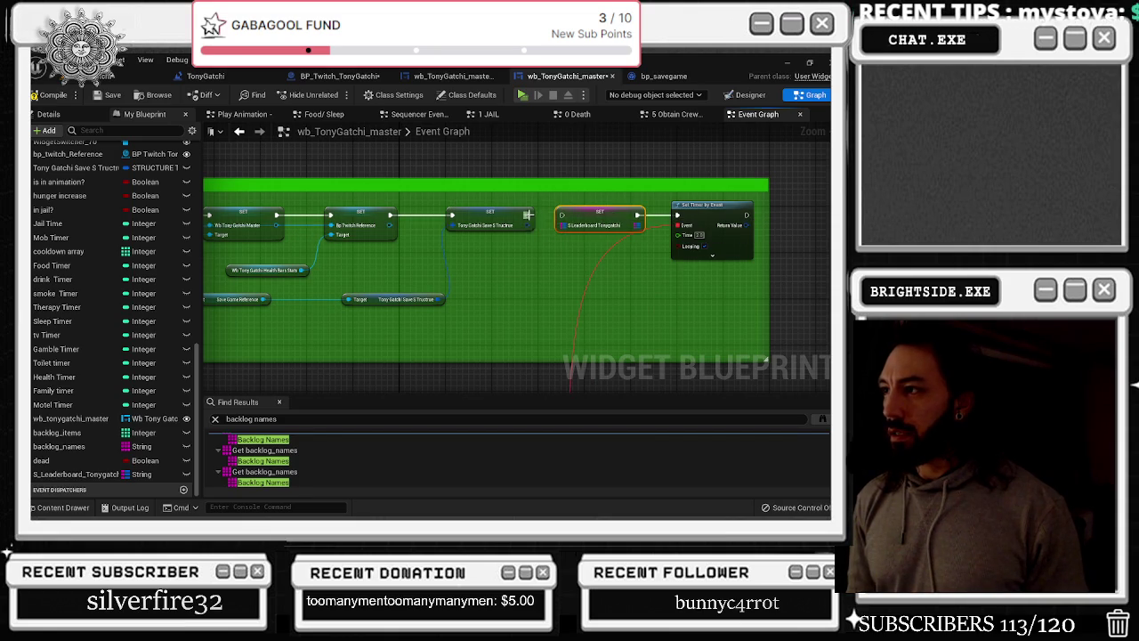
Tidy the Tony Gatchi Save Structure getter and widen the green begin play box around the chain
drag(543, 255, 643, 252)
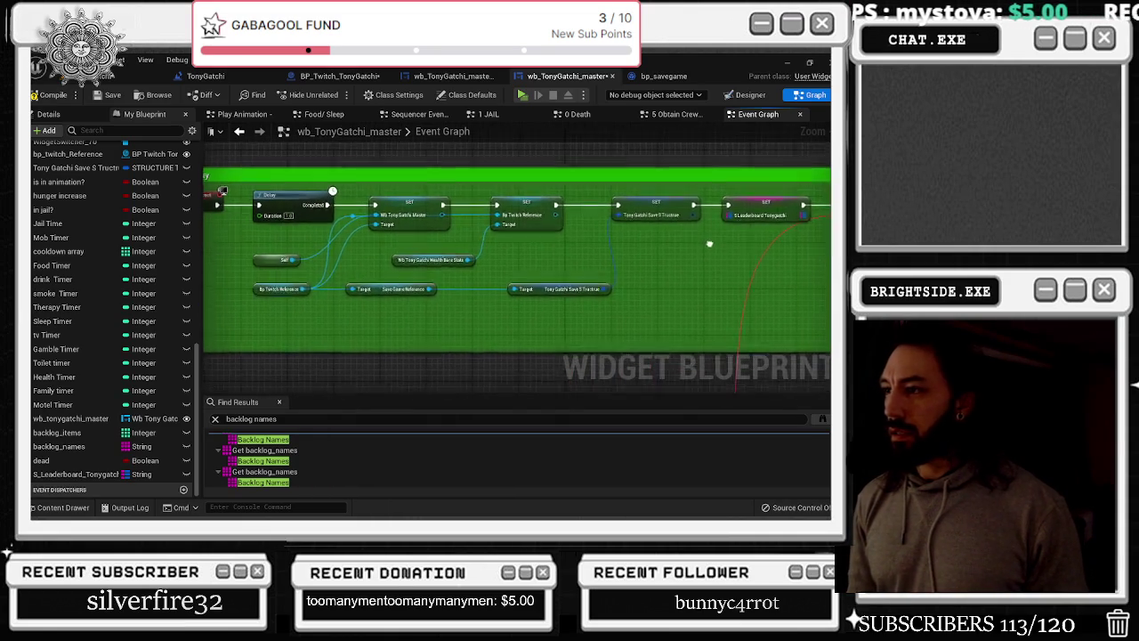
drag(423, 297, 429, 297)
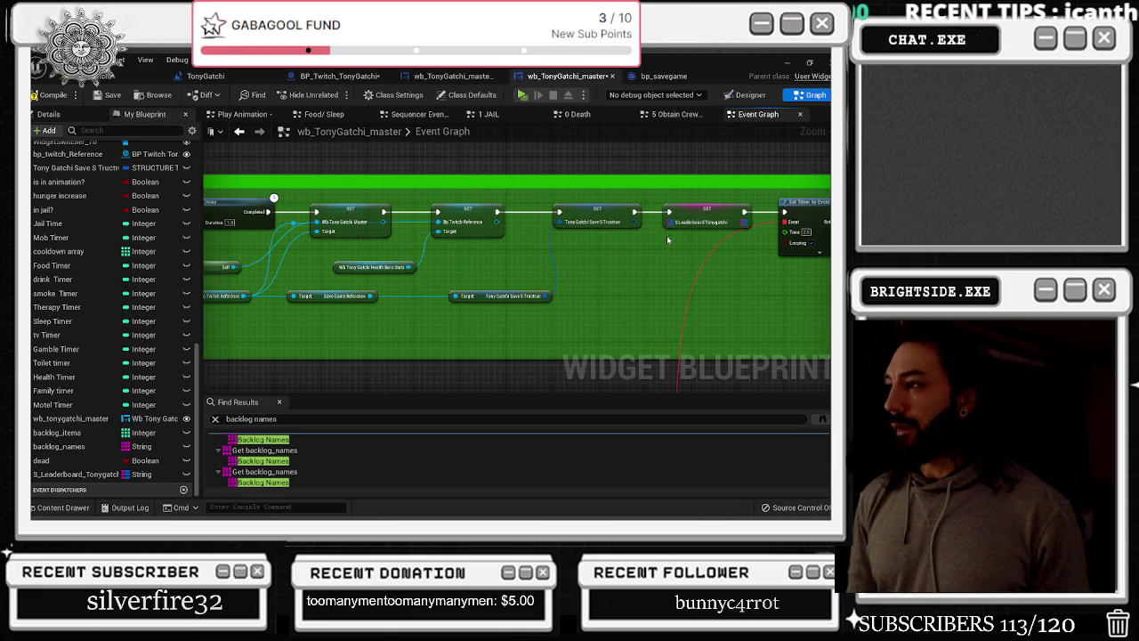
drag(483, 302, 466, 302)
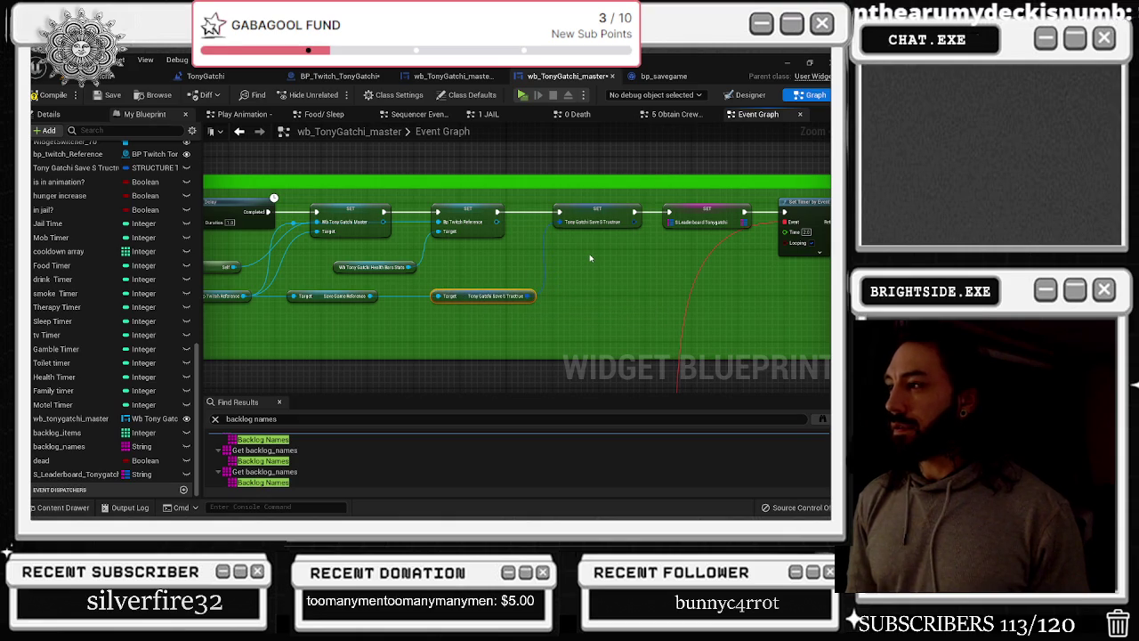
drag(599, 263, 403, 282)
drag(680, 213, 710, 212)
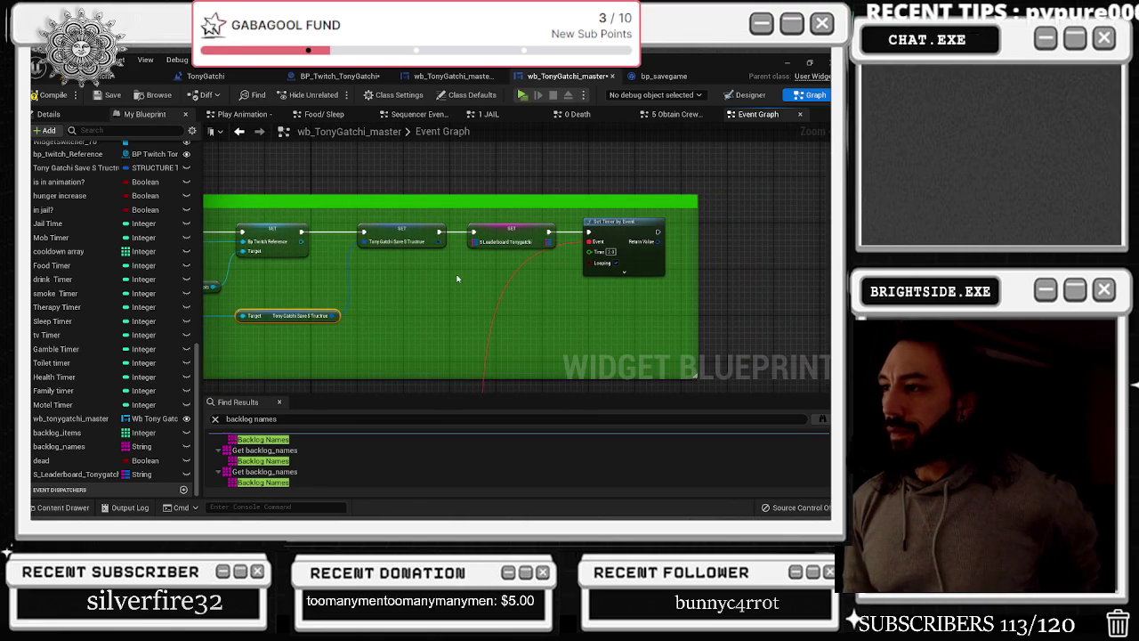
click(480, 241)
Add a Get S_Leaderboard_Tonygatchi node from the Save Game Reference and wire it into the SET node
mouse_move(481, 258)
mouse_down()
mouse_move(496, 270)
mouse_move(435, 336)
mouse_up()
mouse_move(367, 315)
mouse_down()
mouse_move(436, 298)
mouse_move(450, 341)
mouse_up()
text(GET S)
scroll(525, 303, down, 5)
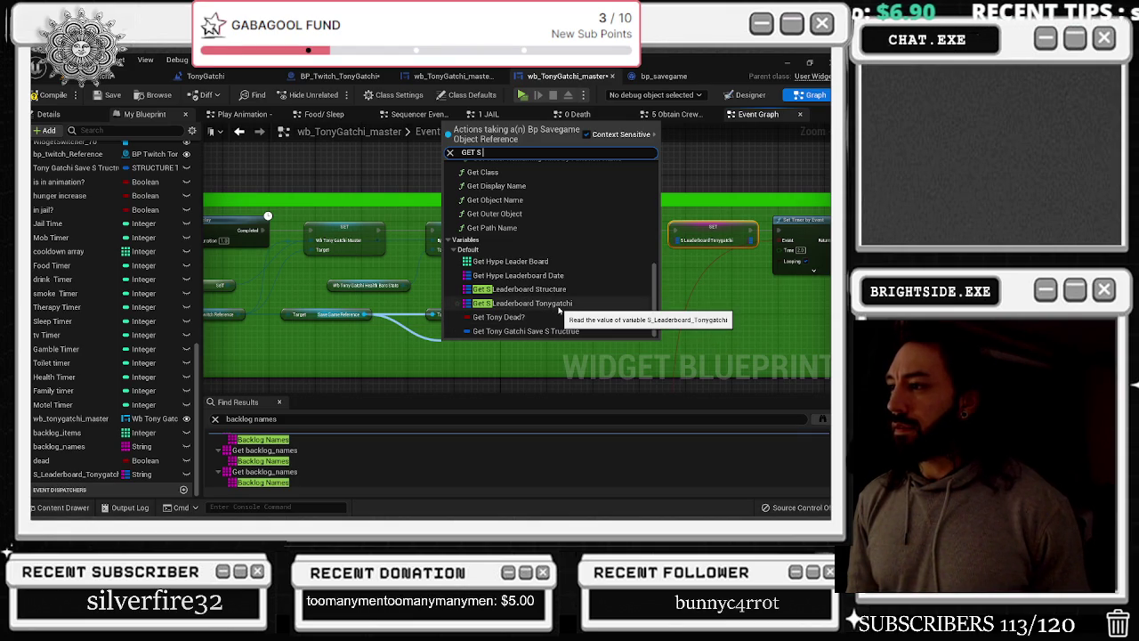
click(559, 309)
mouse_move(540, 348)
mouse_down()
mouse_move(556, 352)
mouse_move(683, 252)
mouse_up()
drag(468, 354, 467, 337)
Save the wb_TonyGatchi_master widget blueprint
scroll(596, 295, down, 2)
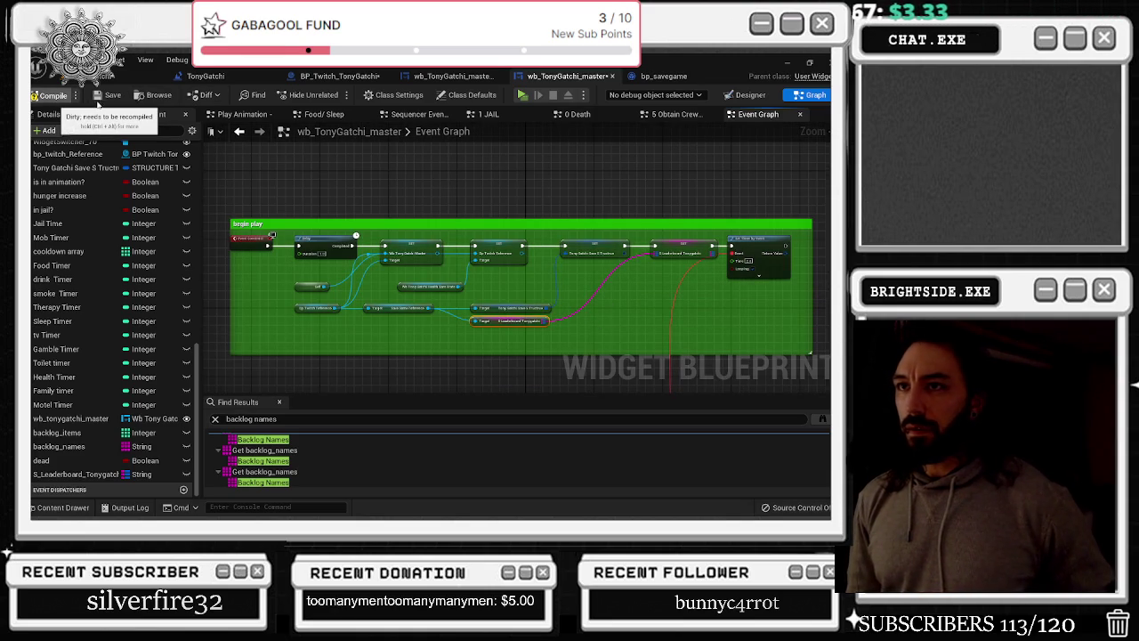
click(107, 97)
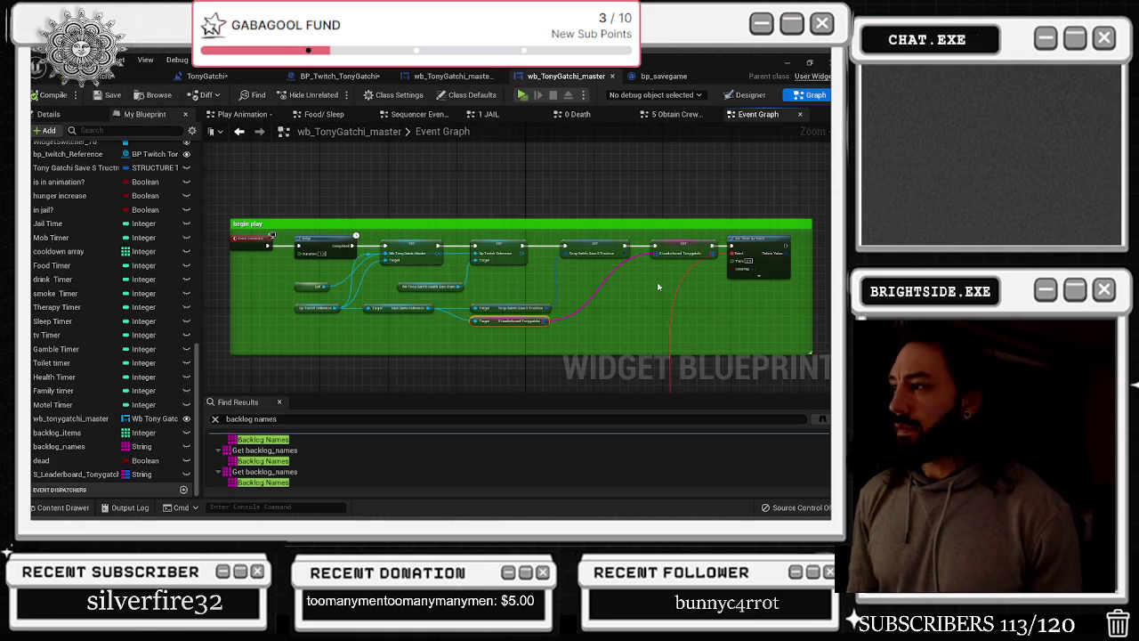
scroll(637, 275, down, 2)
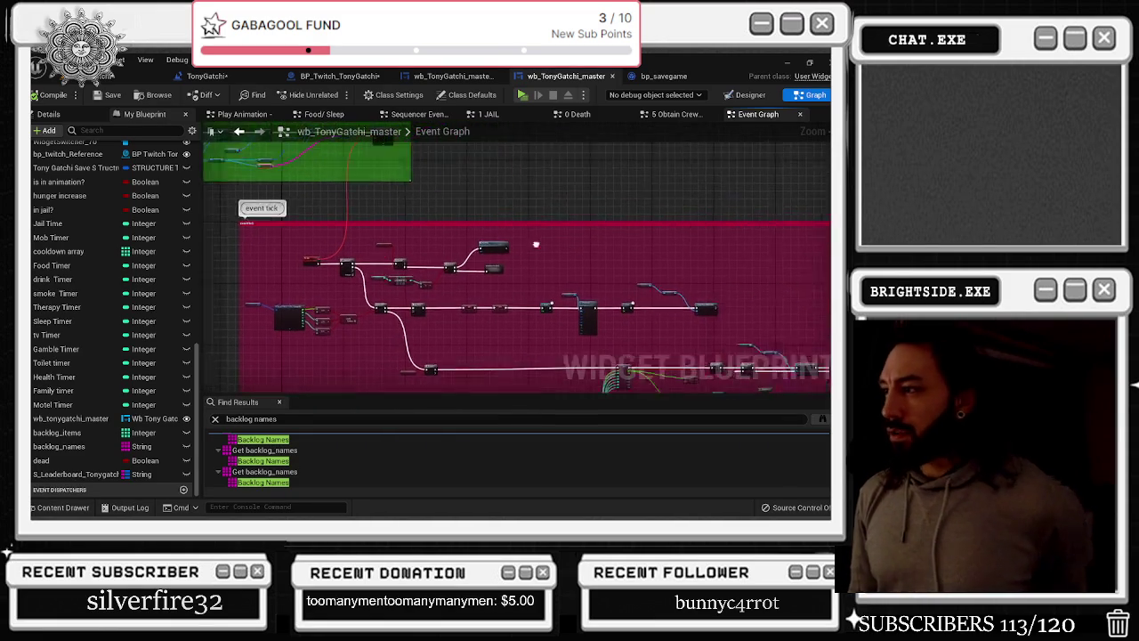
Search the Content Drawer for 'TWITCH' across all folders and open BP_Twitch_BEAT_OFFICES
scroll(260, 217, up, 5)
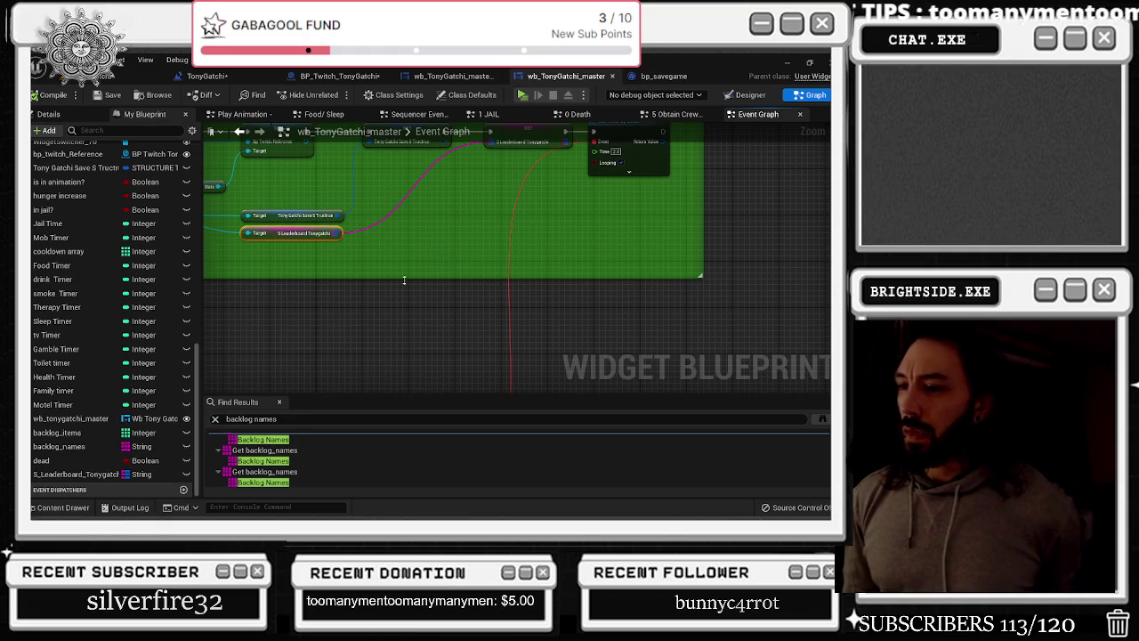
click(63, 507)
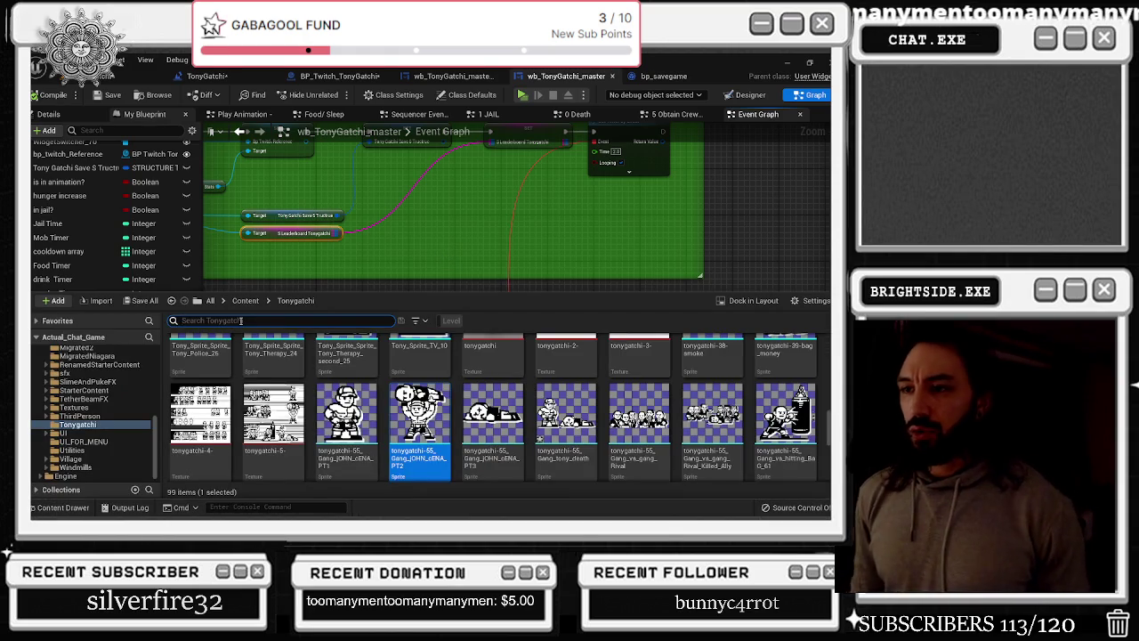
text(TWITCH)
key(Return)
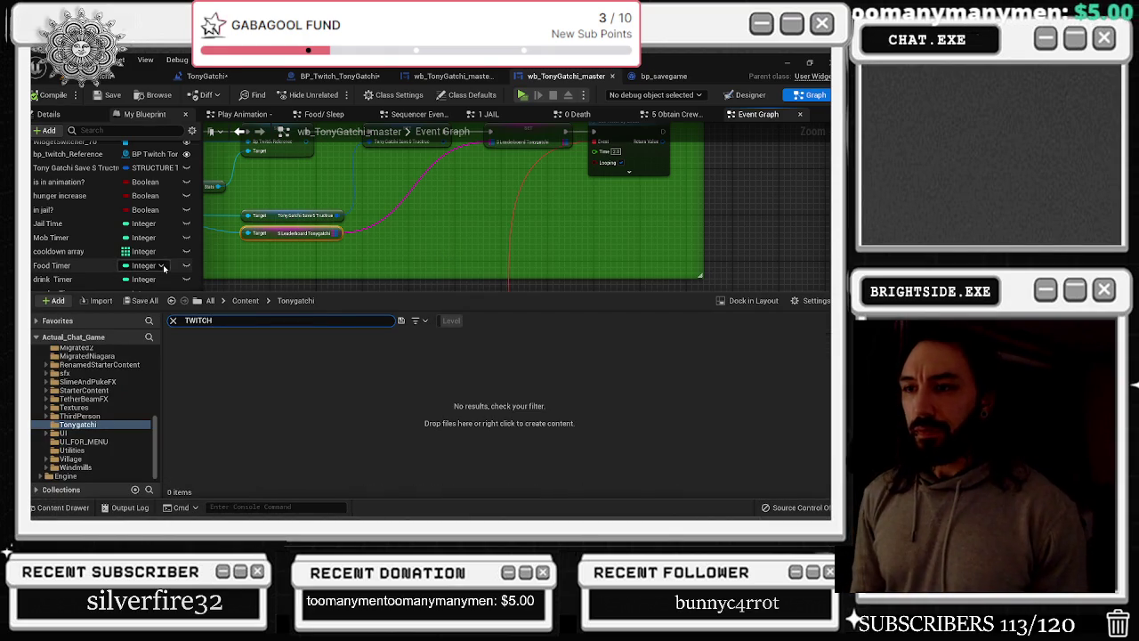
scroll(86, 401, up, 10)
click(86, 350)
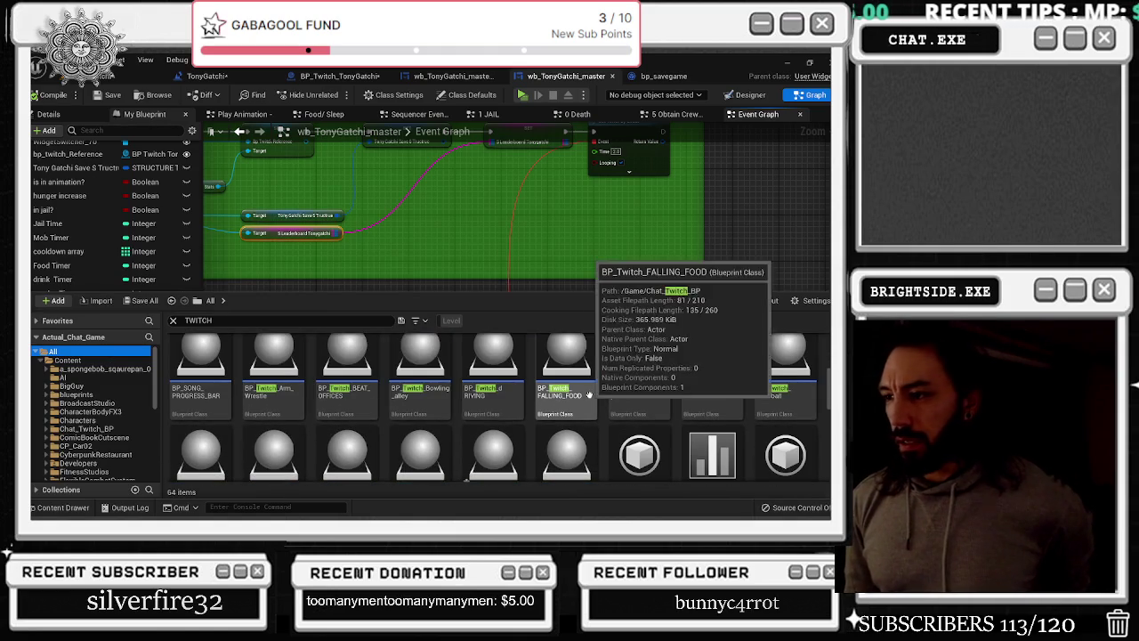
click(336, 370)
double_click(335, 369)
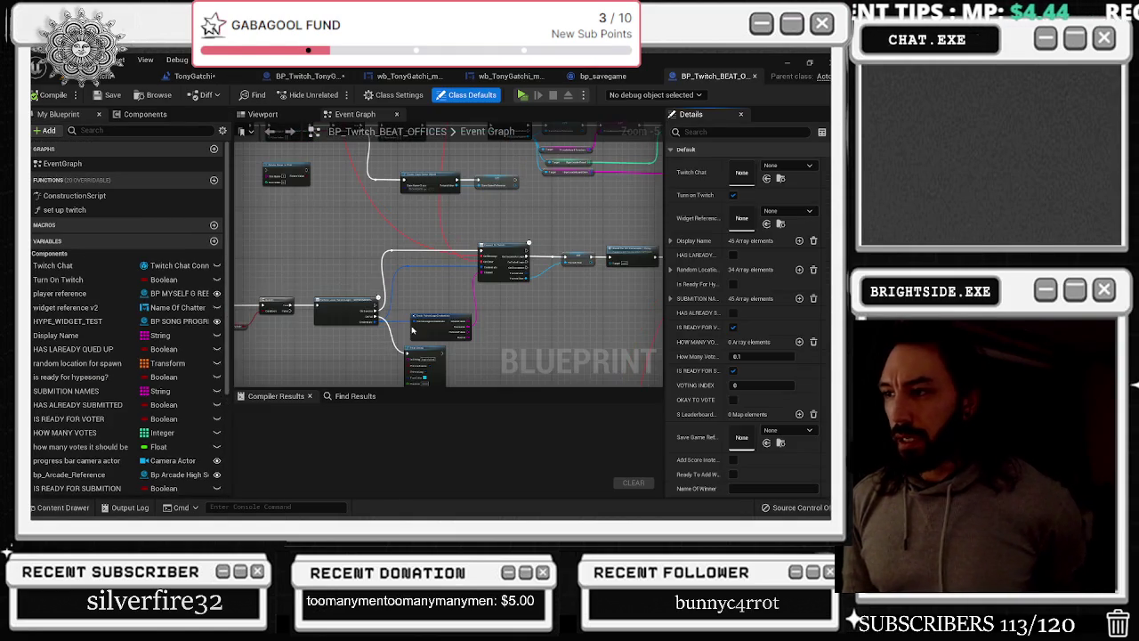
Inspect the submission system's Break, For Each Loop, Branch and Delay nodes in BP_Twitch_BEAT_OFFICES
scroll(535, 288, down, 7)
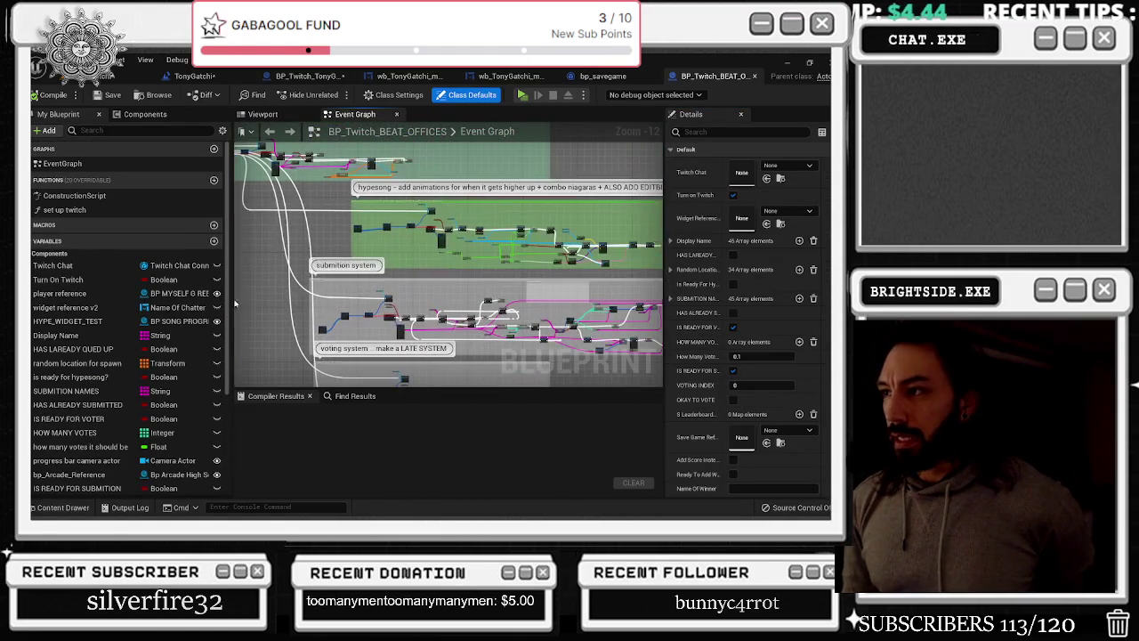
scroll(335, 309, up, 9)
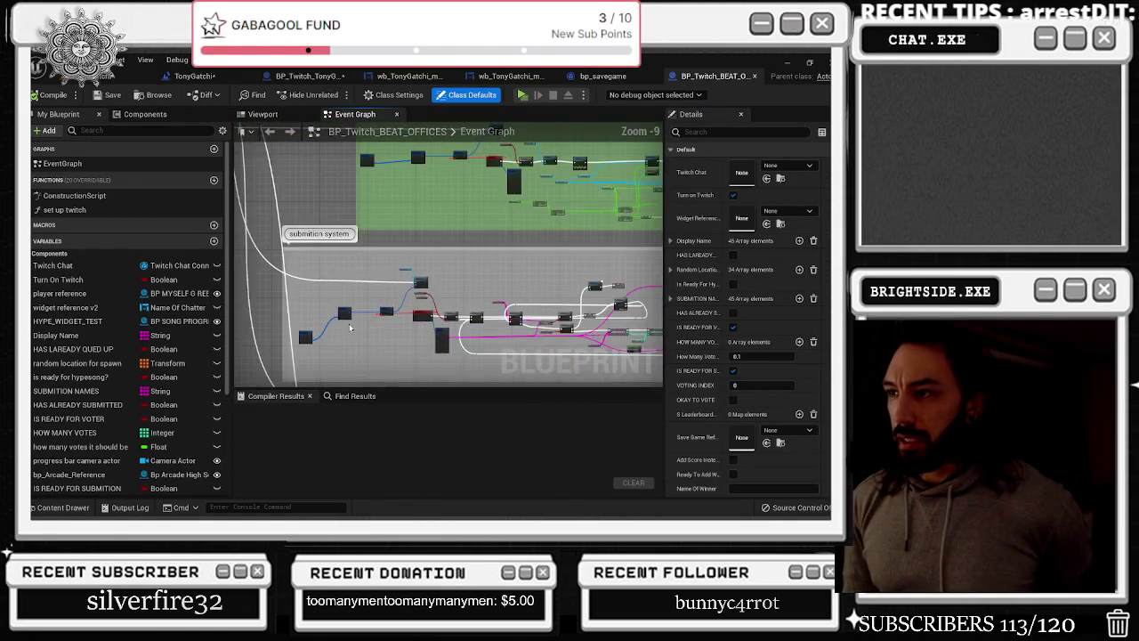
drag(585, 311, 399, 290)
mouse_move(487, 347)
mouse_down()
mouse_move(331, 246)
mouse_move(353, 248)
mouse_move(289, 278)
mouse_up()
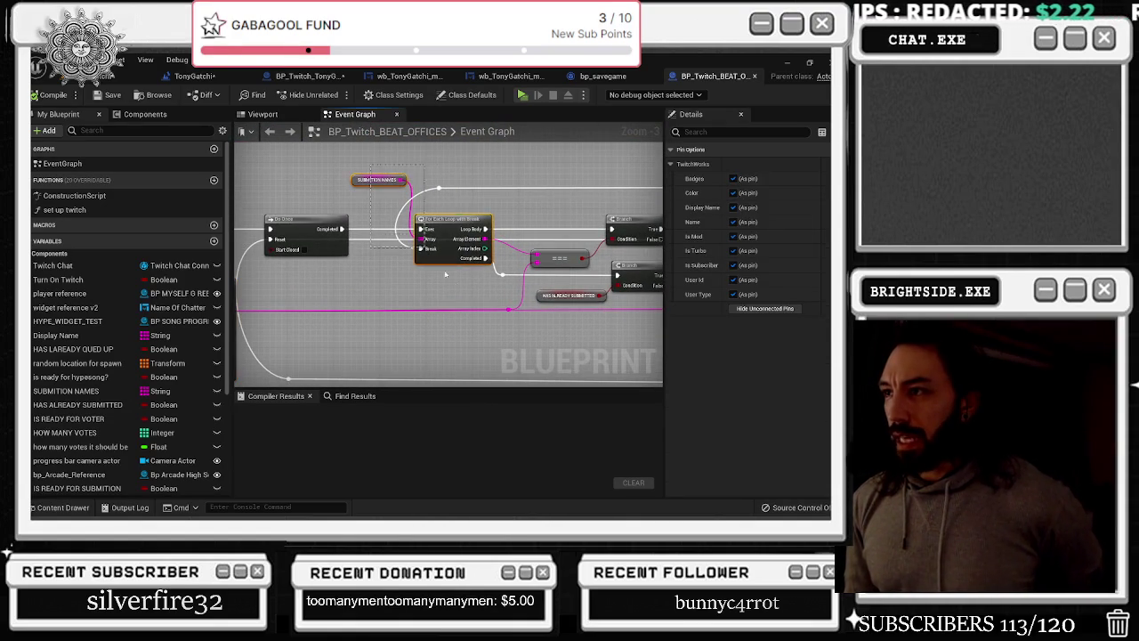
drag(460, 291, 183, 292)
drag(449, 258, 439, 258)
drag(327, 256, 331, 259)
mouse_move(539, 260)
mouse_down()
mouse_move(463, 278)
mouse_move(483, 299)
mouse_move(494, 291)
mouse_up()
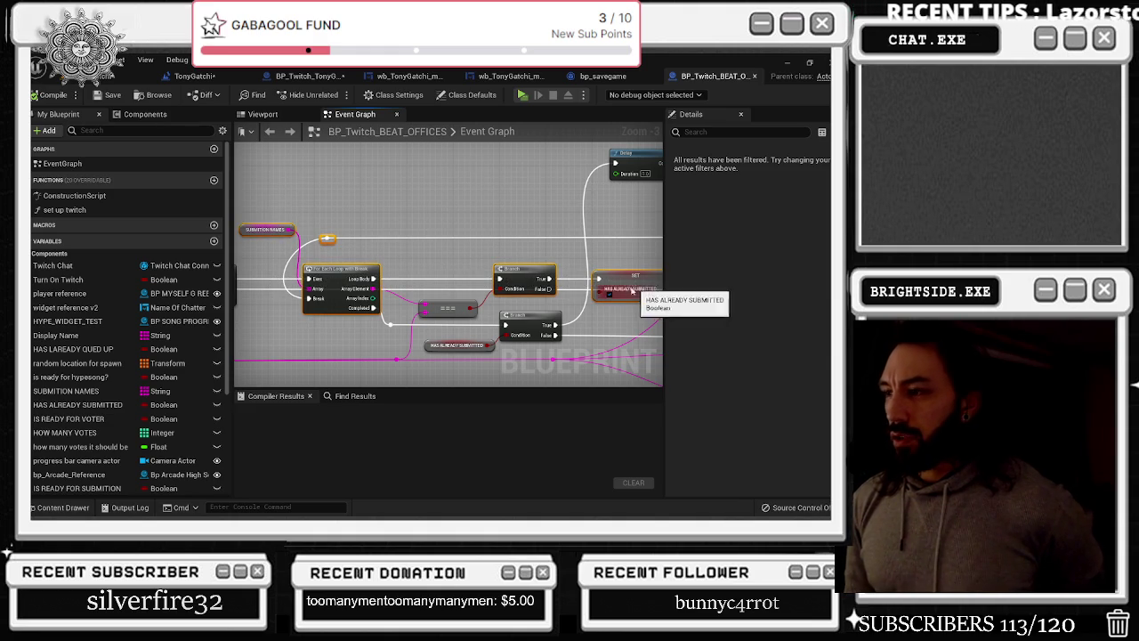
mouse_move(270, 215)
mouse_down()
mouse_move(667, 307)
mouse_move(576, 318)
mouse_move(506, 265)
mouse_up()
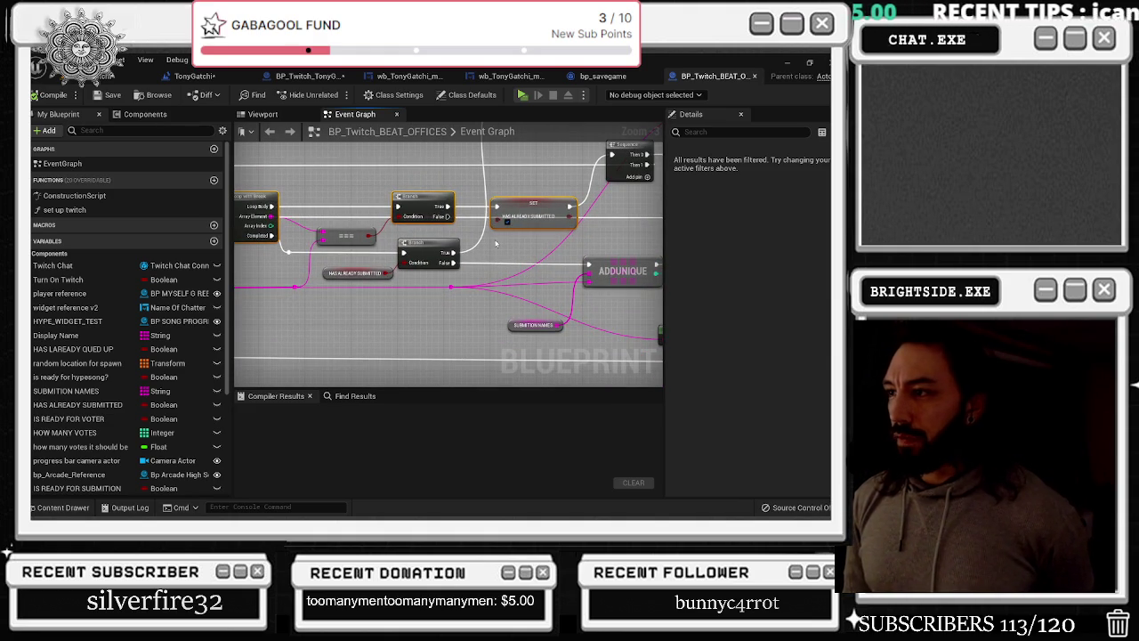
Review the ADDUNIQUE, FIND, Sequence and Break nodes, then return to wb_TonyGatchi_master's graph
drag(529, 286, 377, 237)
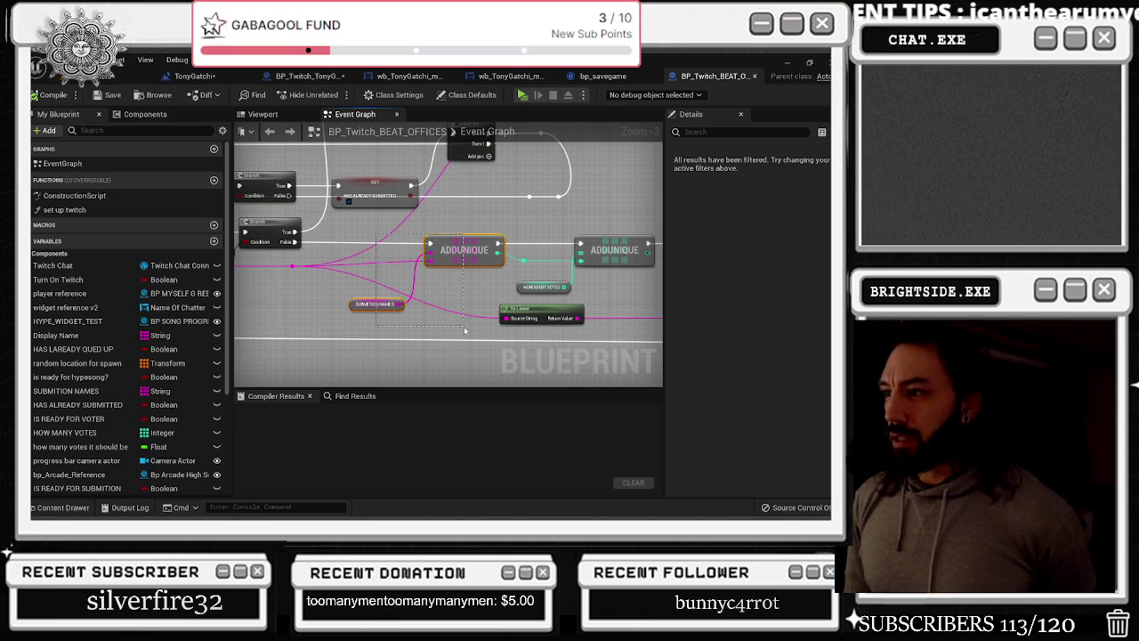
drag(553, 267, 299, 271)
mouse_move(468, 246)
mouse_down()
mouse_move(498, 267)
mouse_move(410, 259)
mouse_move(376, 263)
mouse_move(374, 276)
mouse_up()
scroll(490, 269, down, 1)
scroll(376, 277, down, 2)
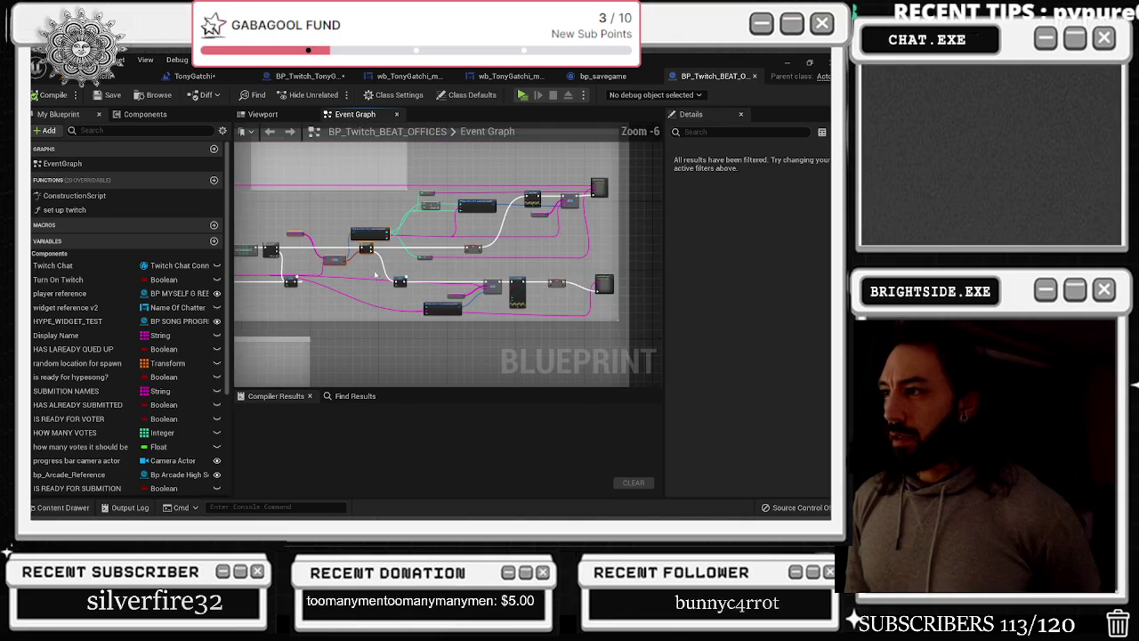
mouse_move(292, 192)
mouse_down()
mouse_move(604, 249)
mouse_move(602, 319)
mouse_up()
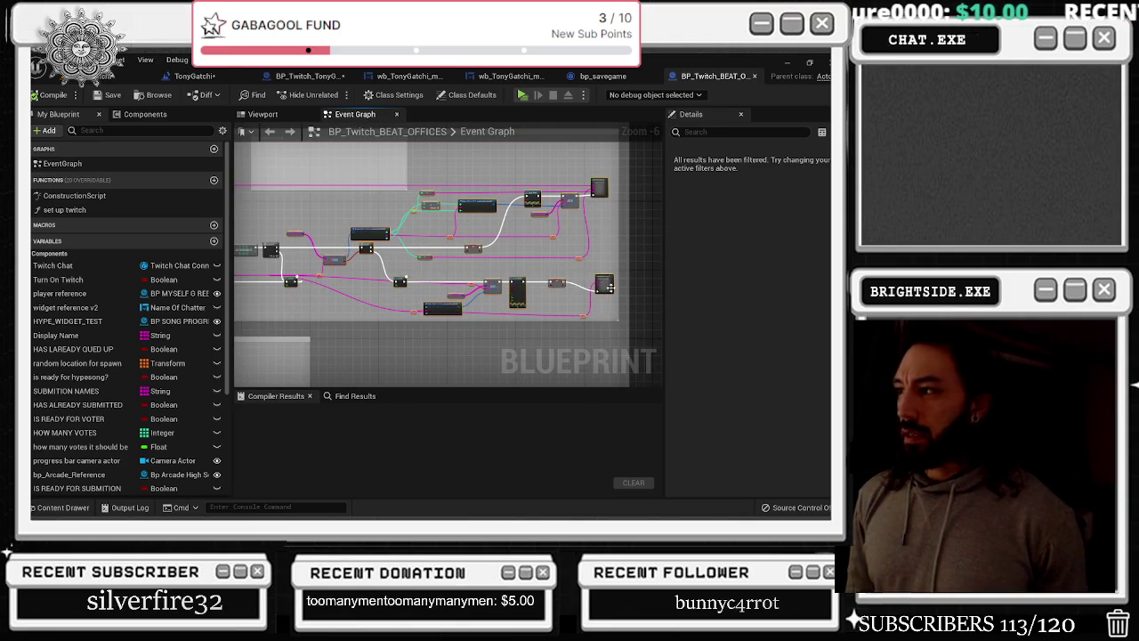
scroll(612, 291, up, 4)
scroll(612, 291, down, 3)
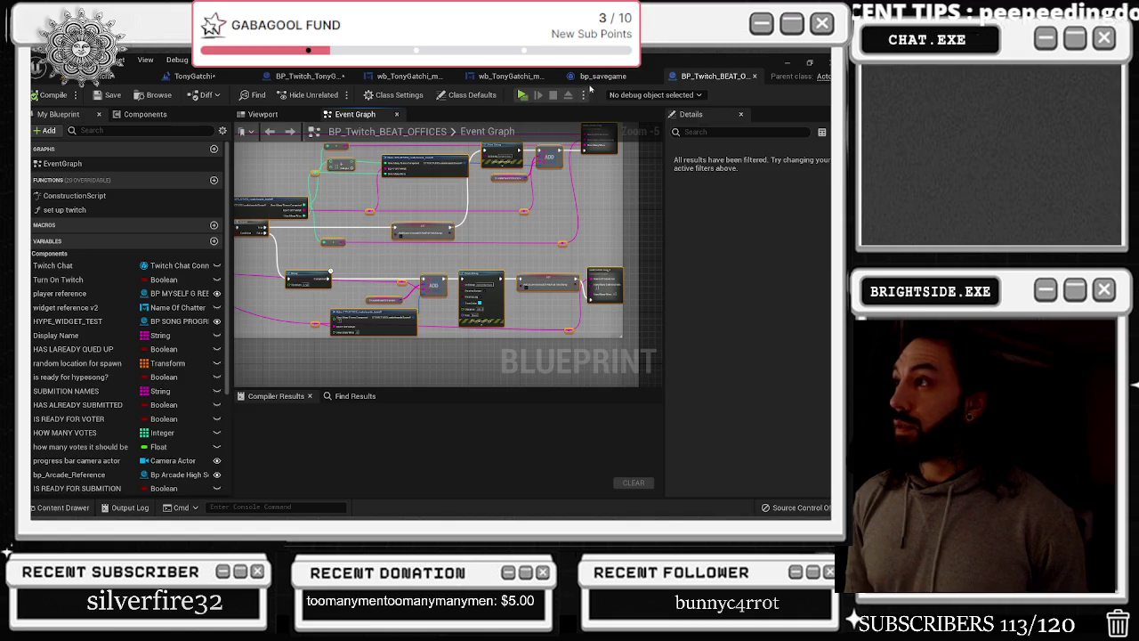
click(513, 79)
scroll(454, 201, down, 4)
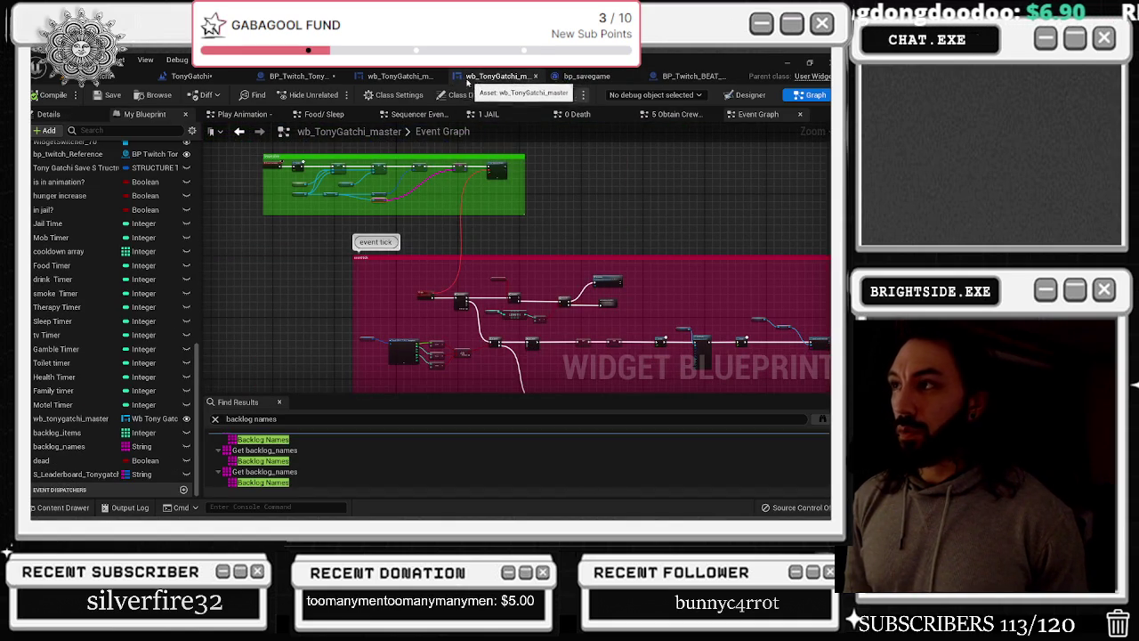
Pan the widget Event Graph past the hunger, sleep, smoke and tv comment groups
drag(560, 208, 382, 205)
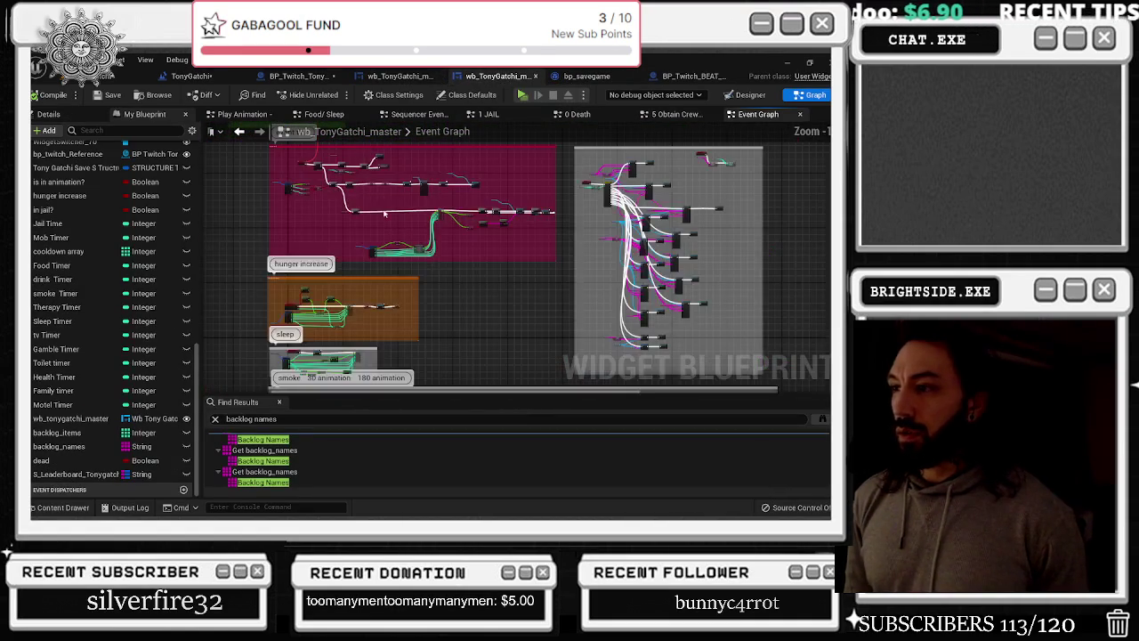
mouse_move(398, 282)
mouse_down()
mouse_move(374, 179)
mouse_move(388, 164)
mouse_move(381, 187)
mouse_up()
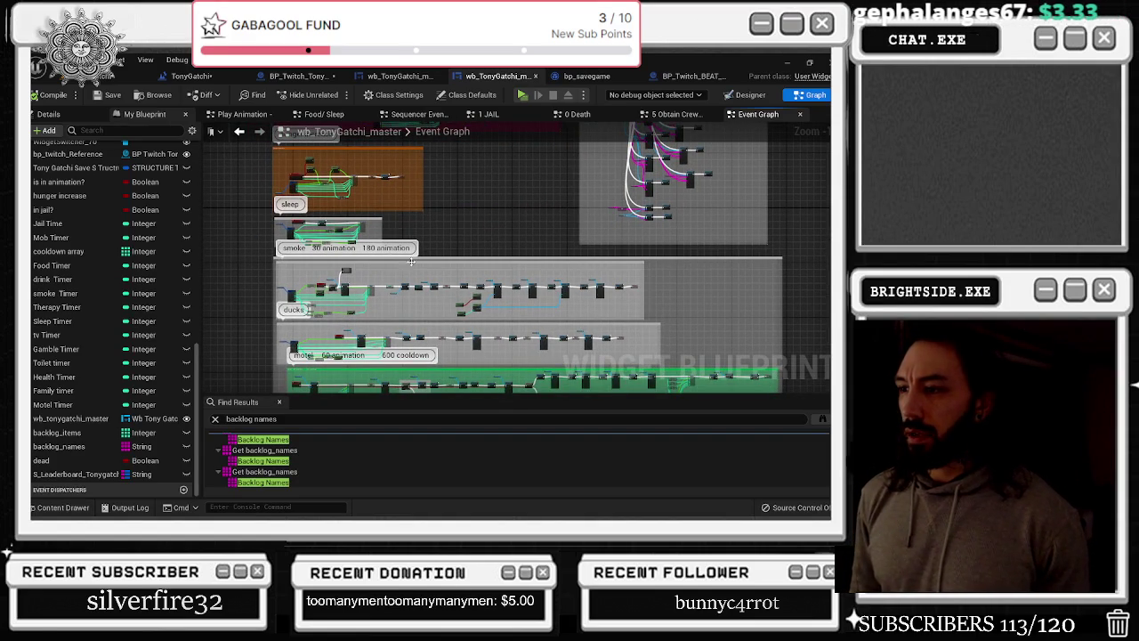
drag(364, 313, 341, 269)
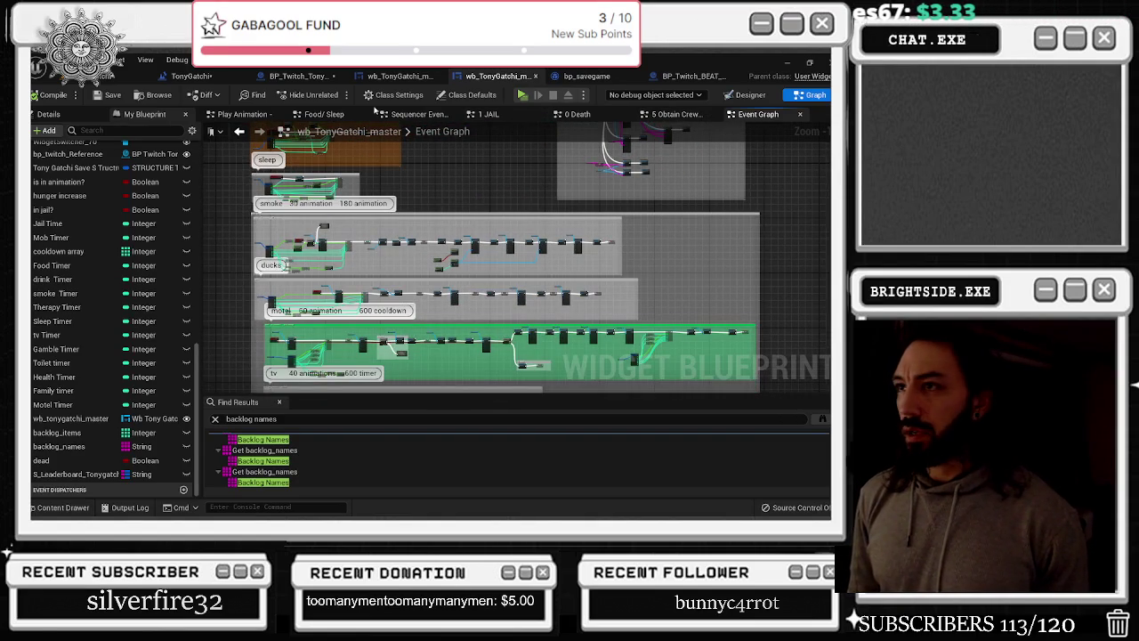
Switch to the Food/ Sleep graph and zoom to its Focus Event, Delay, ADD and Print String chain
click(365, 114)
scroll(412, 186, down, 5)
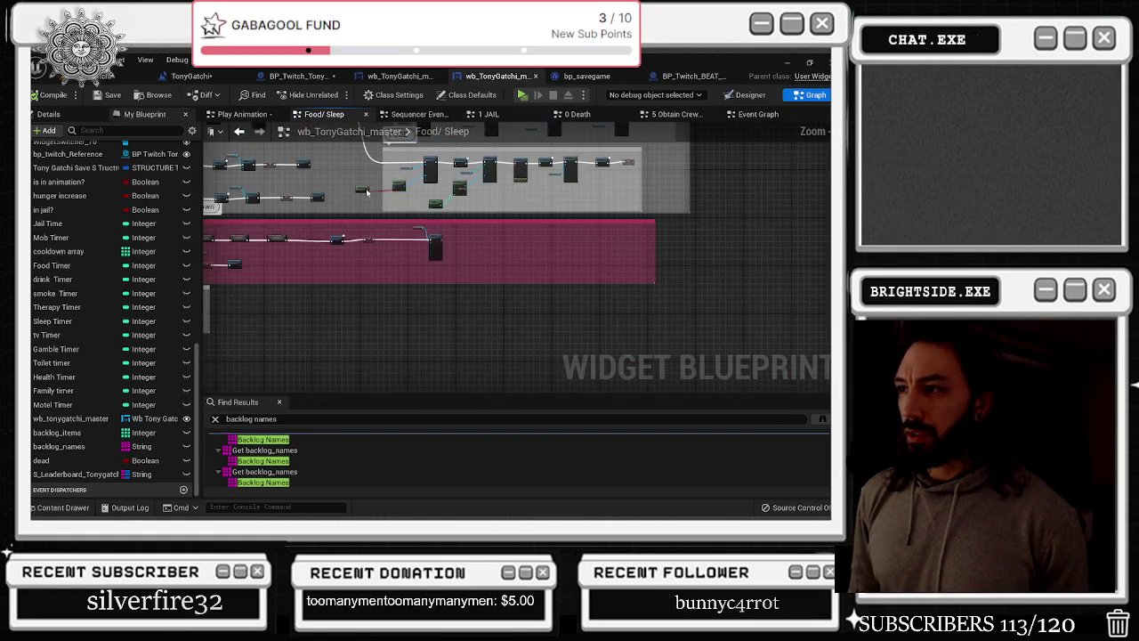
scroll(491, 335, up, 3)
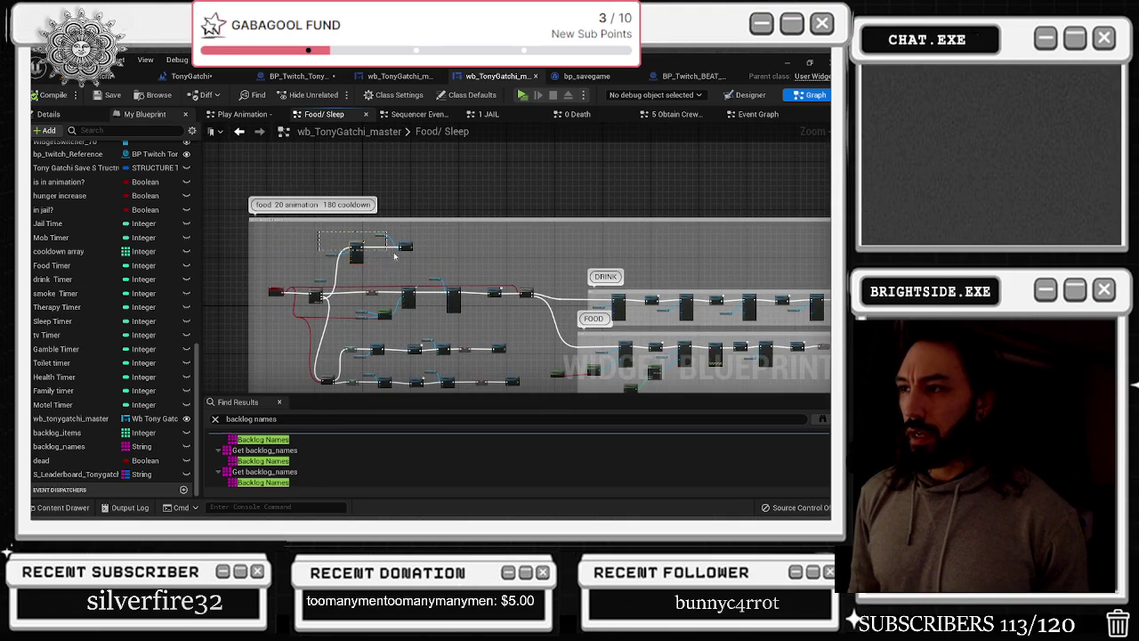
scroll(406, 249, up, 4)
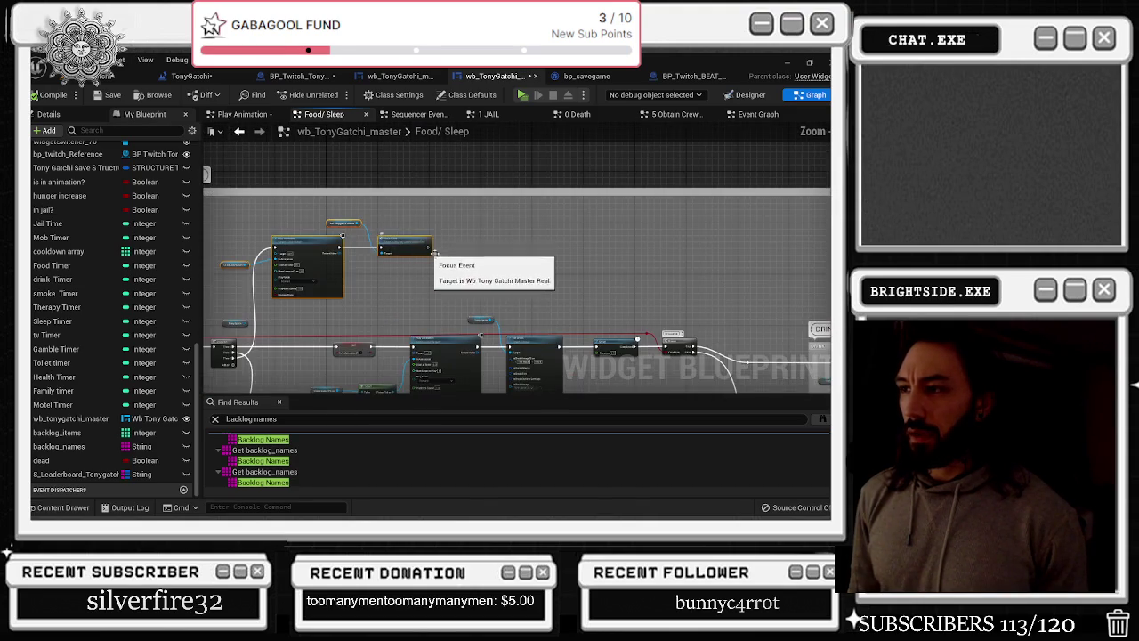
scroll(383, 254, up, 2)
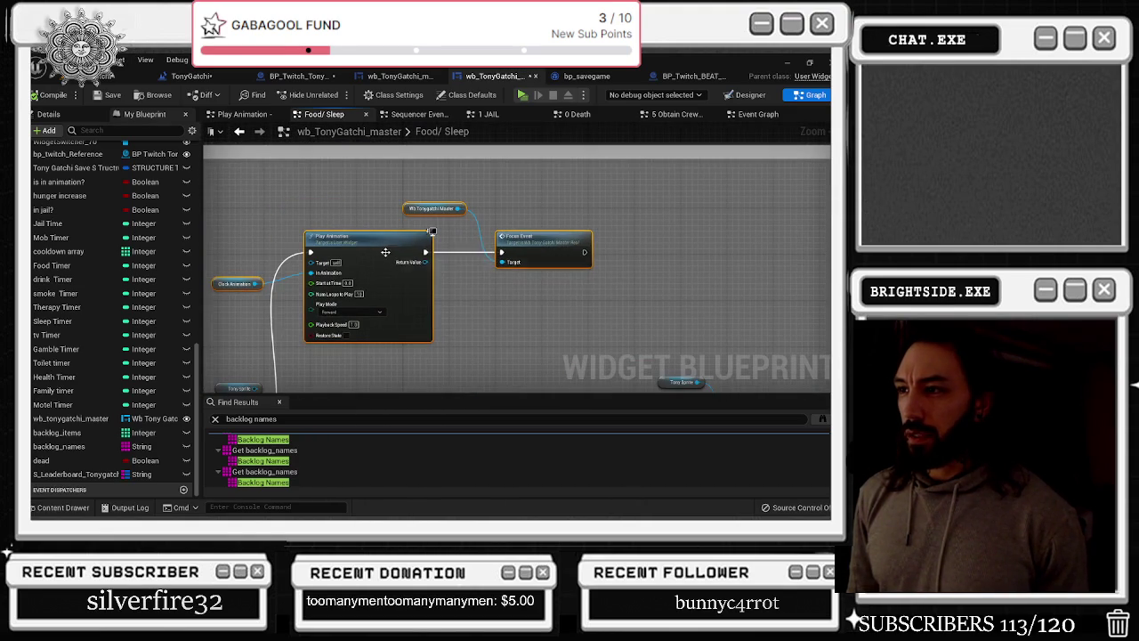
scroll(417, 208, down, 2)
scroll(437, 214, down, 3)
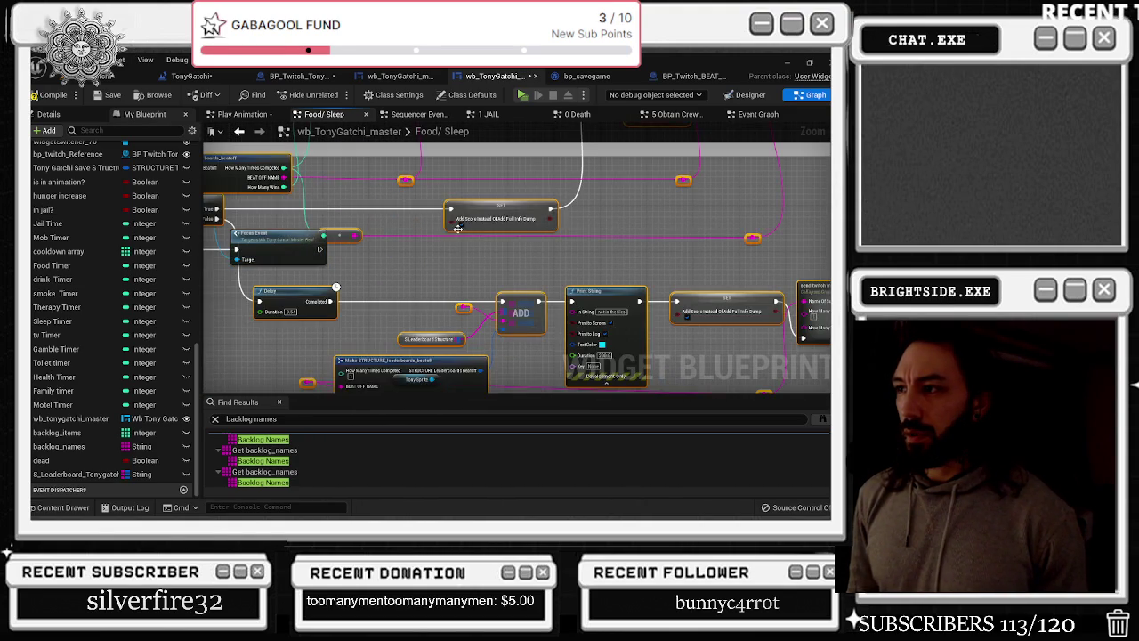
Wire a dragged-in S_Leaderboard_Tonygatchi getter into a new Find node and move the older Find node up
scroll(492, 228, down, 2)
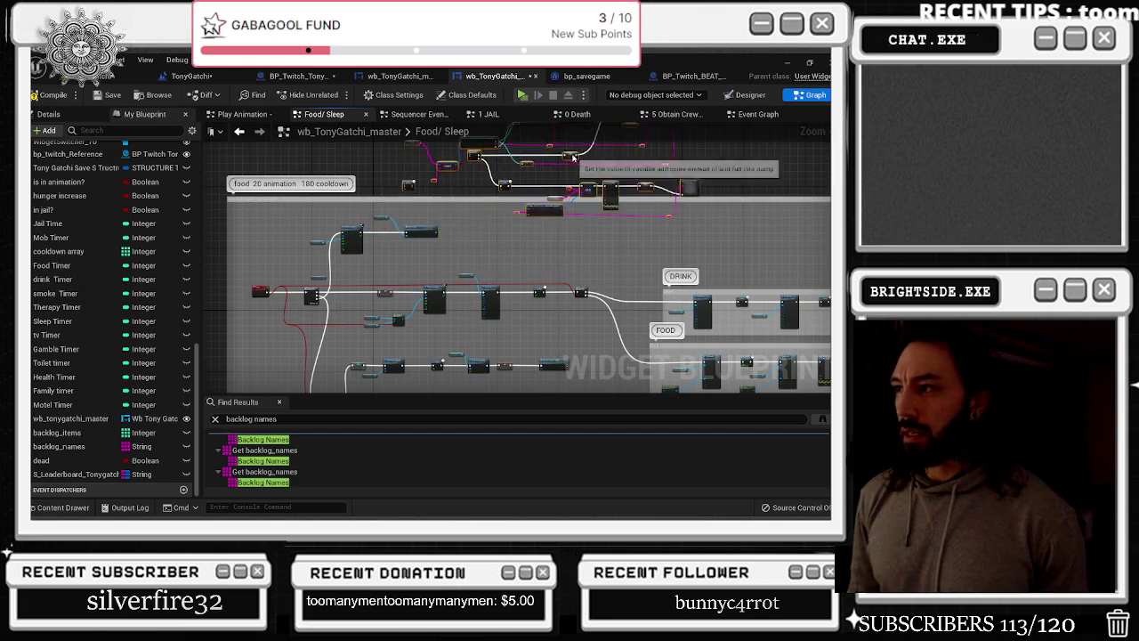
scroll(583, 130, down, 2)
scroll(569, 178, up, 4)
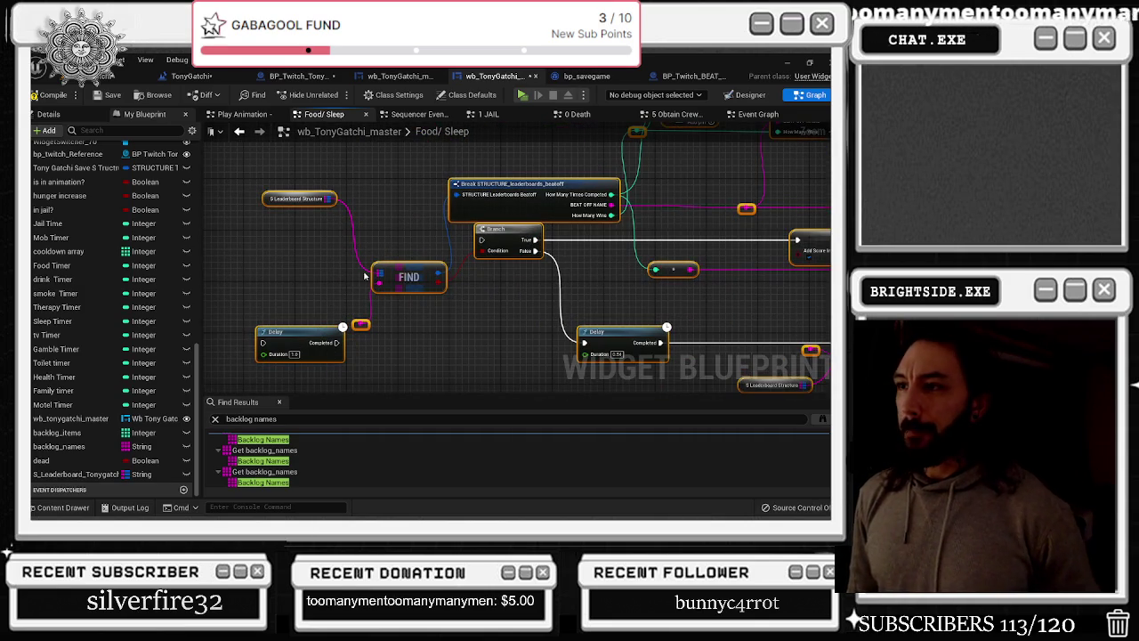
mouse_move(76, 474)
mouse_down()
mouse_move(82, 484)
mouse_move(266, 211)
mouse_move(238, 240)
mouse_up()
mouse_move(307, 242)
mouse_down()
mouse_move(396, 274)
mouse_move(366, 311)
mouse_up()
text(F)
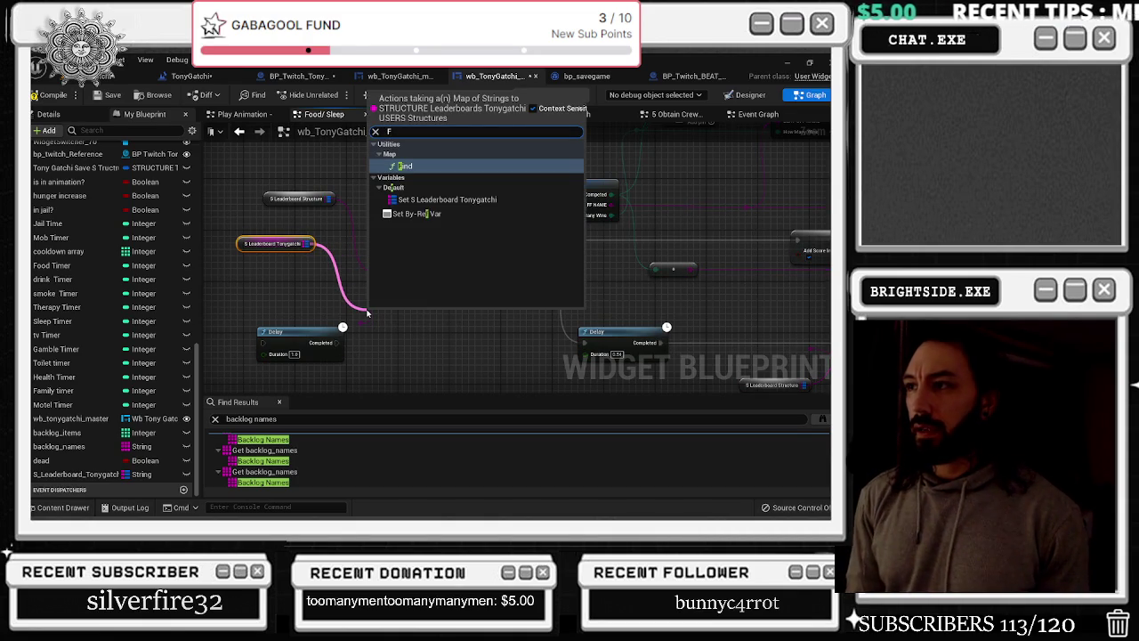
key(Return)
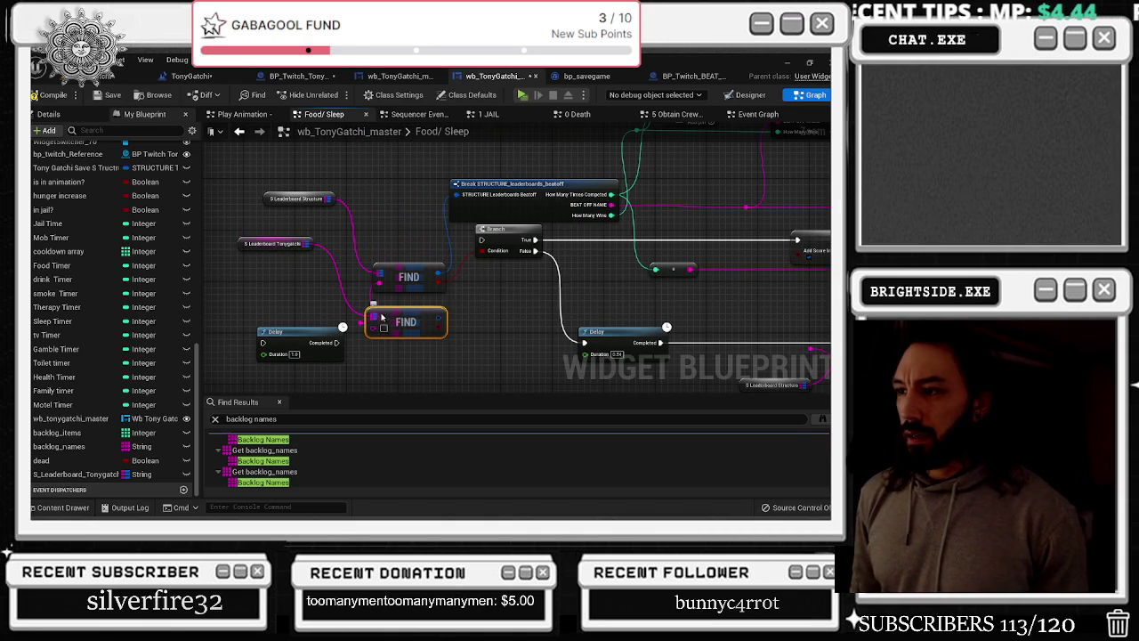
drag(405, 322, 419, 320)
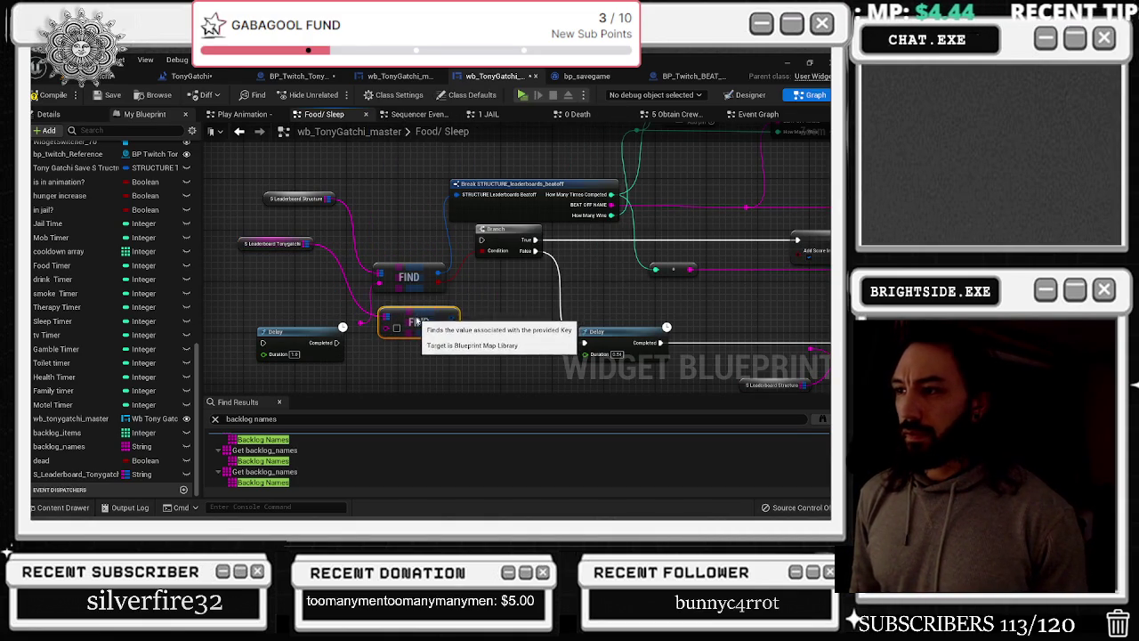
drag(406, 269, 393, 232)
drag(559, 274, 488, 238)
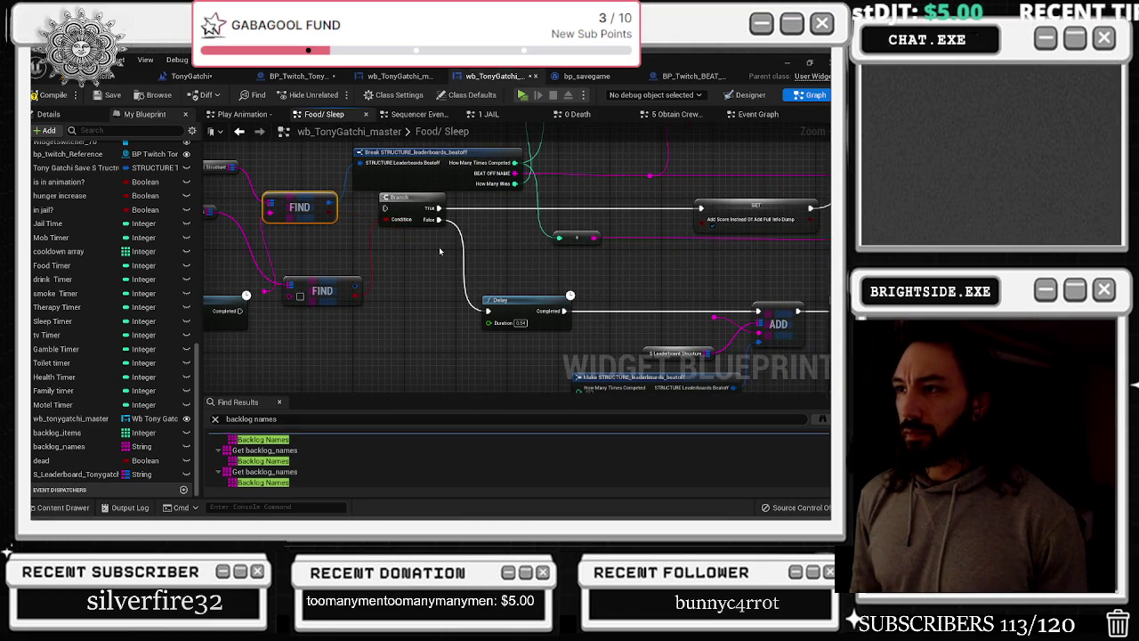
Add a Break STRUCTURE_leaderboards_Tonygatchi_USERS node from the new Find node's result
drag(440, 252, 452, 289)
drag(371, 322, 384, 309)
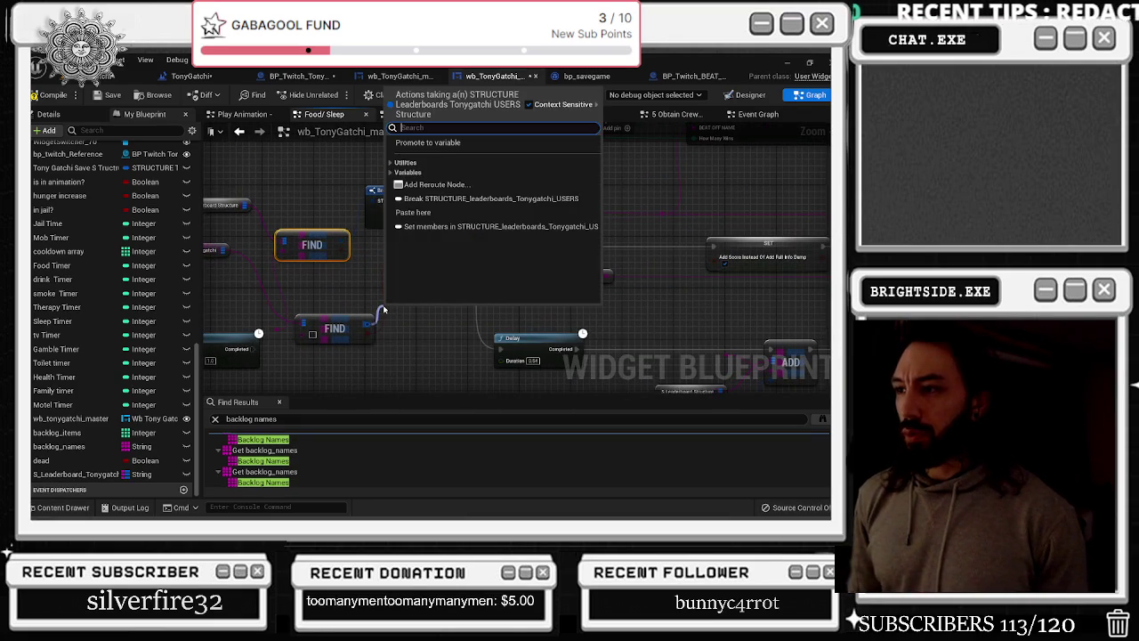
text(BRAEK)
key(BackSpace)
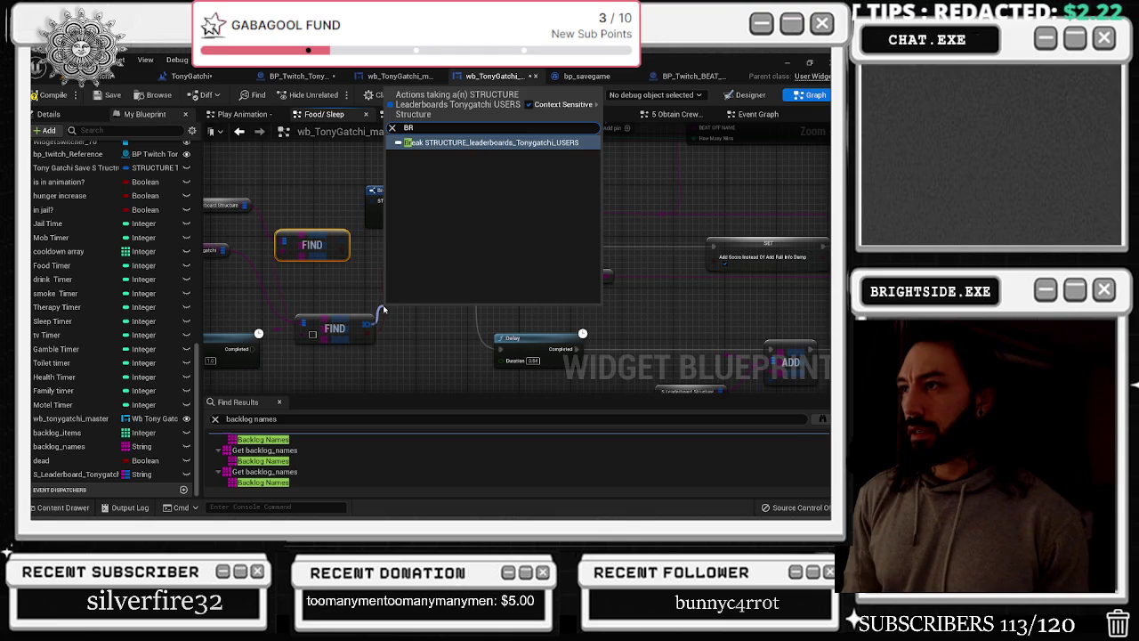
key(Return)
Delete the old leaderboard structure and Find nodes and move the USERS Break node upward
drag(244, 194, 445, 296)
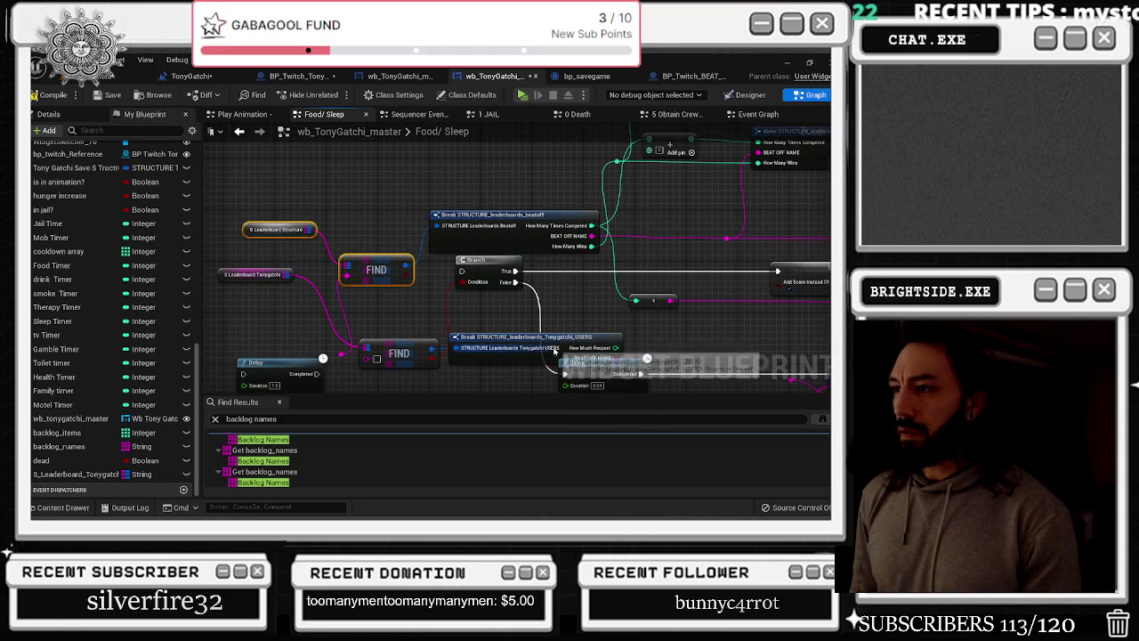
key(Delete)
drag(529, 339, 481, 155)
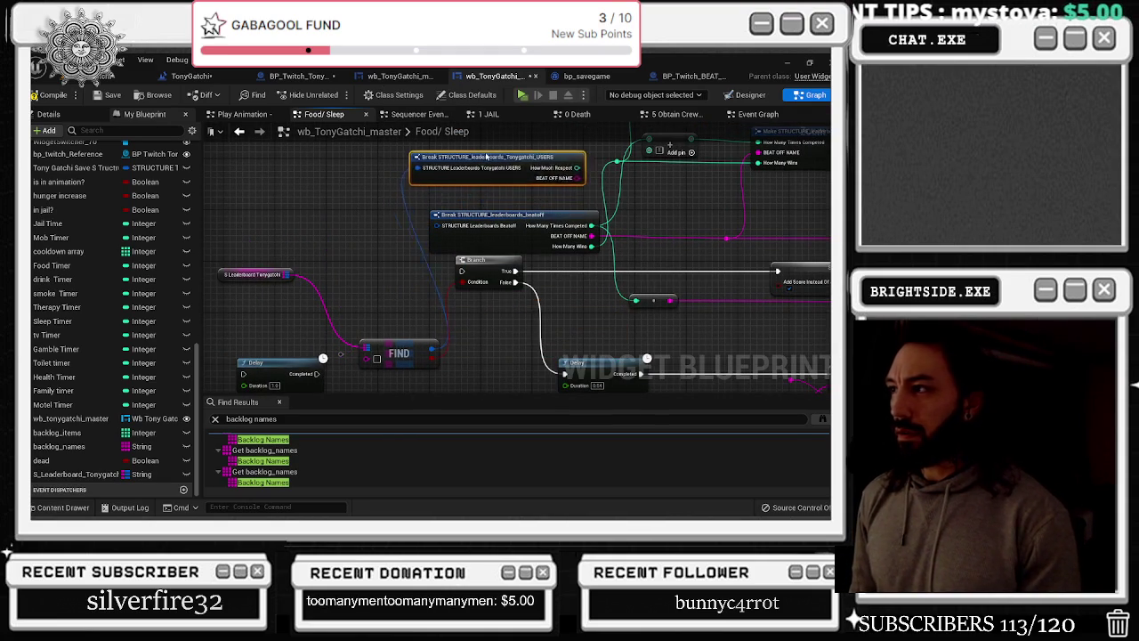
drag(667, 141, 510, 205)
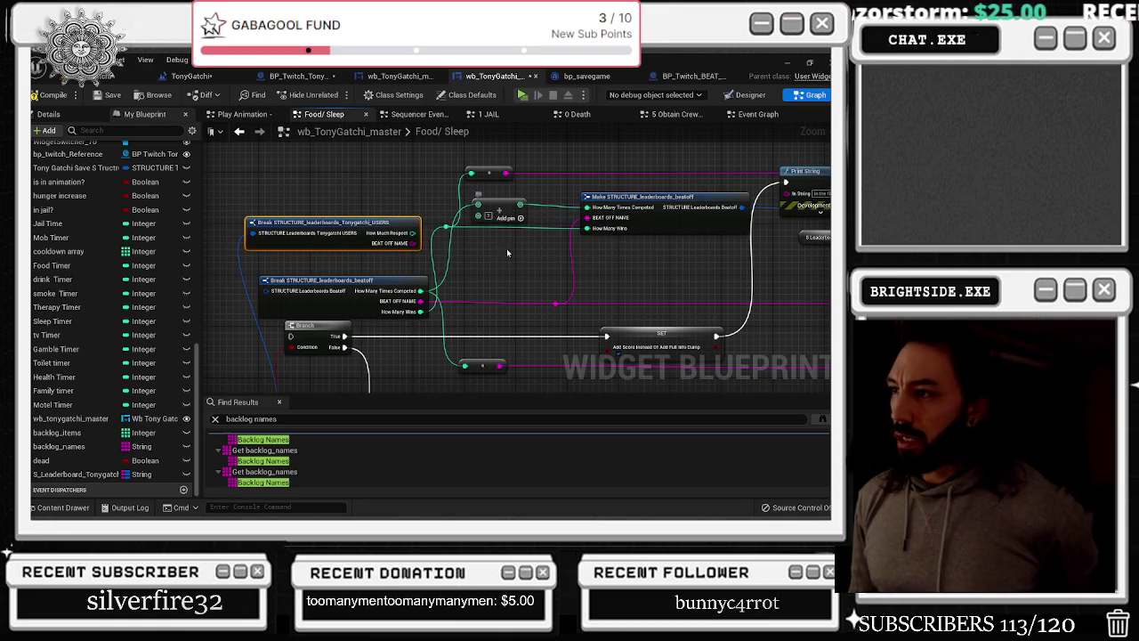
drag(522, 268, 459, 276)
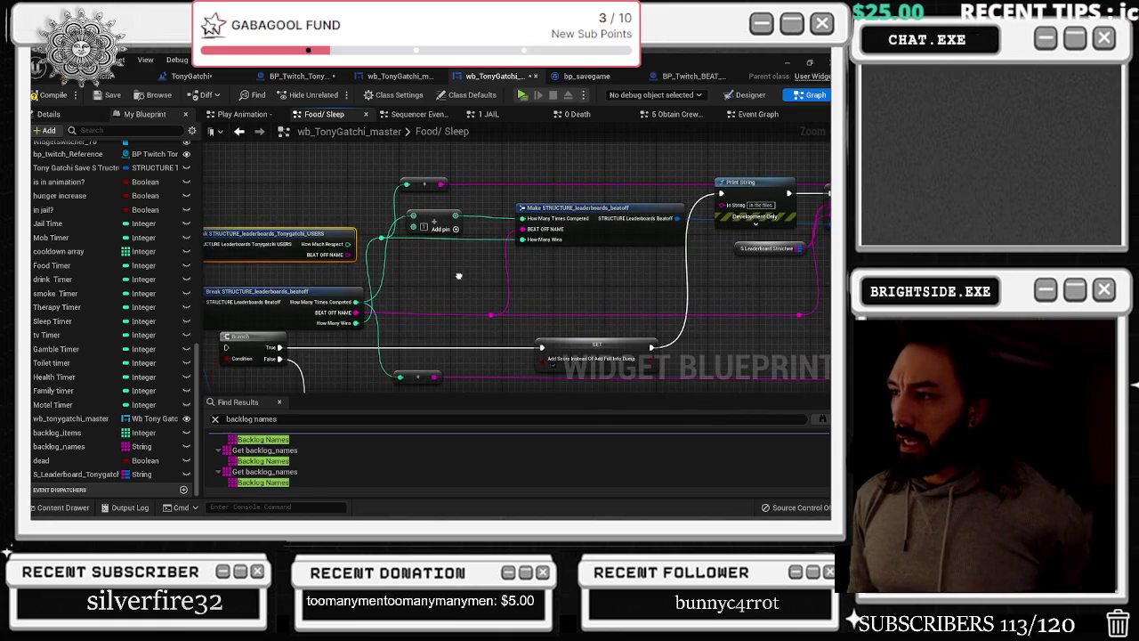
drag(378, 327, 434, 303)
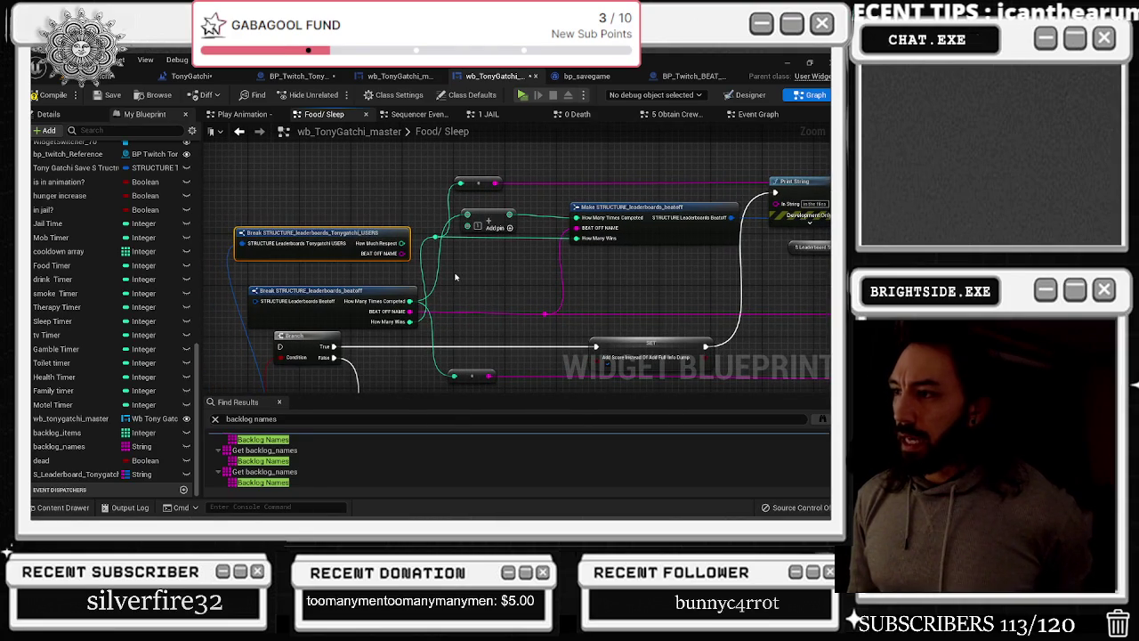
drag(537, 258, 482, 258)
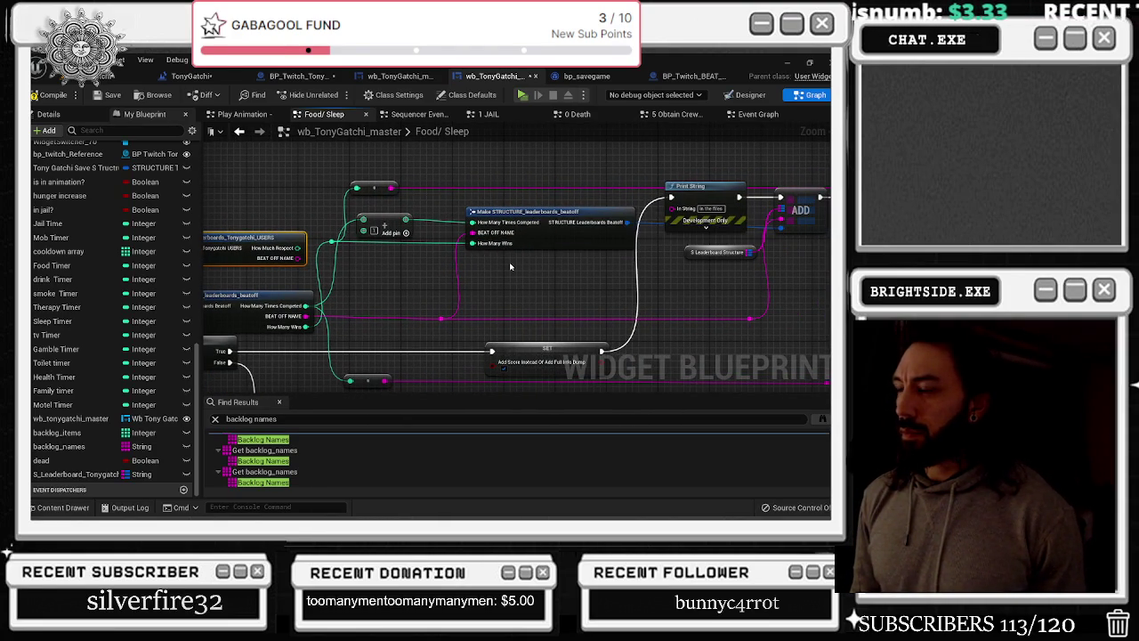
right_click(55, 476)
Wire an S_Leaderboard_Tonygatchi getter into a new SET node, then view BP_Twitch_BEAT_OFFICES for reference
click(53, 478)
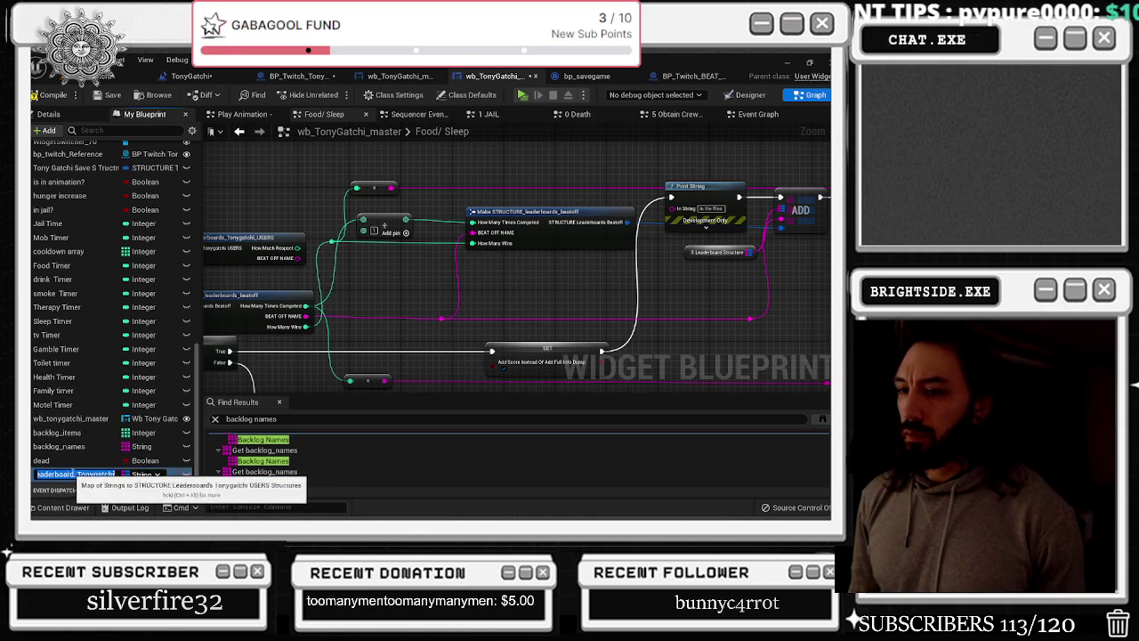
right_click(86, 478)
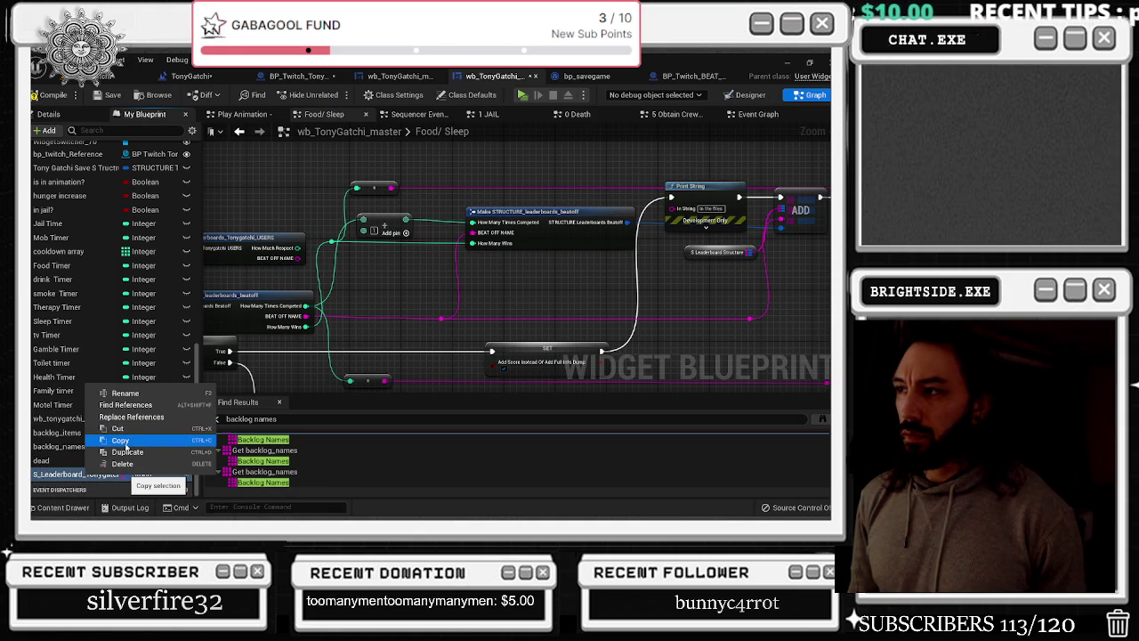
click(127, 441)
mouse_move(62, 474)
mouse_down()
mouse_move(450, 184)
mouse_move(285, 160)
mouse_move(401, 157)
mouse_up()
text(SET)
key(Up)
key(Return)
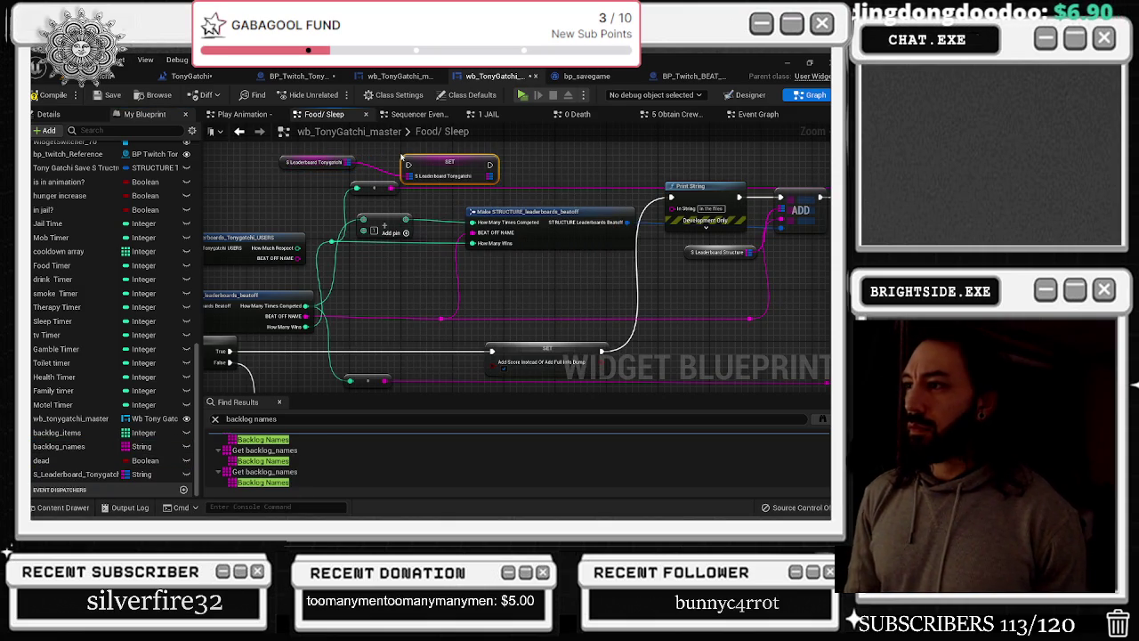
drag(381, 161, 369, 185)
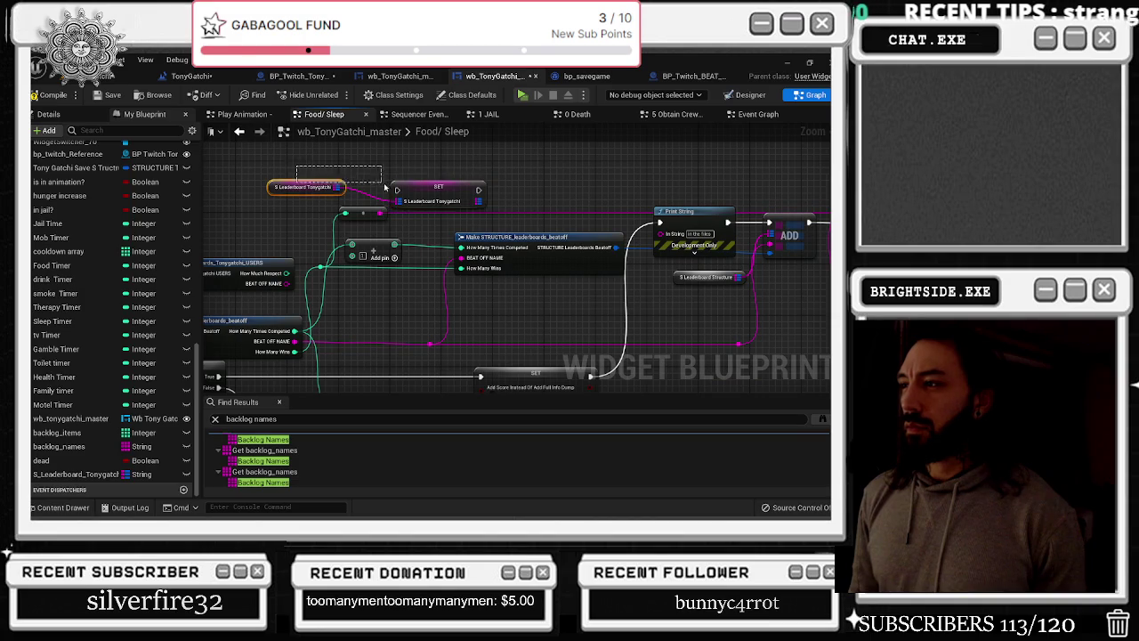
drag(409, 192, 409, 190)
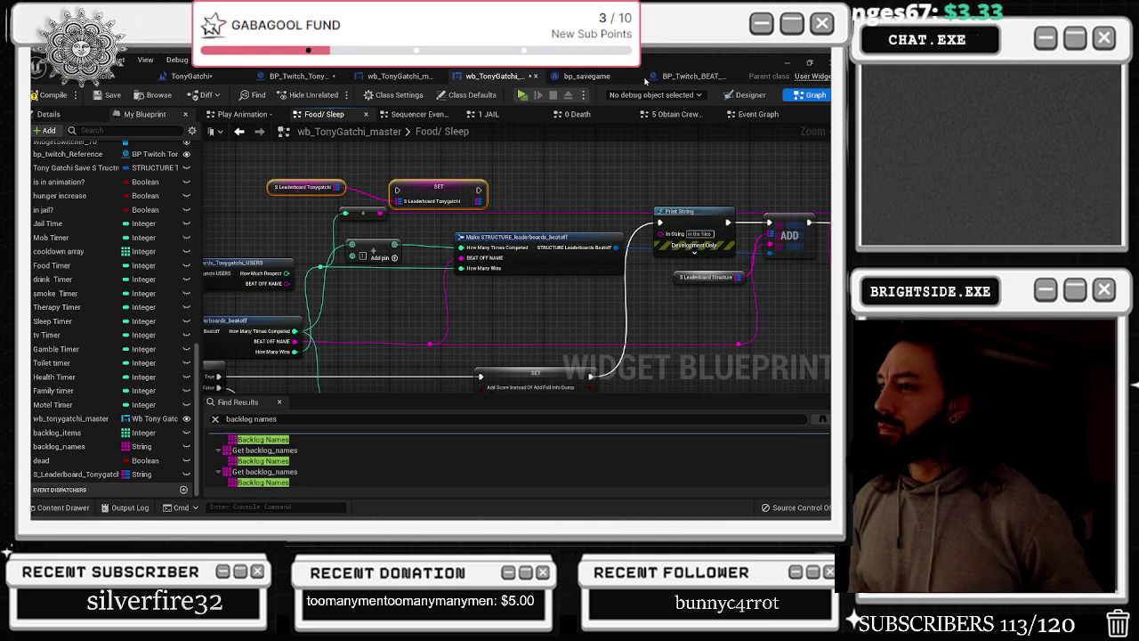
click(706, 76)
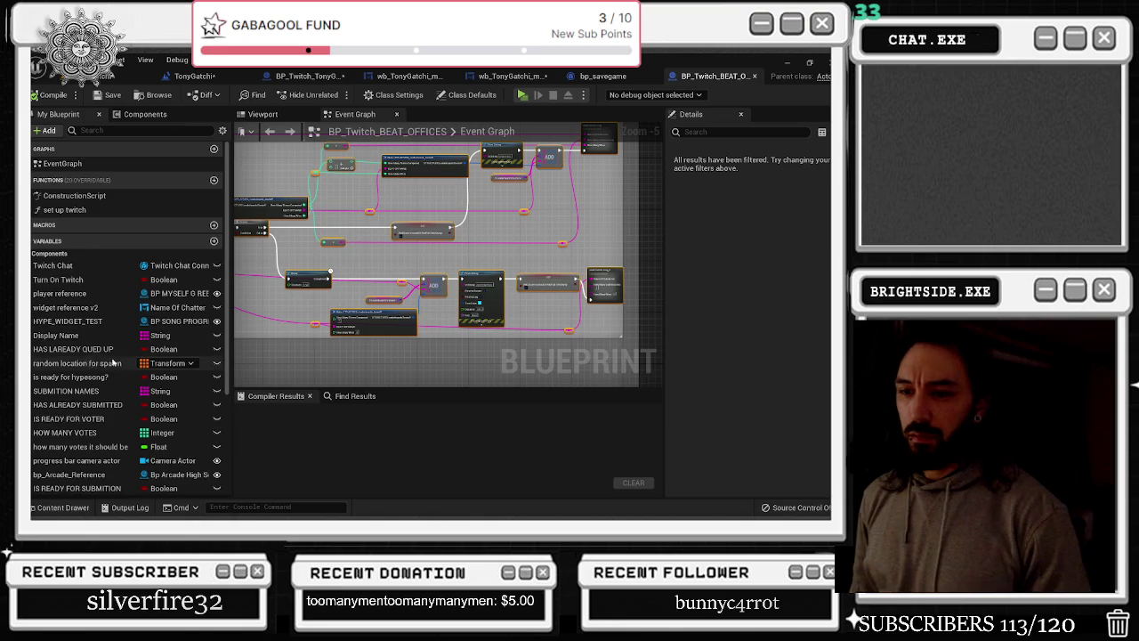
scroll(113, 363, down, 2)
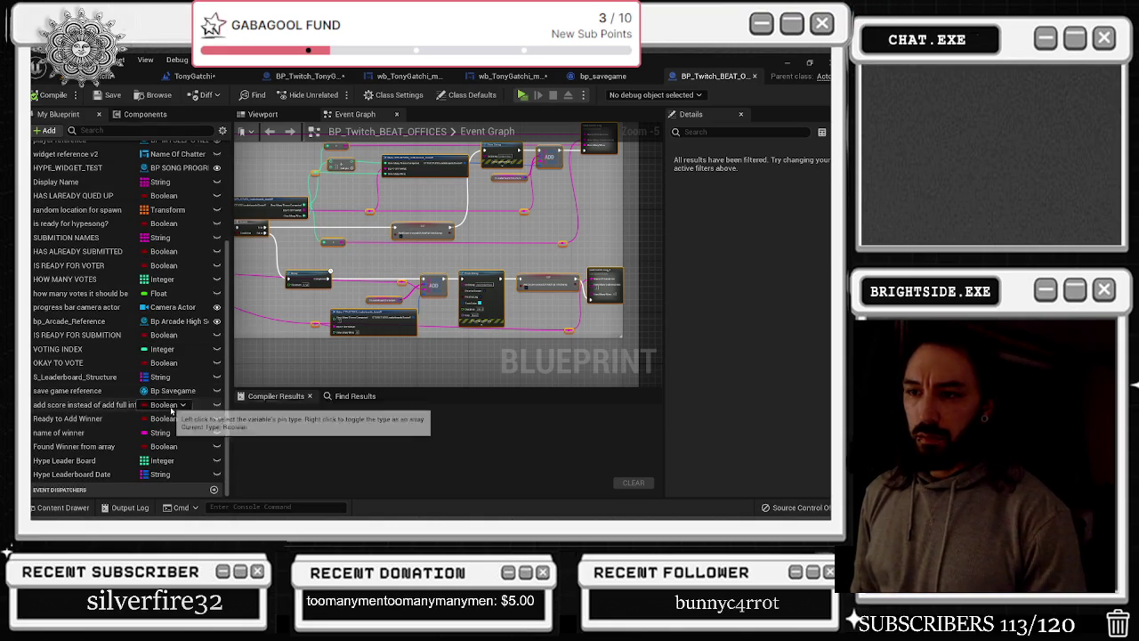
scroll(175, 413, up, 1)
scroll(174, 413, down, 1)
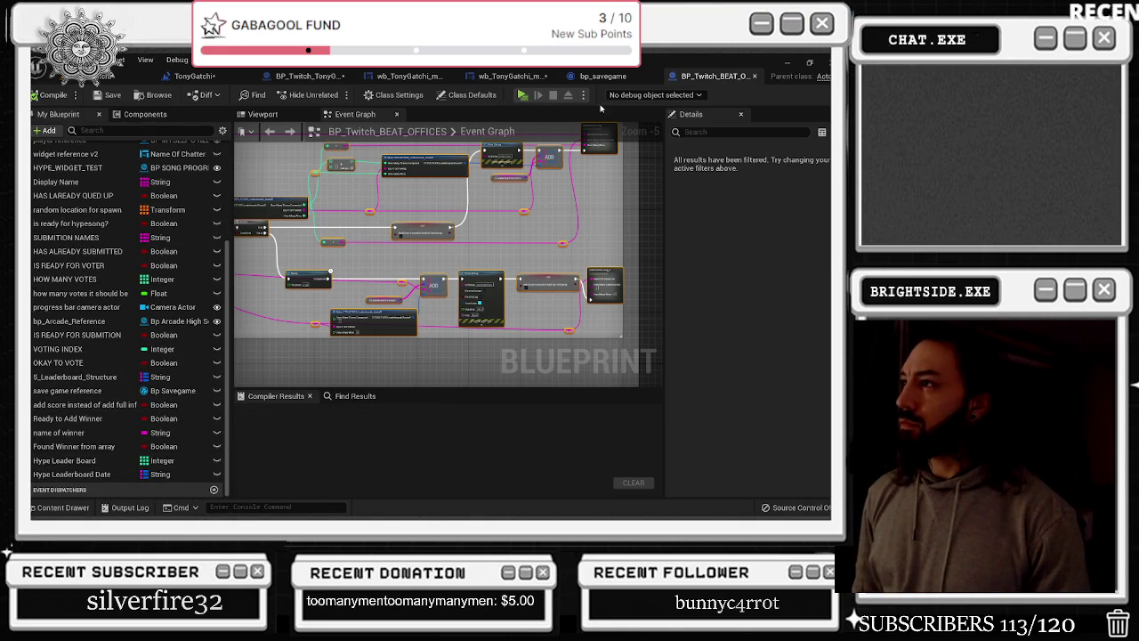
scroll(485, 260, up, 4)
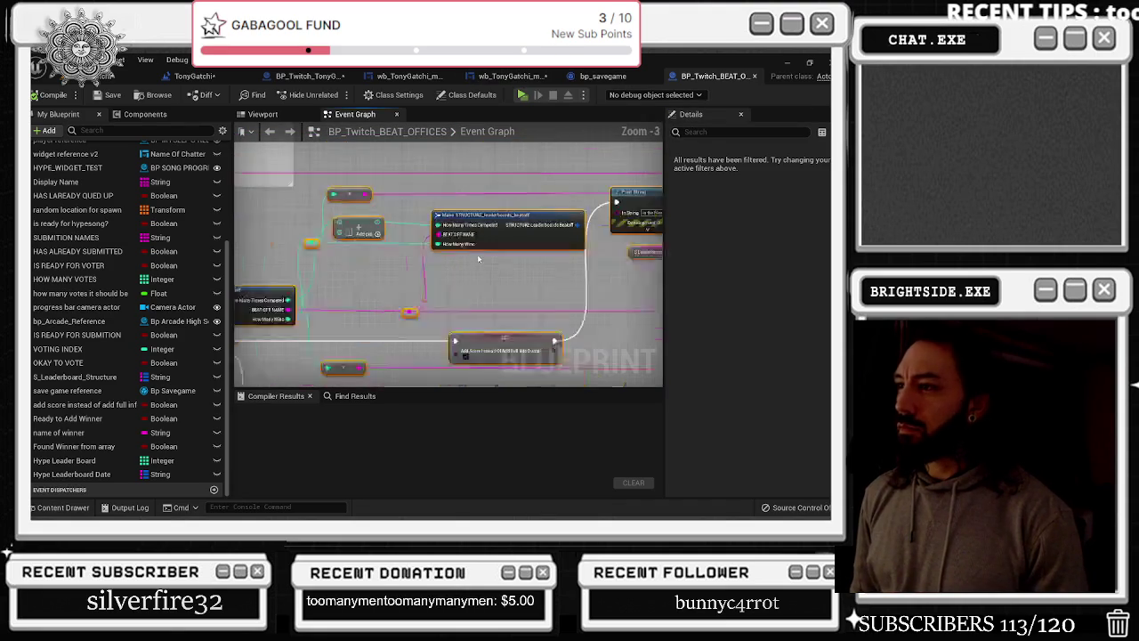
scroll(485, 260, down, 2)
drag(426, 300, 512, 269)
mouse_move(567, 234)
mouse_down()
mouse_move(623, 267)
mouse_move(659, 200)
mouse_move(690, 194)
mouse_move(432, 228)
mouse_move(446, 251)
mouse_move(300, 277)
mouse_up()
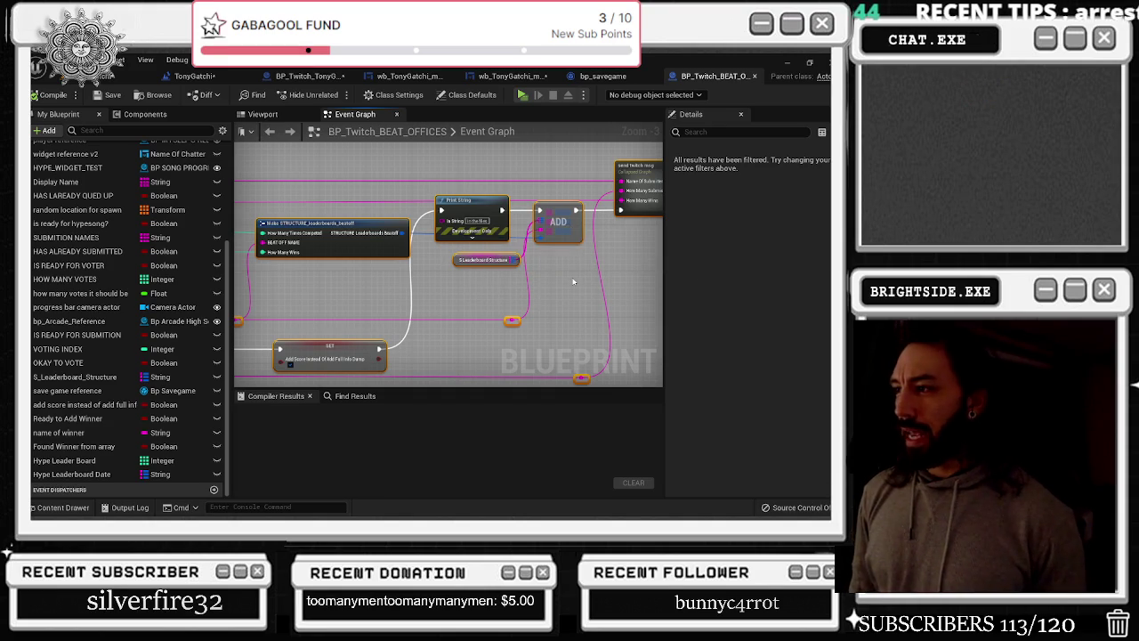
click(604, 78)
click(503, 76)
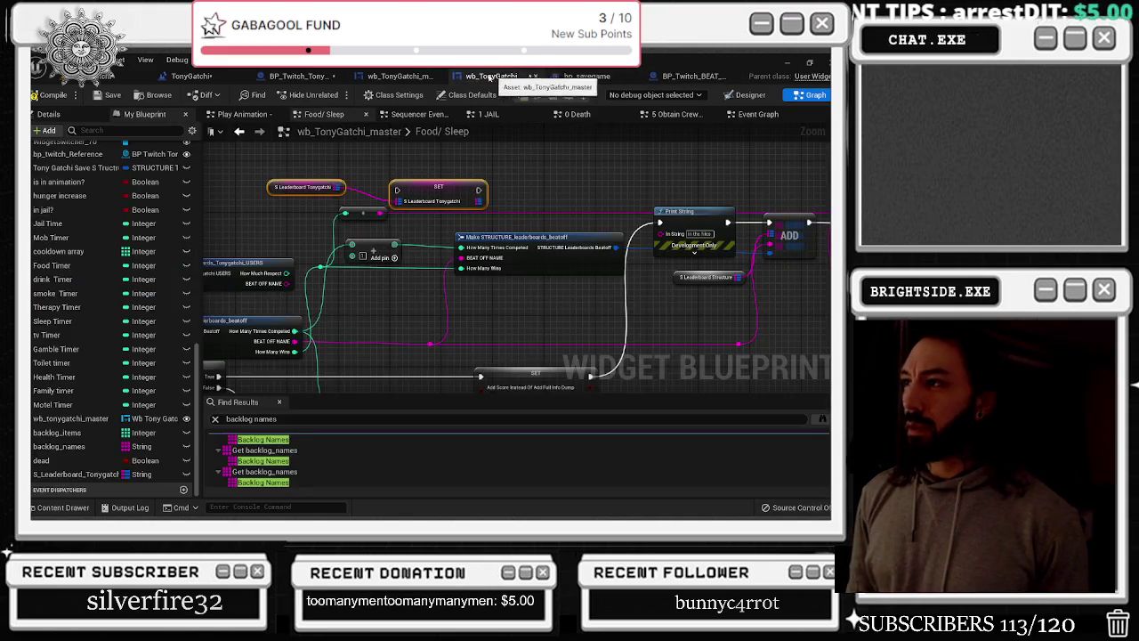
Add a Map Add node fed by a new S_Leaderboard_Tonygatchi getter beside Print String
scroll(503, 336, down, 2)
drag(503, 336, 544, 341)
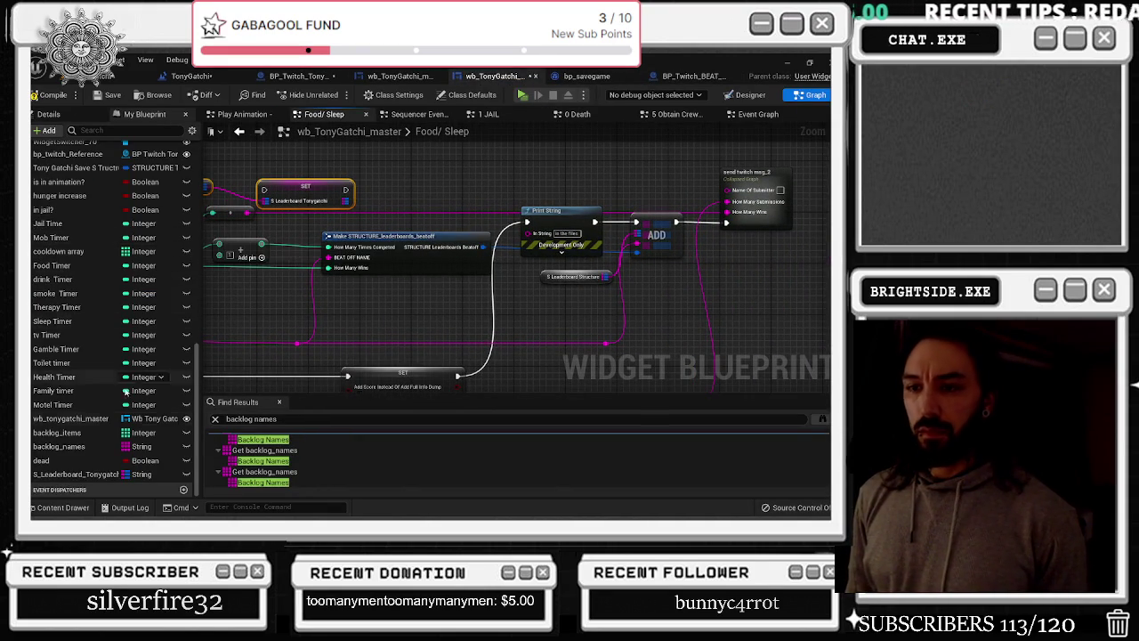
mouse_move(80, 474)
mouse_down()
mouse_move(269, 384)
mouse_move(494, 187)
mouse_move(530, 178)
mouse_up()
click(508, 198)
text(ADD)
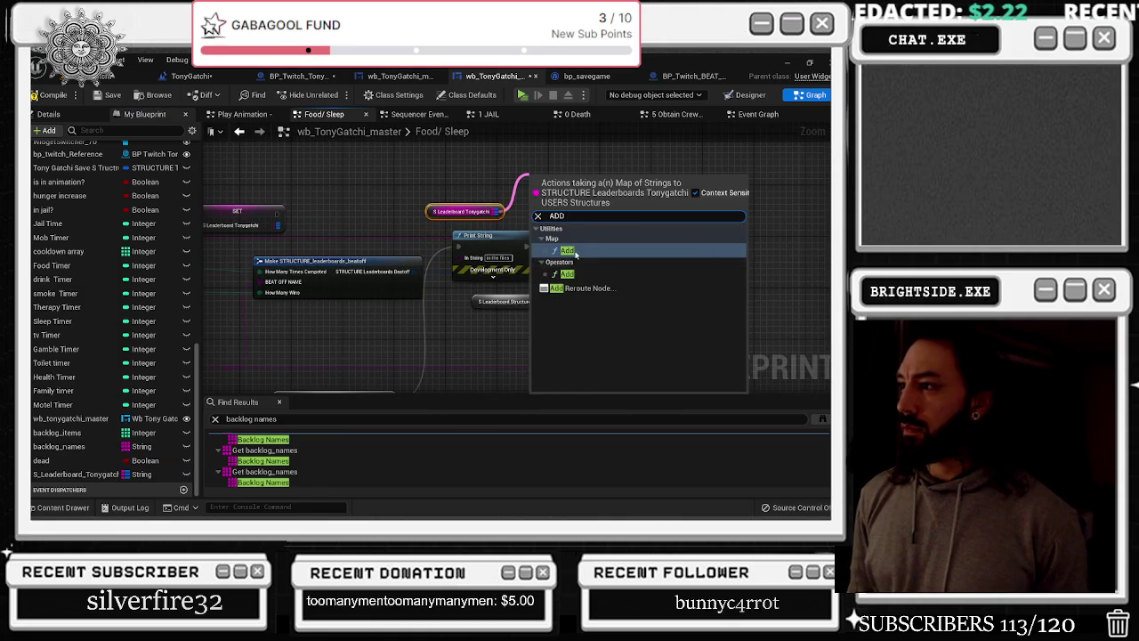
click(569, 251)
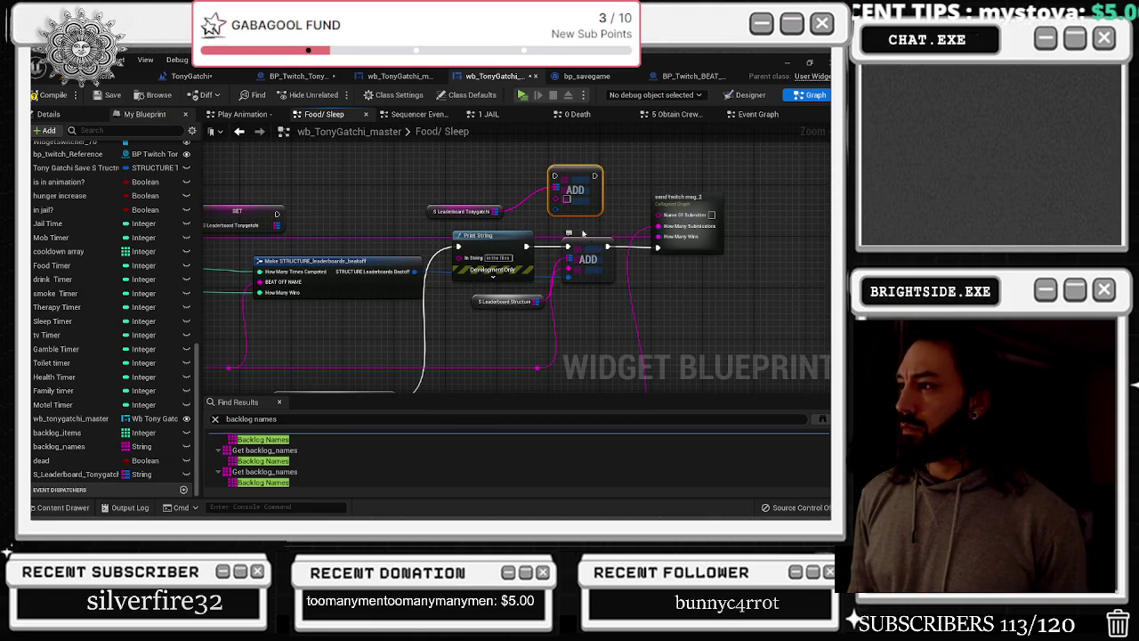
From the Add node's Value input, search the action list for Break and Split struct nodes
drag(449, 230, 607, 259)
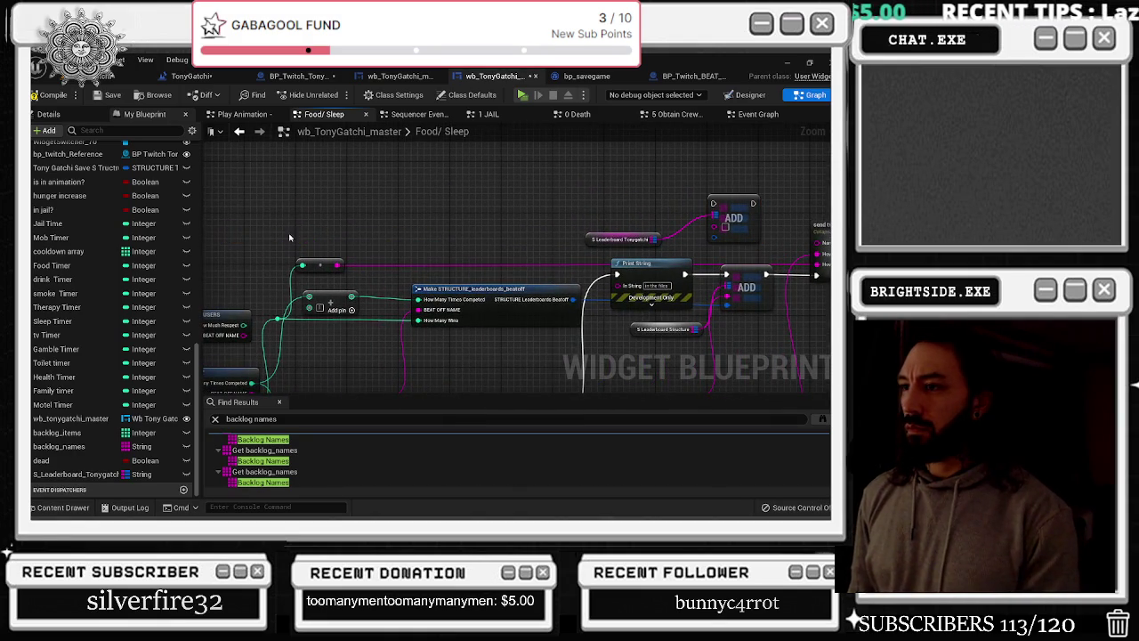
drag(355, 213, 361, 182)
drag(451, 181, 359, 200)
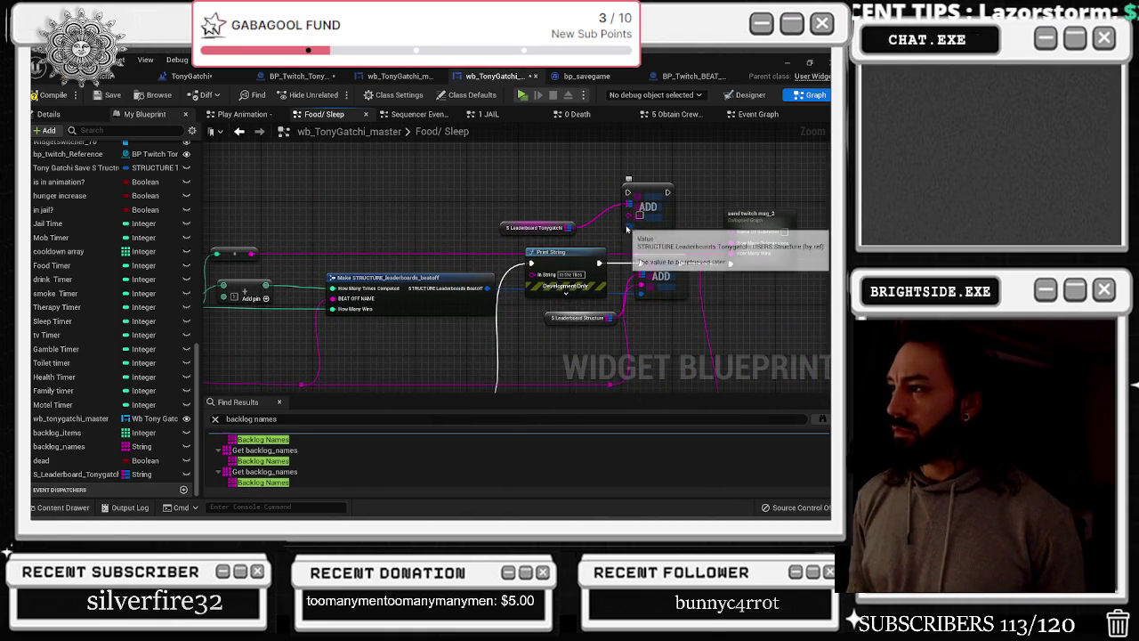
drag(628, 223, 467, 190)
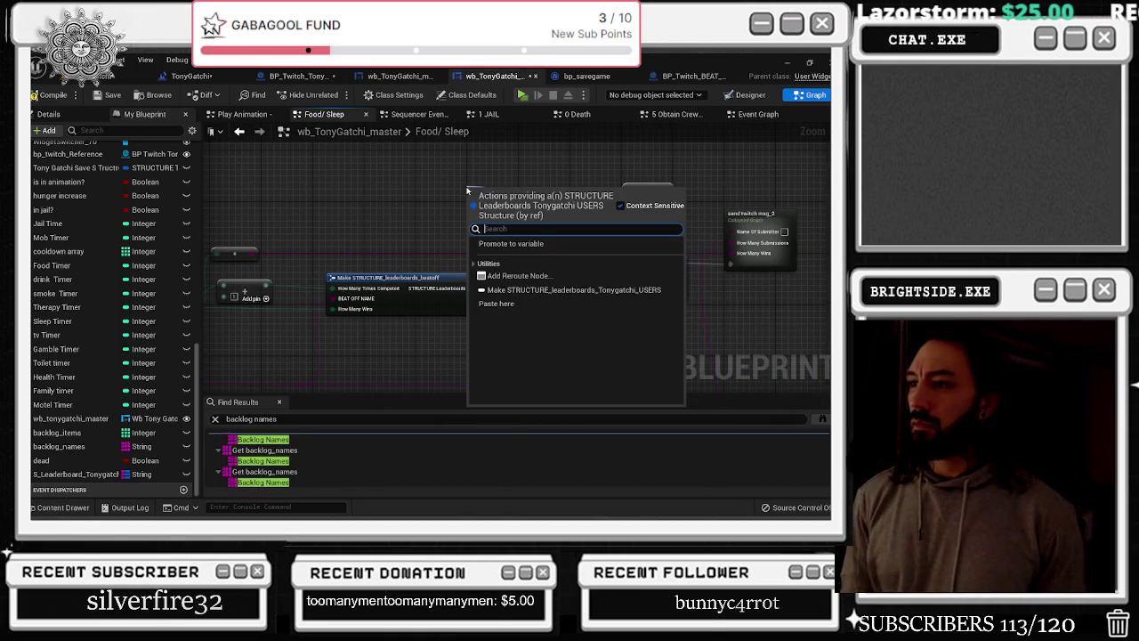
text(BRE)
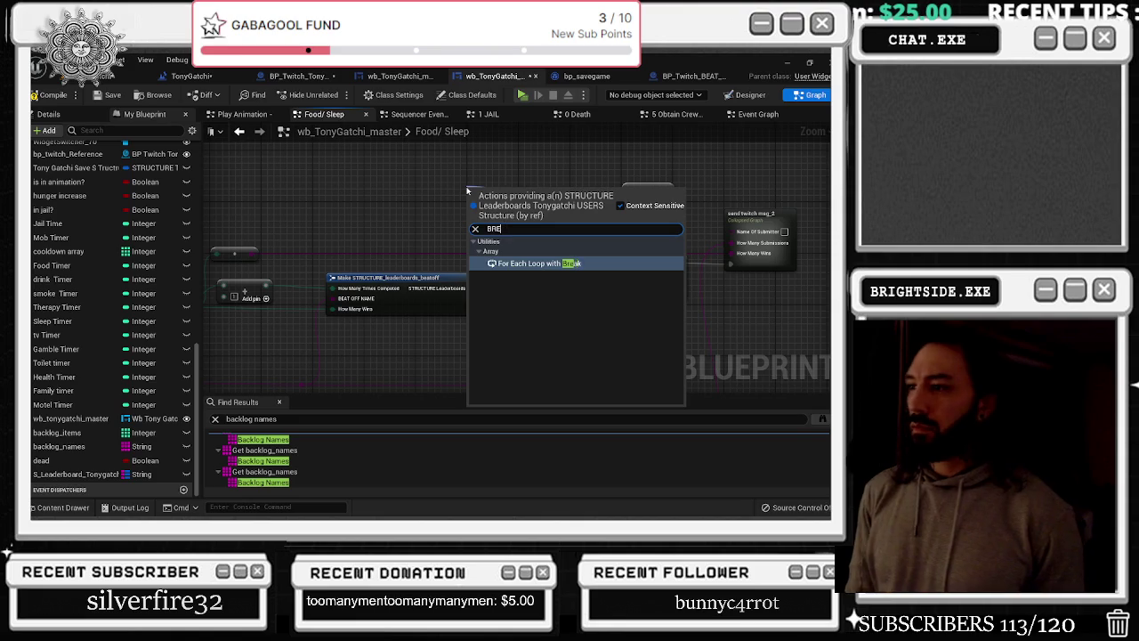
key(BackSpace)
key(BackSpace)
key(BackSpace)
text(SPL)
key(BackSpace)
key(BackSpace)
key(BackSpace)
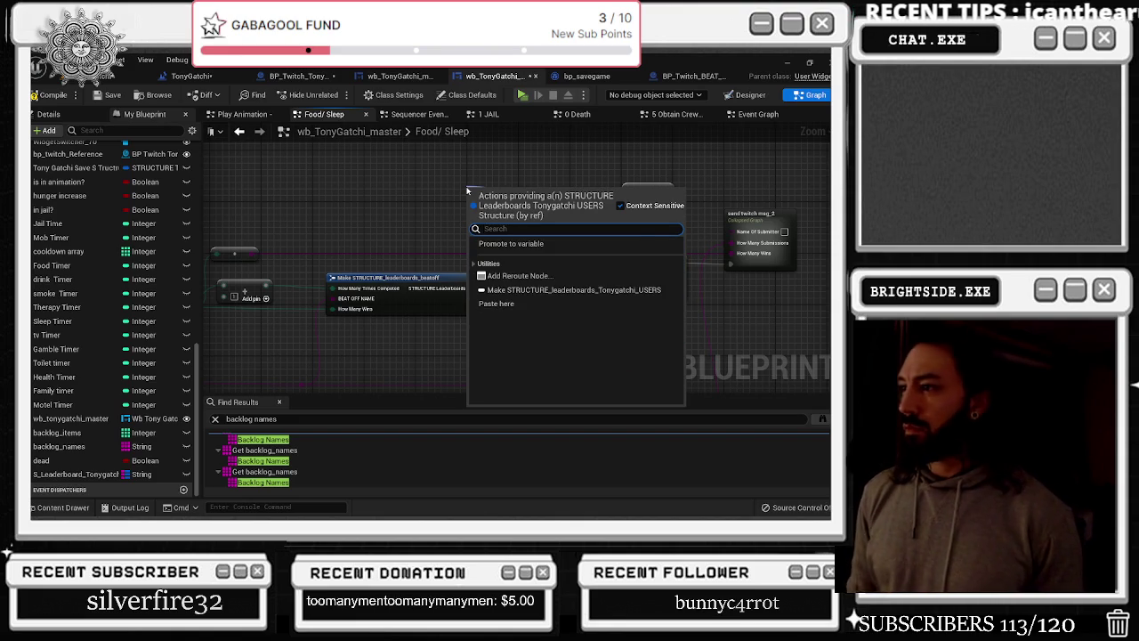